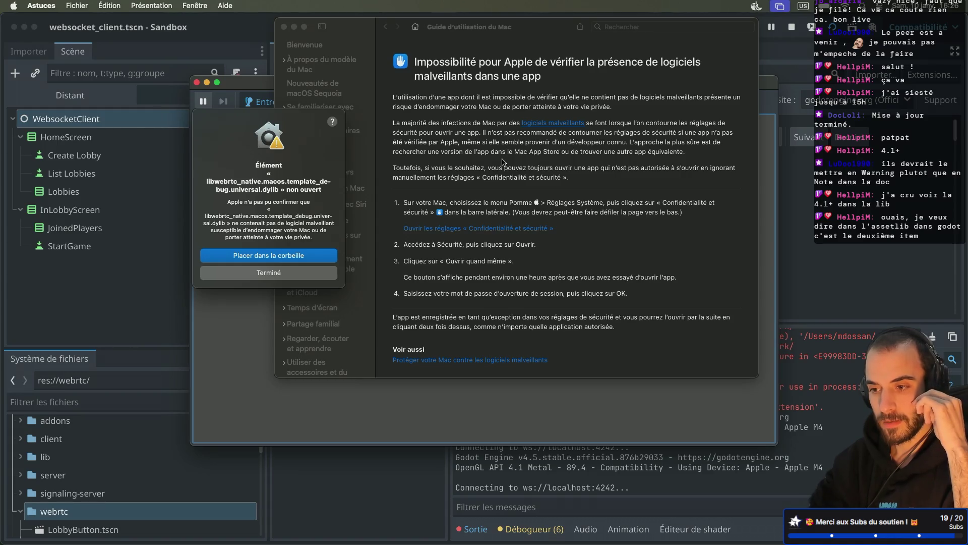
# Step: Open the 'Confidentialité et sécurité' settings from the link in the unverified-app help article
pyautogui.scroll(-1, 502, 162)
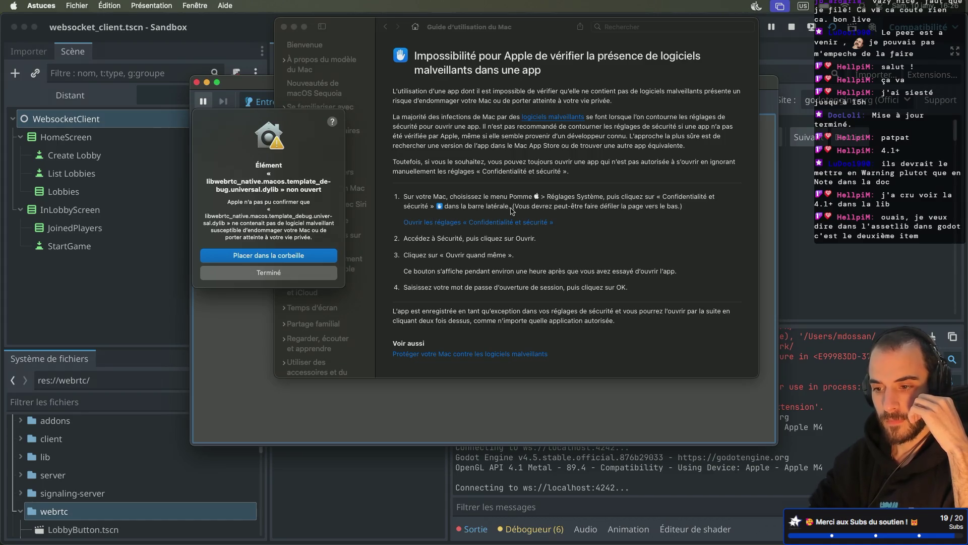
pyautogui.click(489, 223)
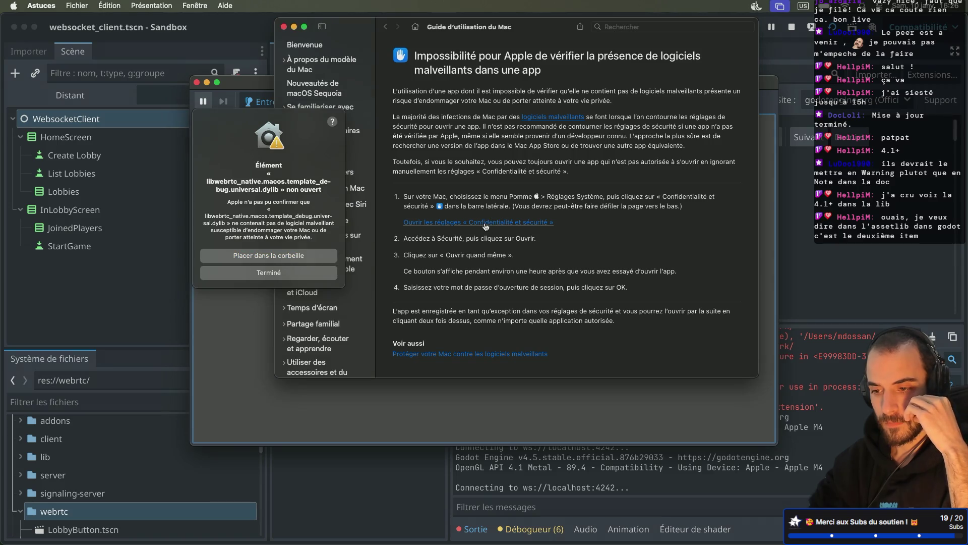
pyautogui.click(486, 224)
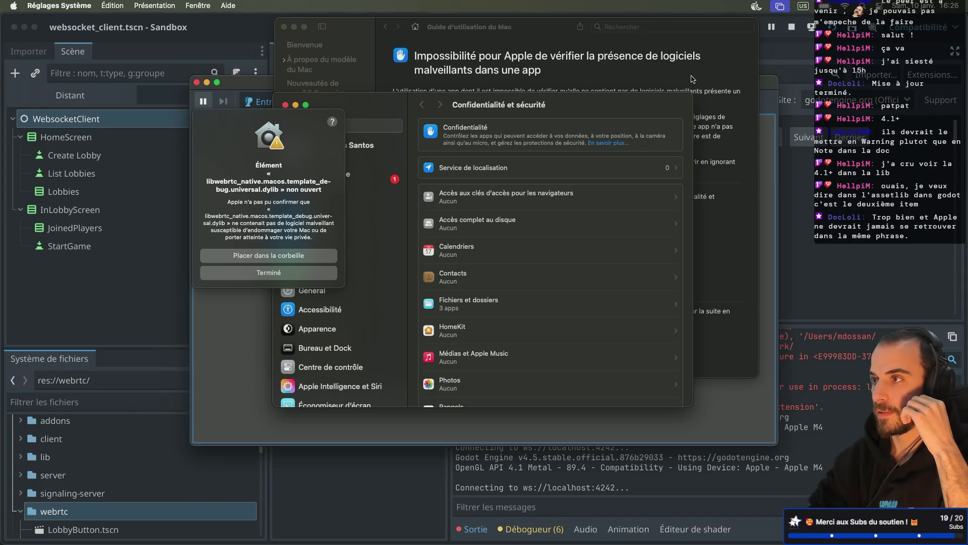
# Step: Under Sécurité, choose 'Autoriser quand même' for the blocked libwebrtc library, then close Settings
pyautogui.moveTo(390, 107)
pyautogui.mouseDown()
pyautogui.moveTo(588, 119)
pyautogui.moveTo(696, 106)
pyautogui.moveTo(691, 93)
pyautogui.mouseUp()
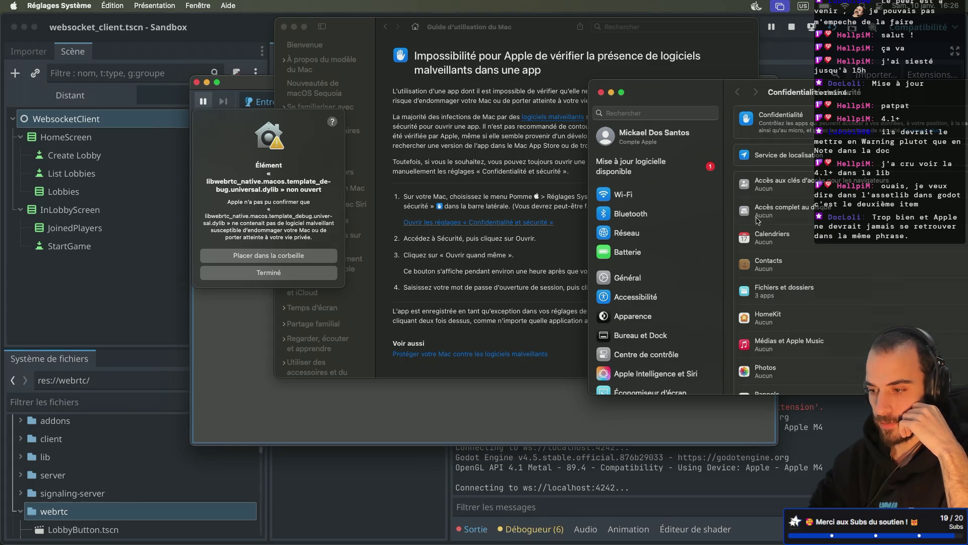
pyautogui.scroll(-2, 653, 286)
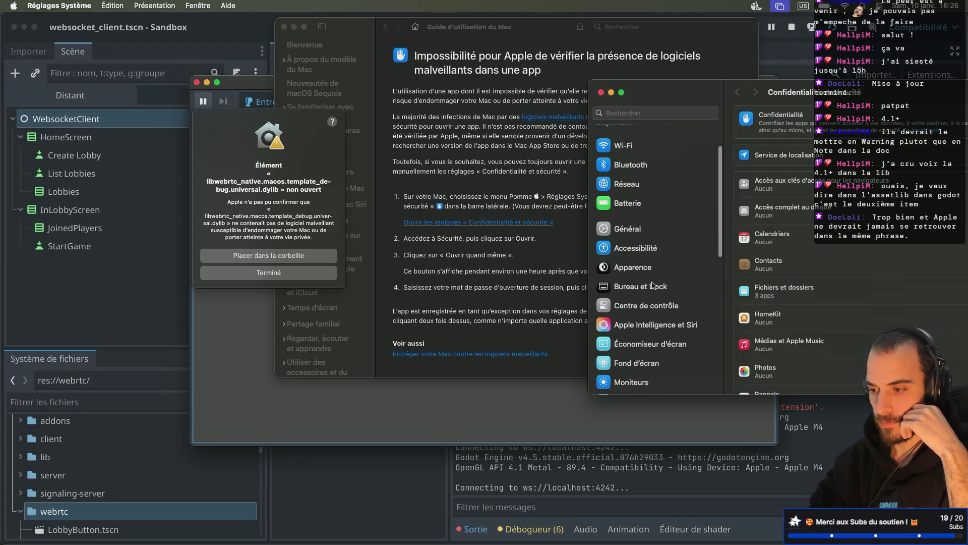
pyautogui.scroll(-5, 803, 290)
pyautogui.scroll(-10, 804, 291)
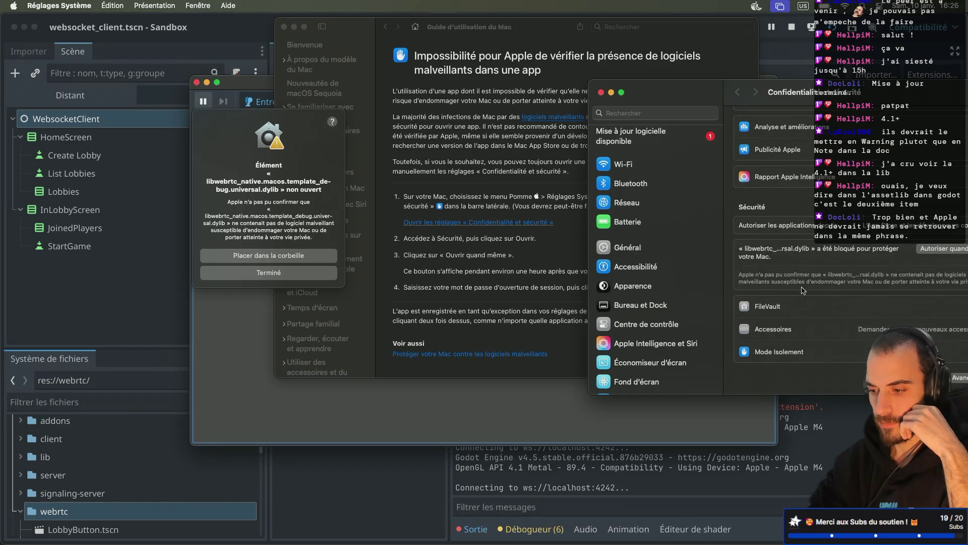
pyautogui.moveTo(752, 95)
pyautogui.mouseDown()
pyautogui.moveTo(631, 101)
pyautogui.moveTo(640, 113)
pyautogui.mouseUp()
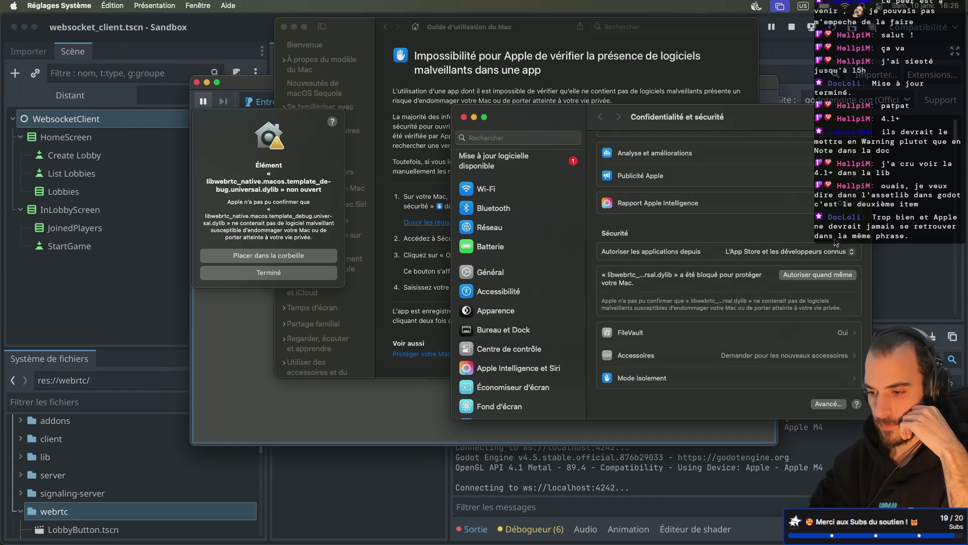
pyautogui.moveTo(577, 124)
pyautogui.mouseDown()
pyautogui.moveTo(752, 124)
pyautogui.moveTo(738, 115)
pyautogui.moveTo(499, 122)
pyautogui.mouseUp()
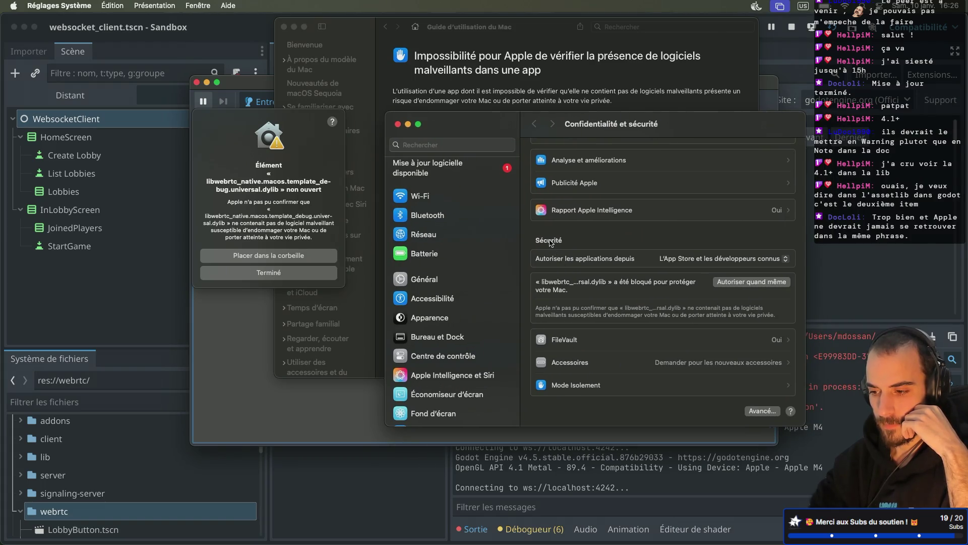
pyautogui.click(740, 282)
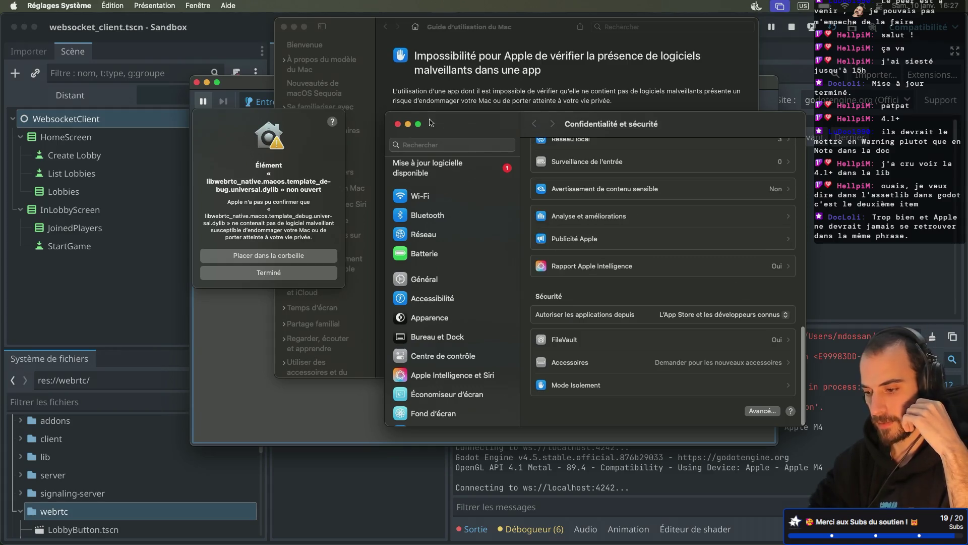
pyautogui.click(398, 123)
# Step: Dismiss the libwebrtc warning, choose 'Ouvrir quand même', and cancel the password prompt
pyautogui.click(273, 275)
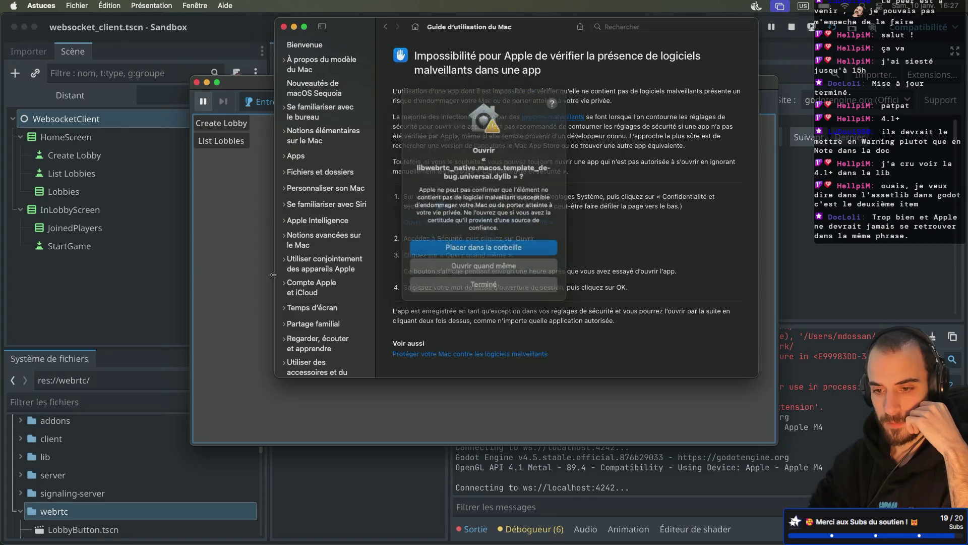
pyautogui.click(466, 262)
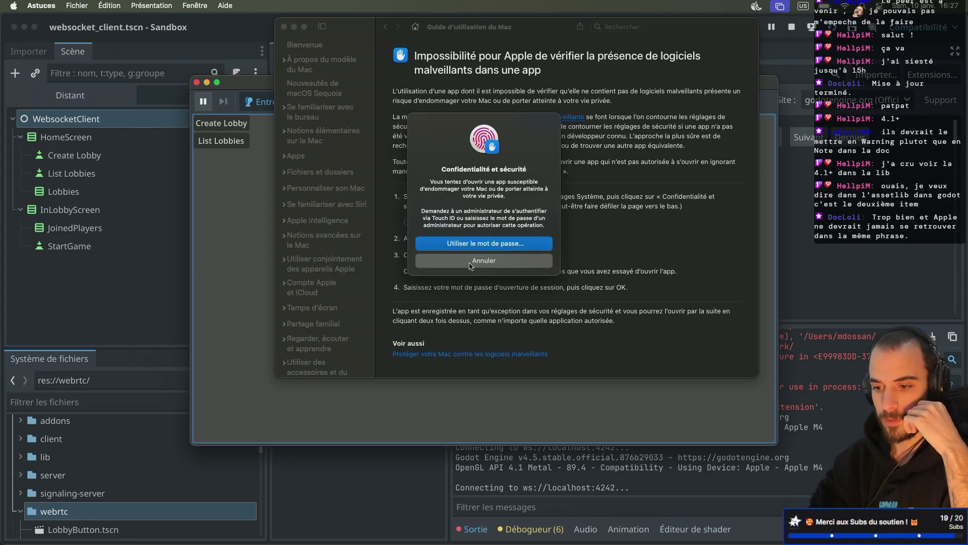
pyautogui.click(486, 244)
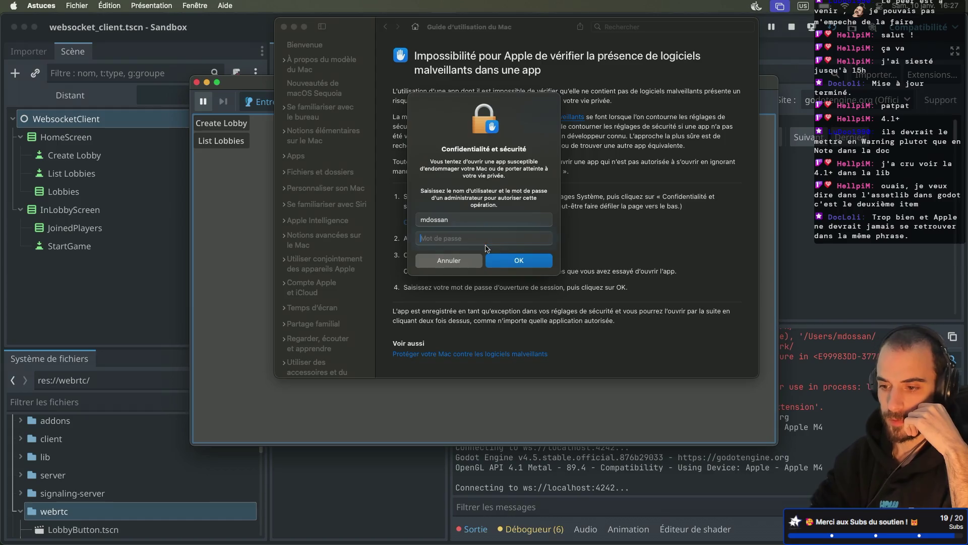
pyautogui.click(469, 258)
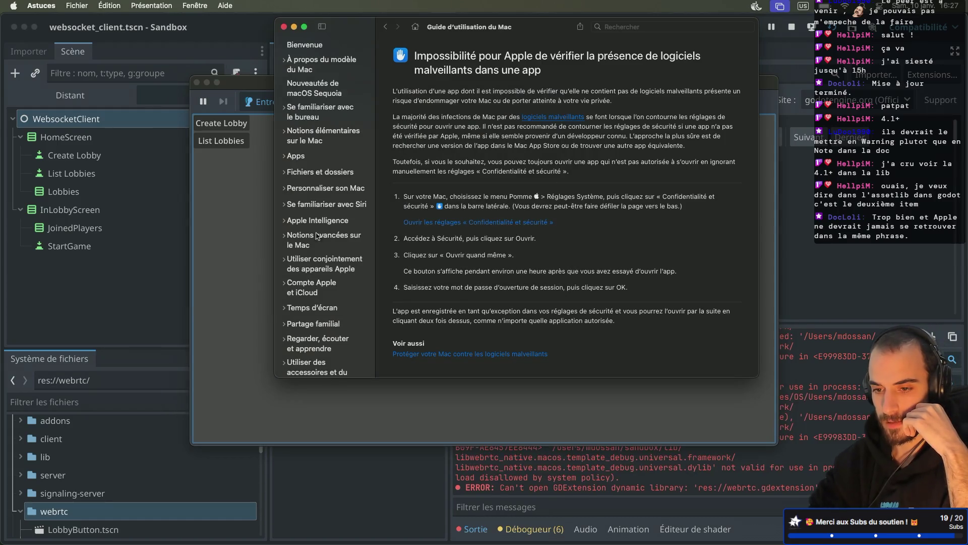
pyautogui.click(266, 229)
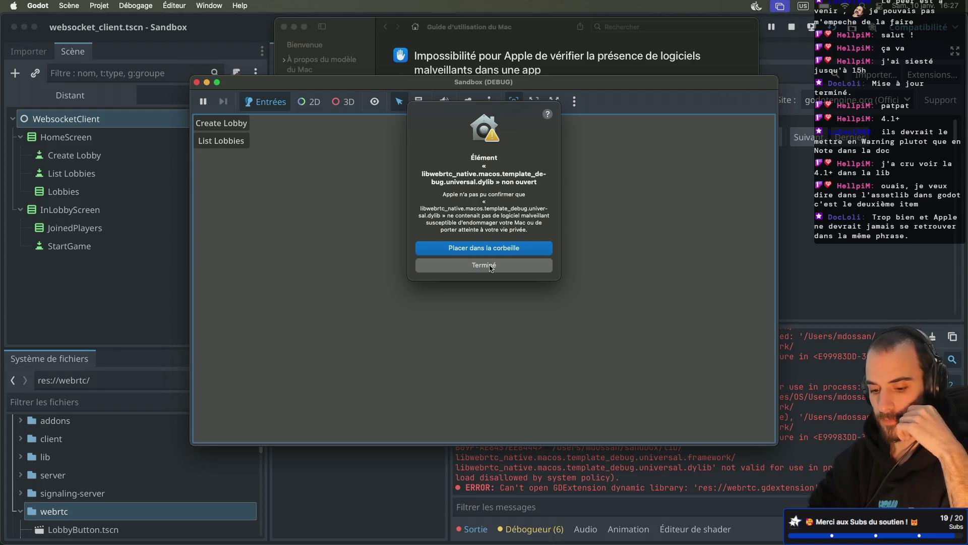
pyautogui.press('super+Tab')
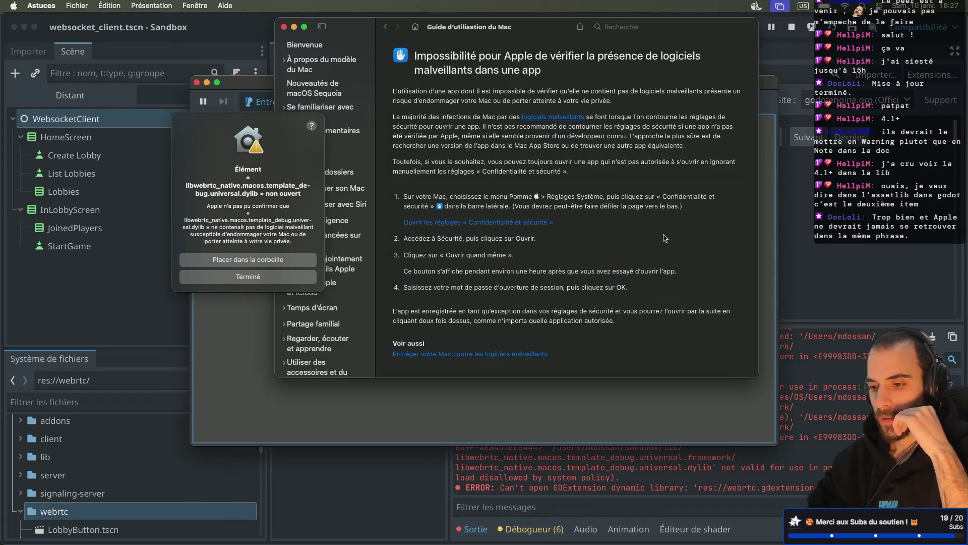
# Step: Allow libwebrtc again in Confidentialité et sécurité, open it anyway, then close Settings and the guide
pyautogui.click(537, 223)
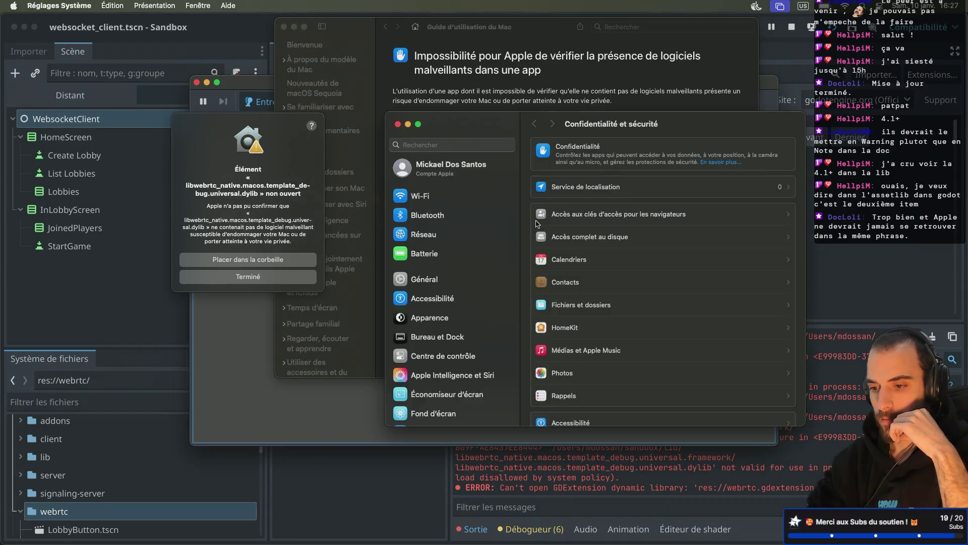
pyautogui.scroll(-10, 654, 297)
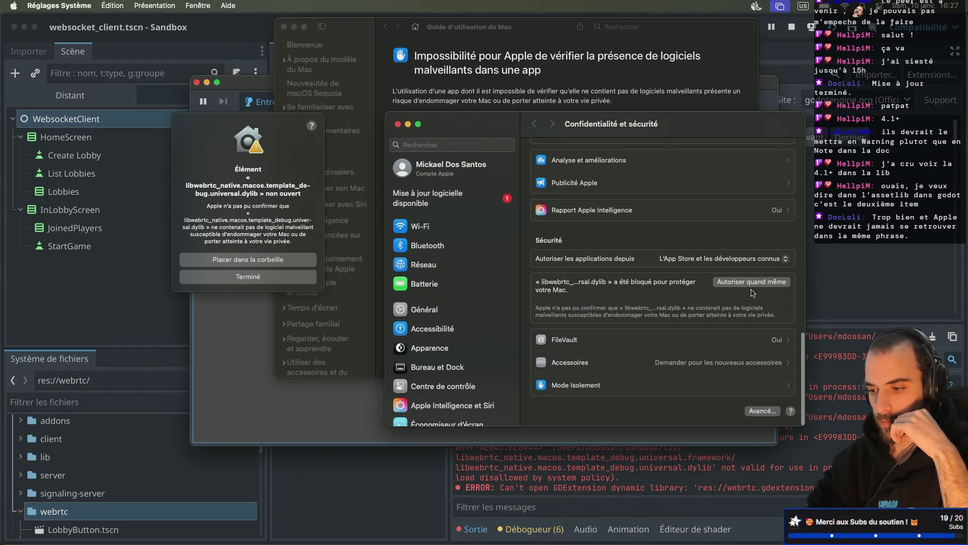
pyautogui.click(748, 283)
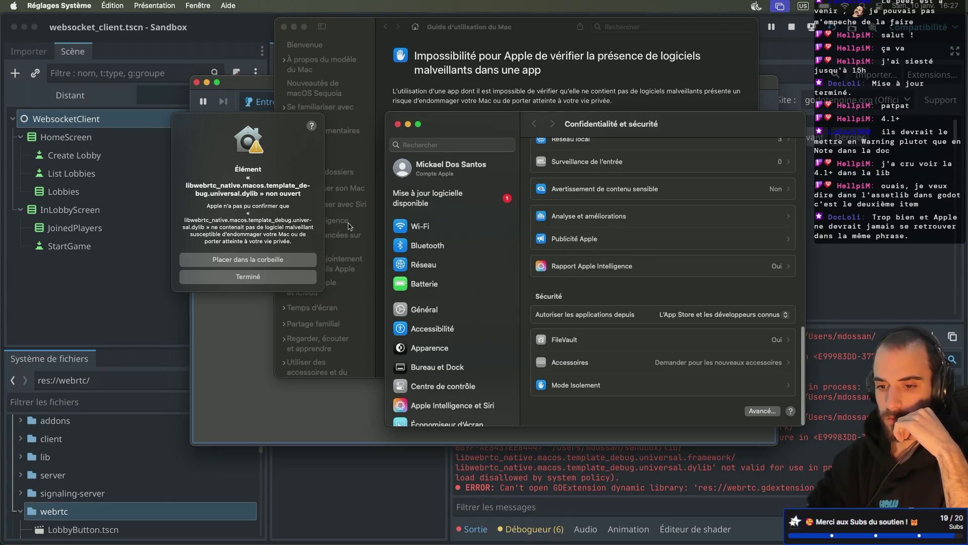
pyautogui.click(271, 202)
pyautogui.click(260, 278)
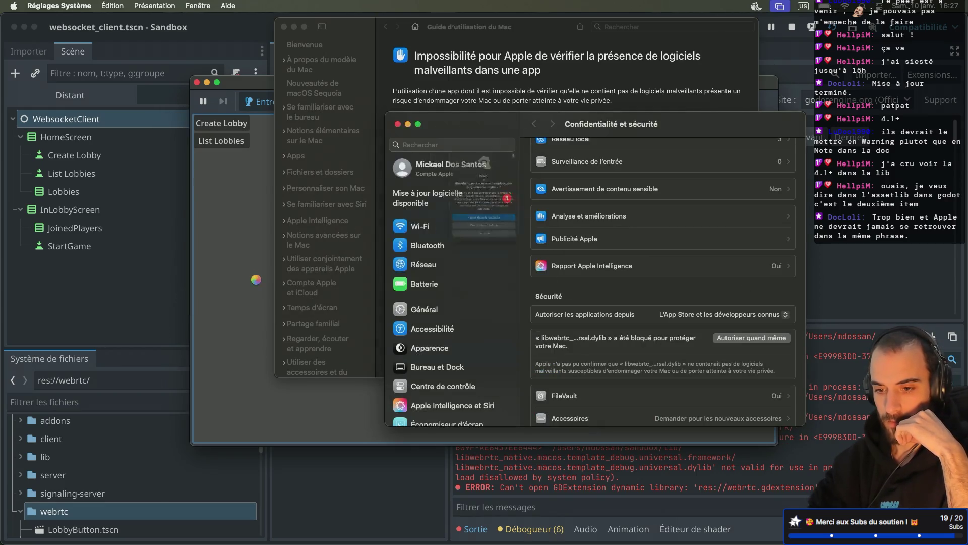
pyautogui.click(456, 263)
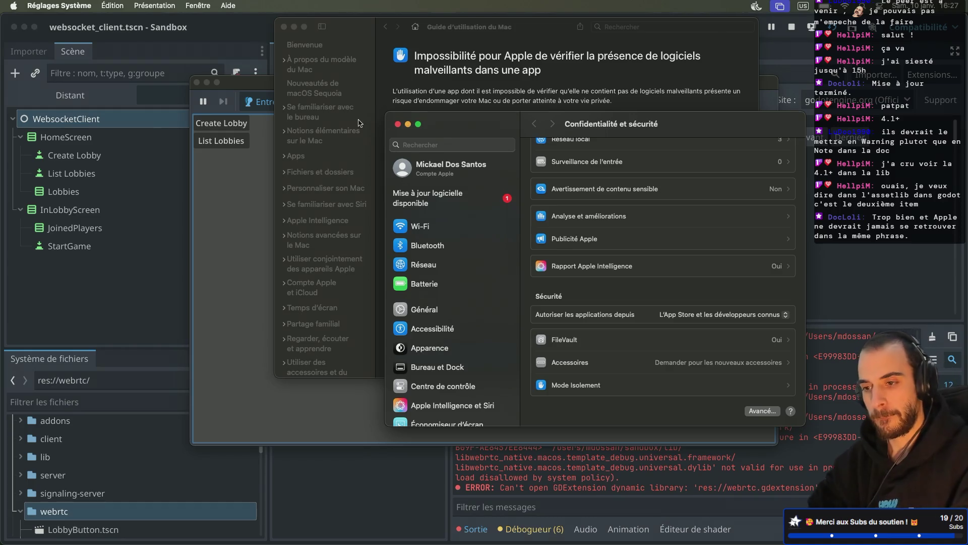
pyautogui.click(397, 124)
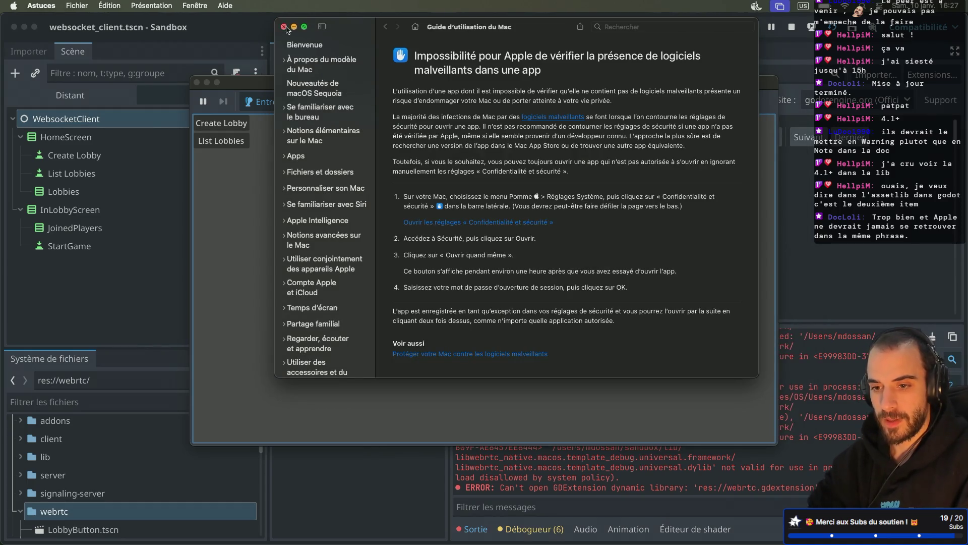
pyautogui.click(284, 26)
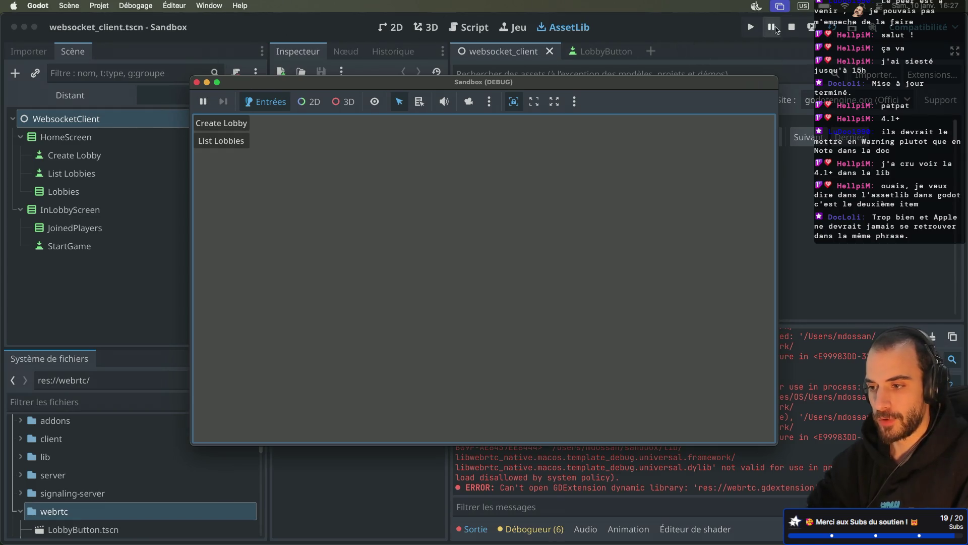
# Step: Stop the running game, hide Godot, and relaunch Godot through Spotlight
pyautogui.click(792, 28)
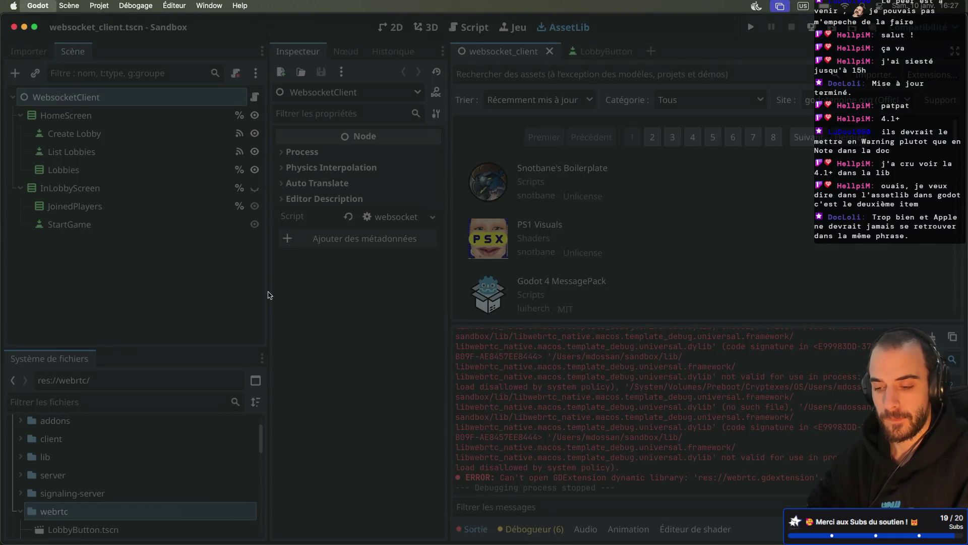
pyautogui.press('super+h')
pyautogui.press('super+space')
pyautogui.write('godot')
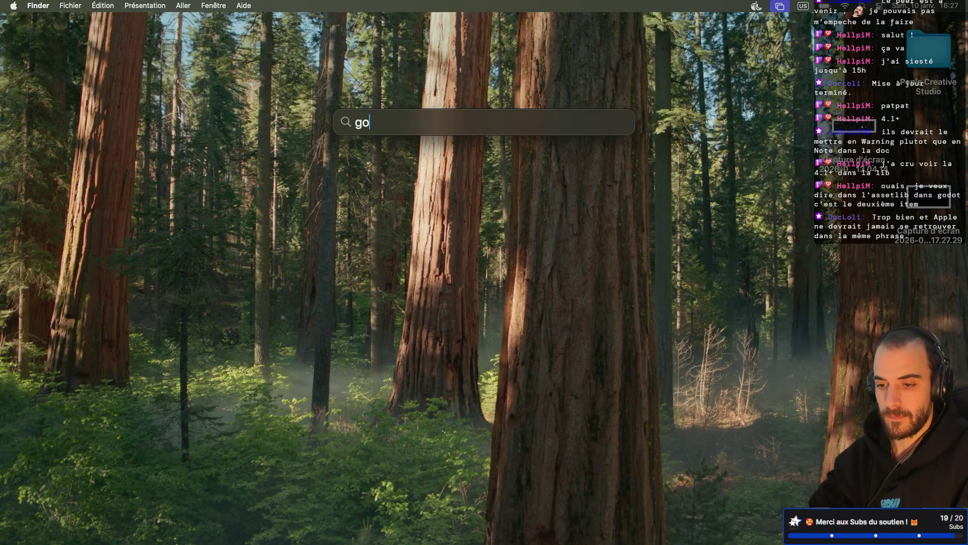
pyautogui.press('Return')
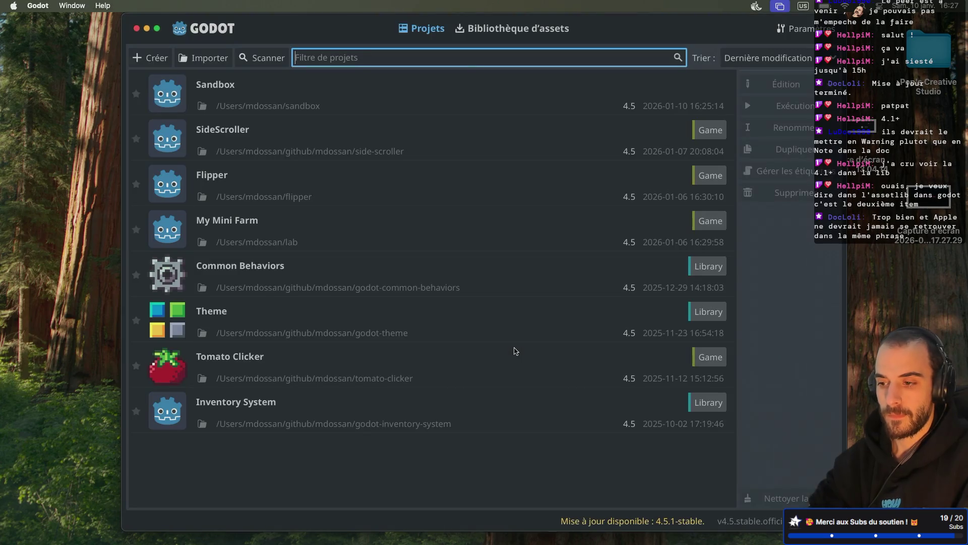
# Step: Open the Sandbox project, switch to the Script workspace, and run the project
pyautogui.click(346, 101)
pyautogui.doubleClick(346, 101)
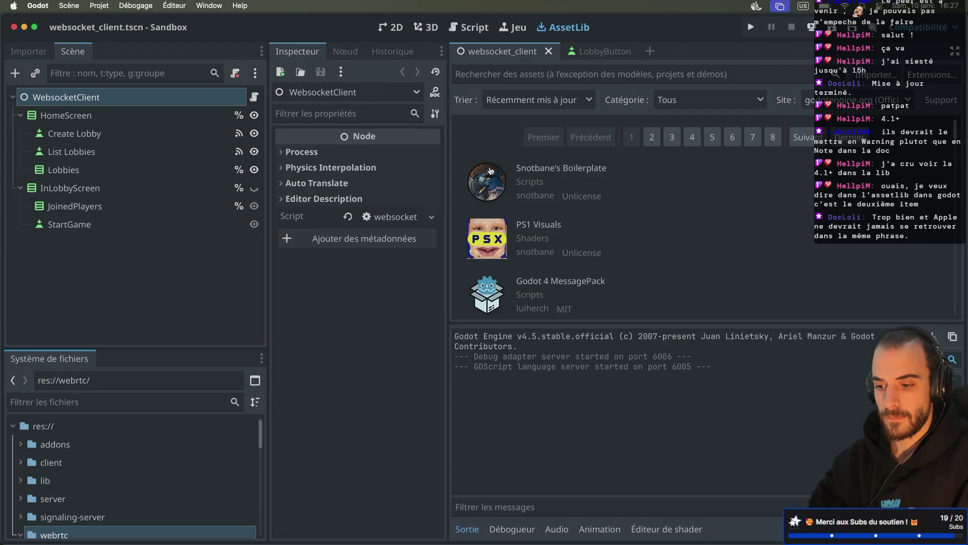
pyautogui.click(390, 27)
pyautogui.click(474, 29)
pyautogui.click(751, 27)
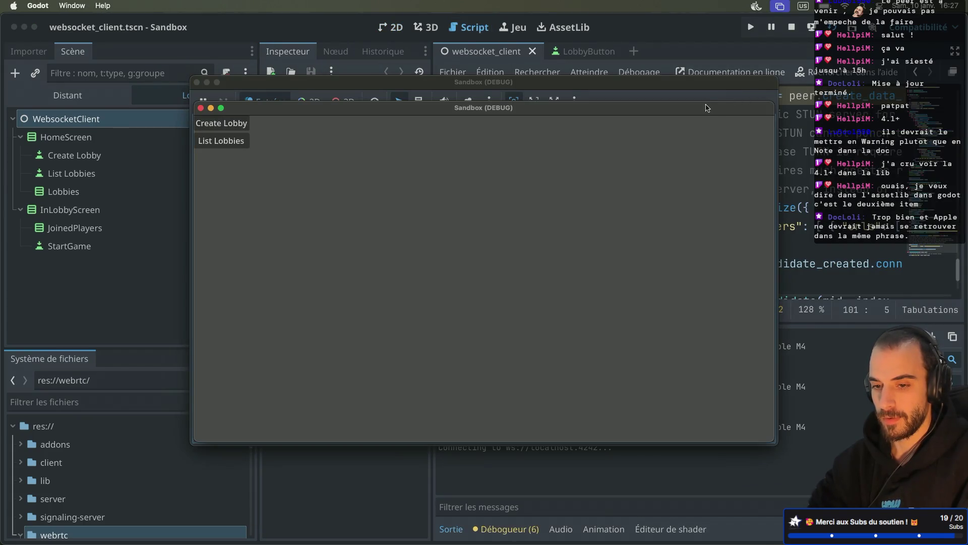
# Step: Create a lobby from one game window and arrange the debug windows side by side
pyautogui.moveTo(586, 107)
pyautogui.mouseDown()
pyautogui.moveTo(838, 71)
pyautogui.moveTo(712, 181)
pyautogui.moveTo(742, 205)
pyautogui.mouseUp()
pyautogui.click(407, 217)
pyautogui.moveTo(454, 204)
pyautogui.mouseDown()
pyautogui.moveTo(457, 151)
pyautogui.moveTo(442, 97)
pyautogui.moveTo(441, 158)
pyautogui.mouseUp()
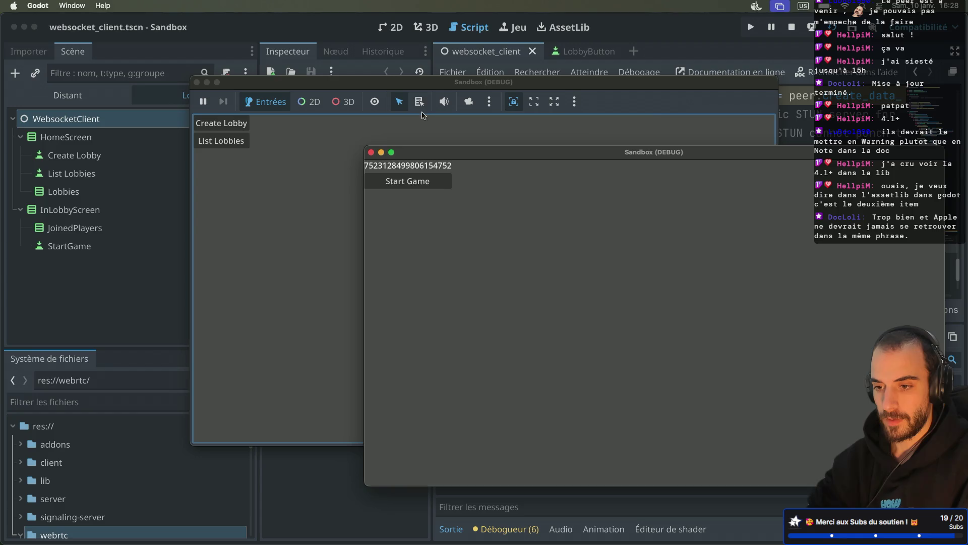
pyautogui.moveTo(417, 88); pyautogui.dragTo(346, 58)
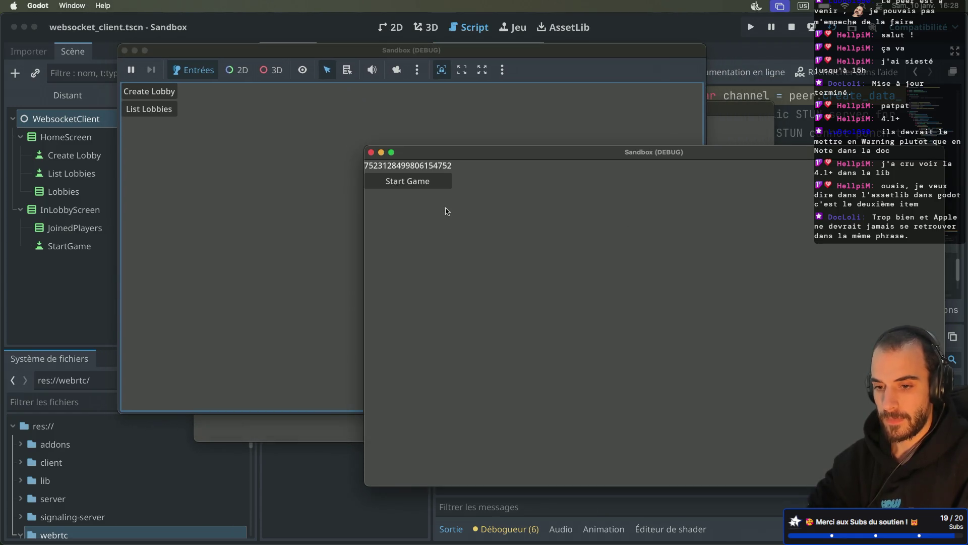
# Step: List the lobbies in the other instance, join the last one, and stop the game
pyautogui.click(151, 109)
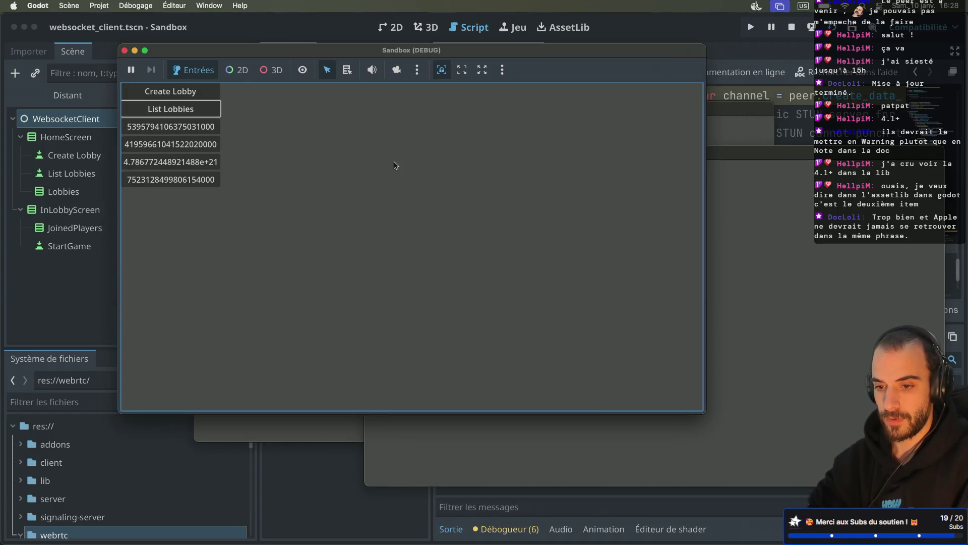
pyautogui.click(812, 234)
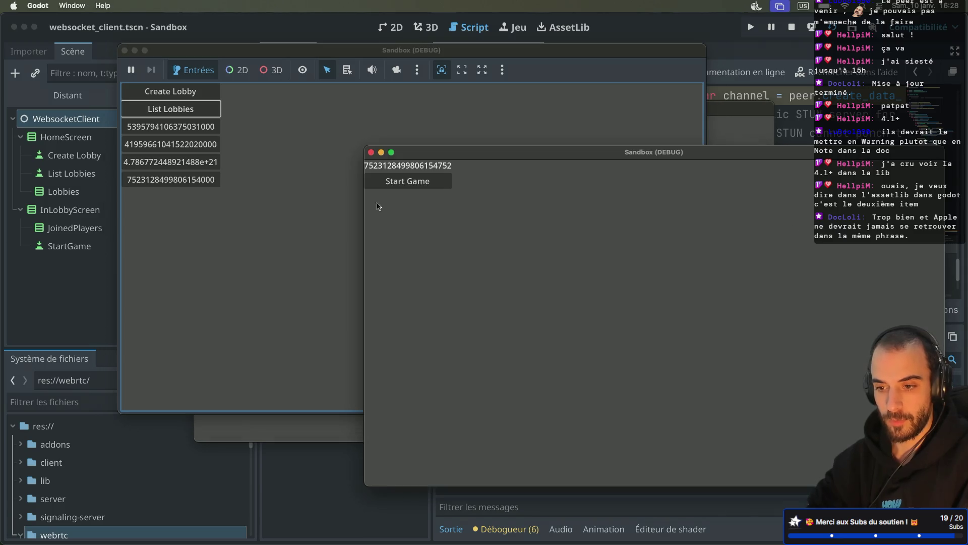
pyautogui.click(269, 201)
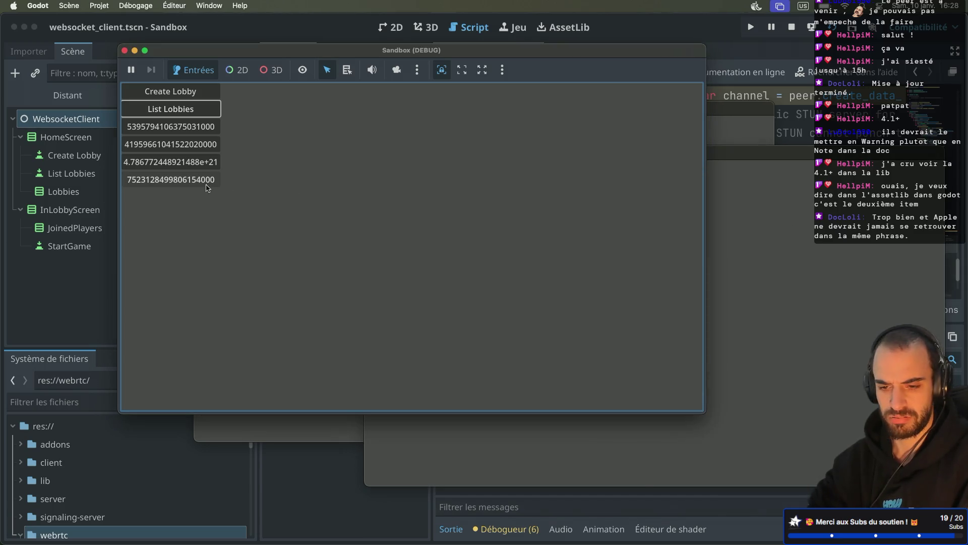
pyautogui.click(204, 183)
pyautogui.press('super+period')
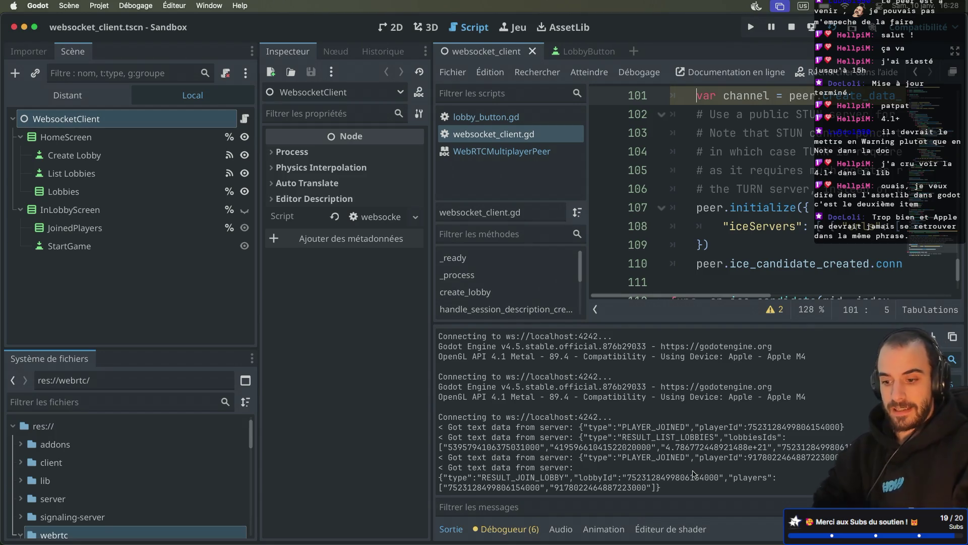
# Step: Hide the side docks and delete the create_data_channel line from websocket_client.gd
pyautogui.scroll(-5, 744, 227)
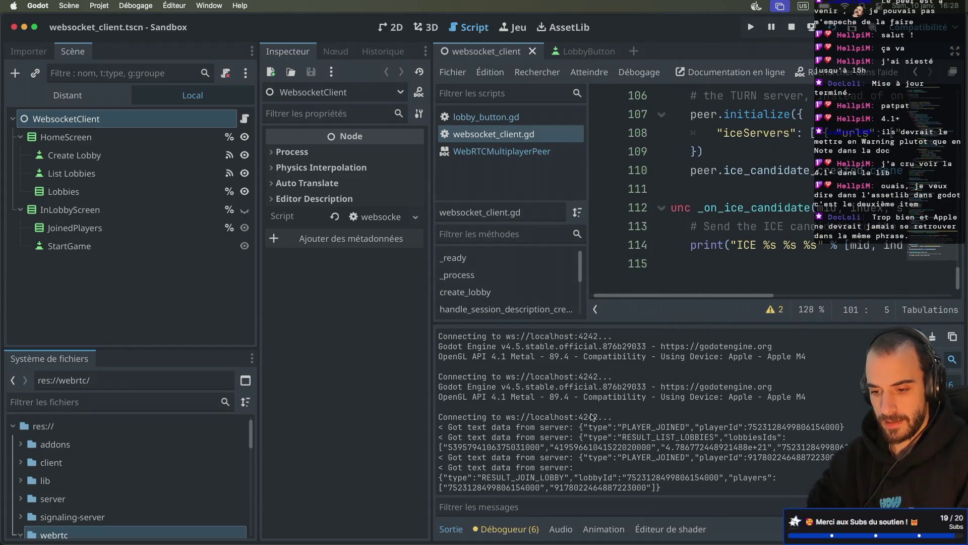
pyautogui.scroll(2, 568, 428)
pyautogui.scroll(-2, 569, 428)
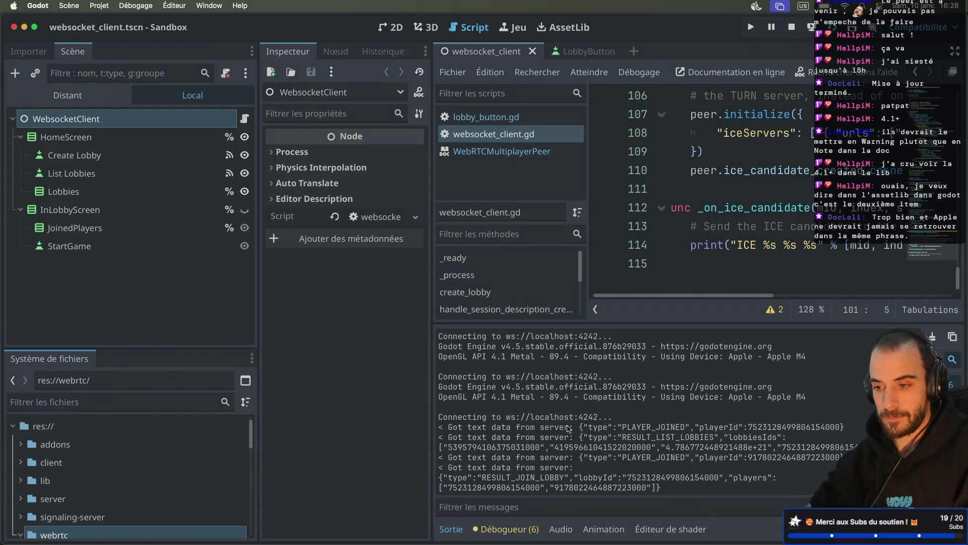
pyautogui.press('ctrl+super+d')
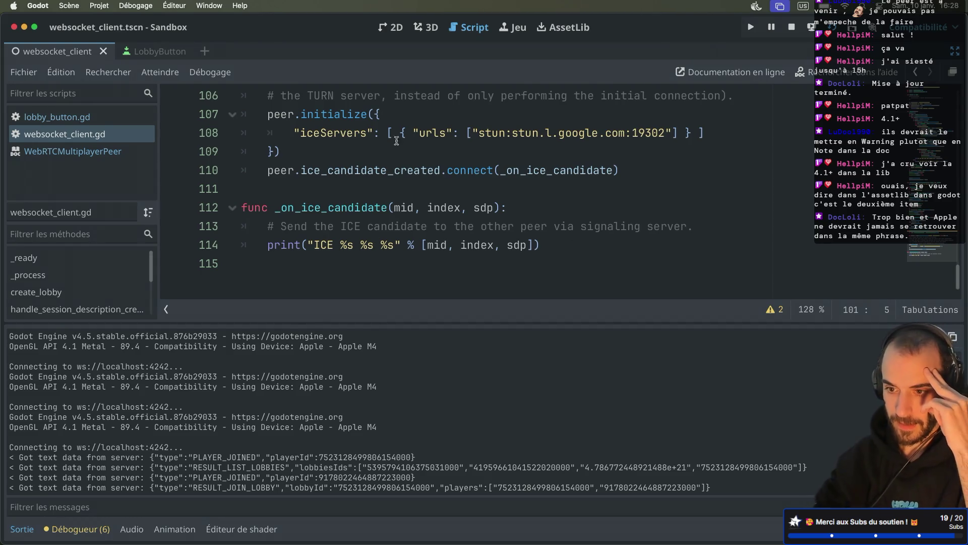
pyautogui.scroll(5, 388, 154)
pyautogui.scroll(3, 397, 148)
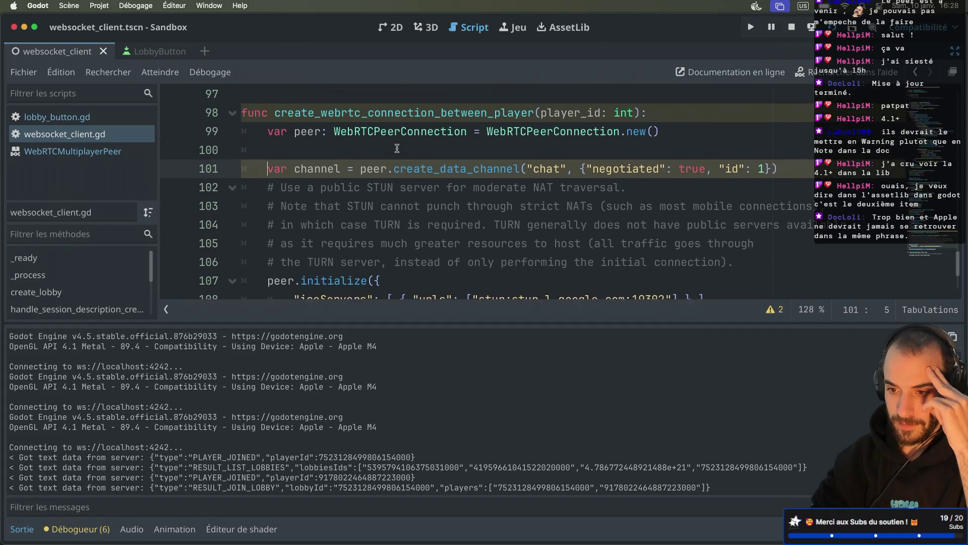
pyautogui.moveTo(788, 168); pyautogui.dragTo(792, 153)
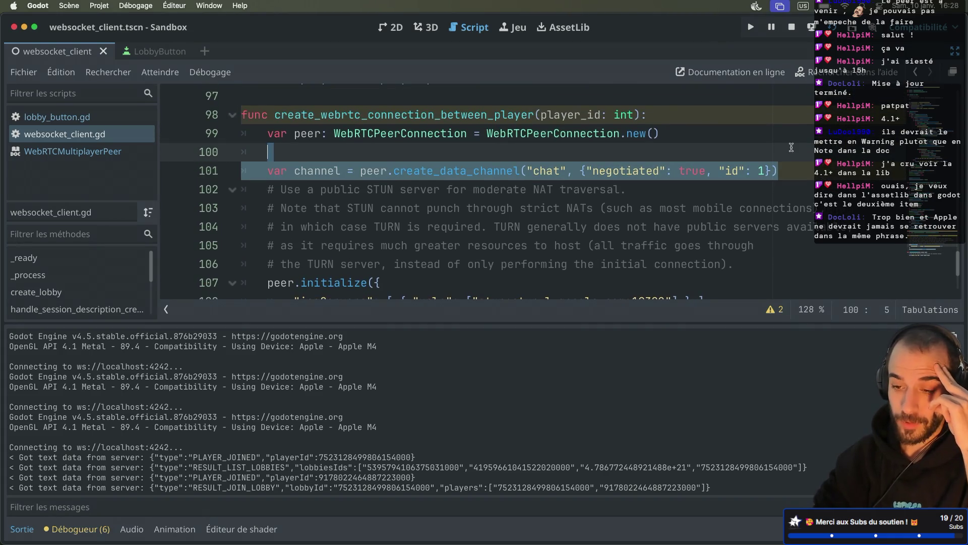
pyautogui.press('BackSpace')
pyautogui.press('BackSpace')
# Step: Duplicate the ice_candidate_created connect line to connect session_description_created to _on_session_description_created
pyautogui.scroll(-3, 382, 215)
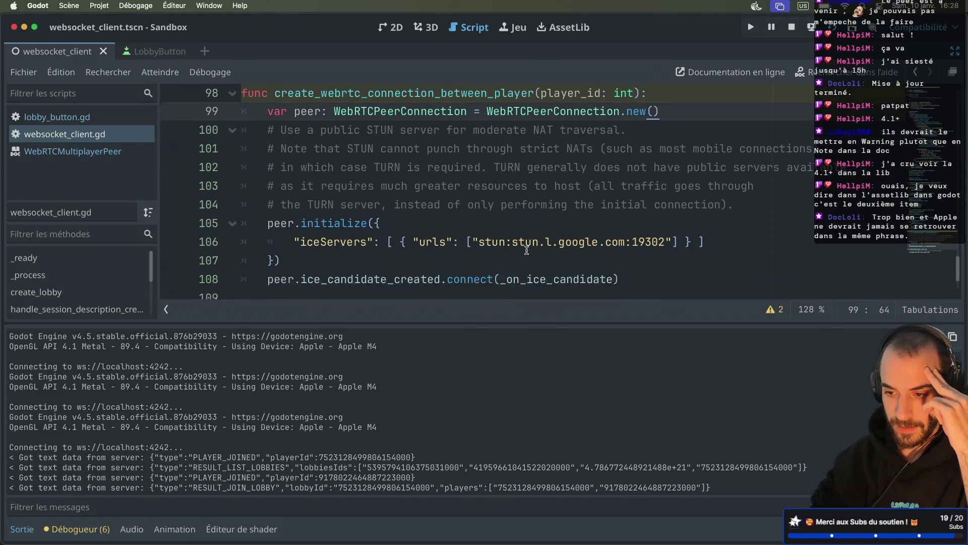
pyautogui.scroll(-3, 310, 216)
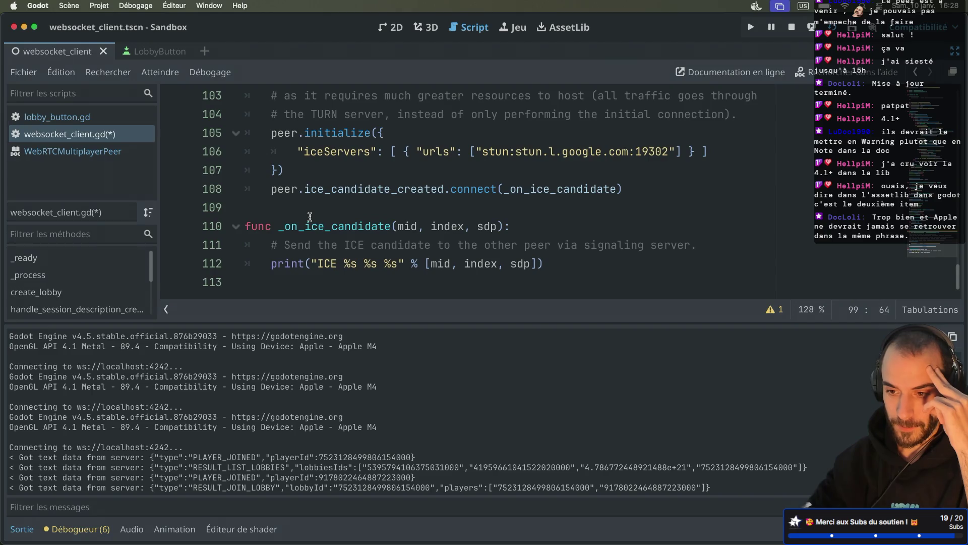
pyautogui.scroll(3, 310, 217)
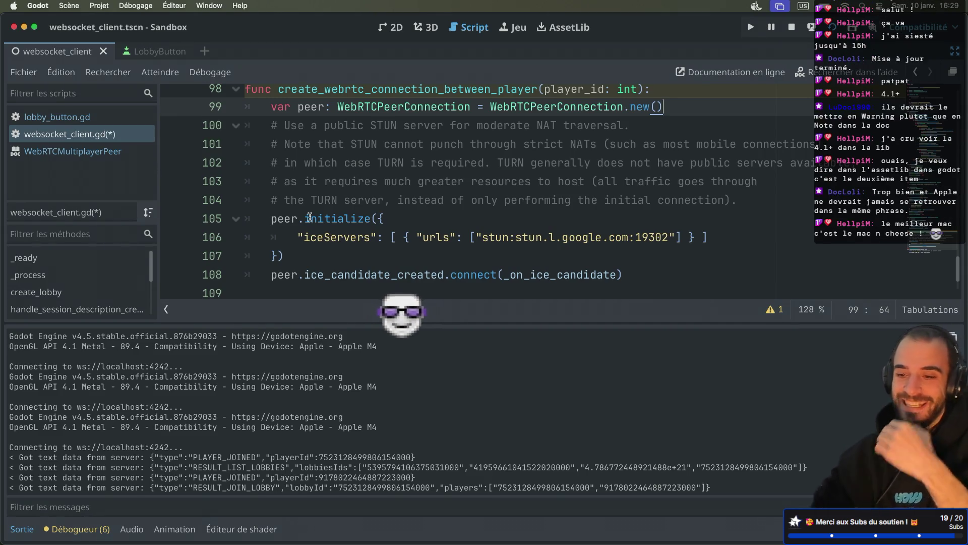
pyautogui.scroll(-3, 359, 206)
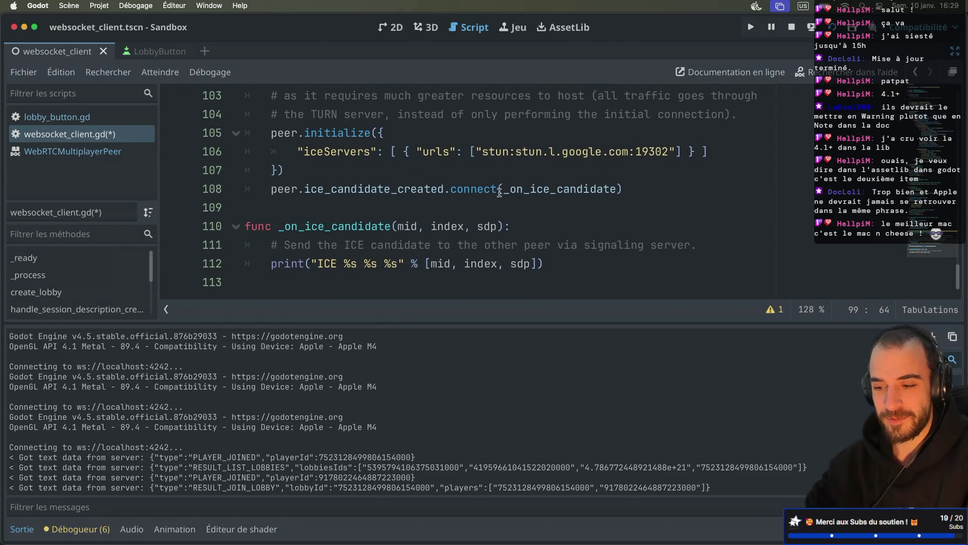
pyautogui.moveTo(624, 191); pyautogui.dragTo(626, 180)
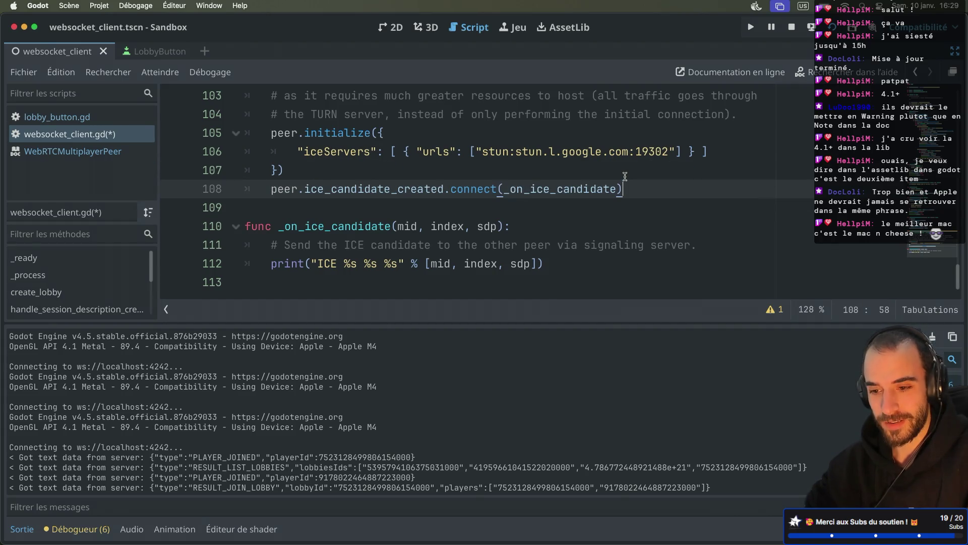
pyautogui.hotkey('ctrl', 'shift', 'd')
pyautogui.doubleClick(374, 190)
pyautogui.write('se')
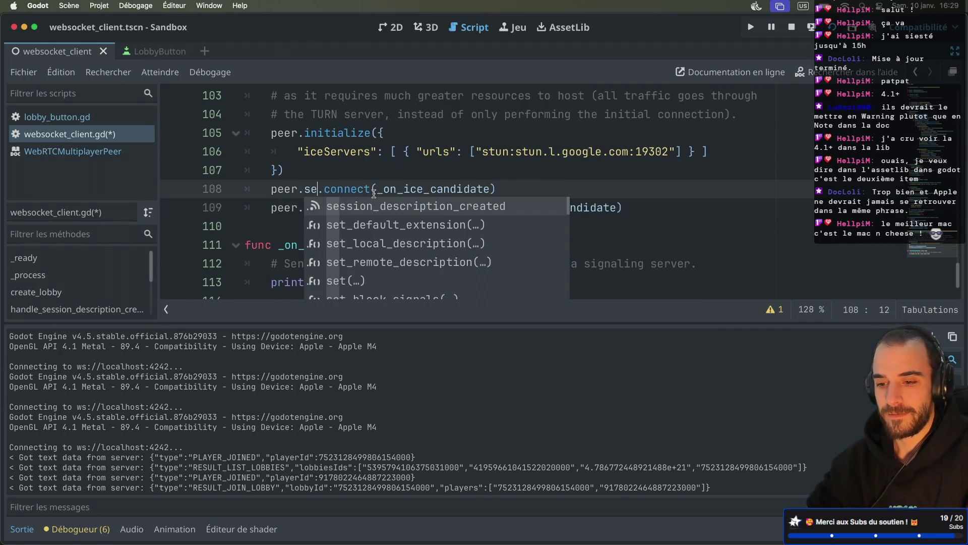
pyautogui.press('Return')
pyautogui.doubleClick(583, 189)
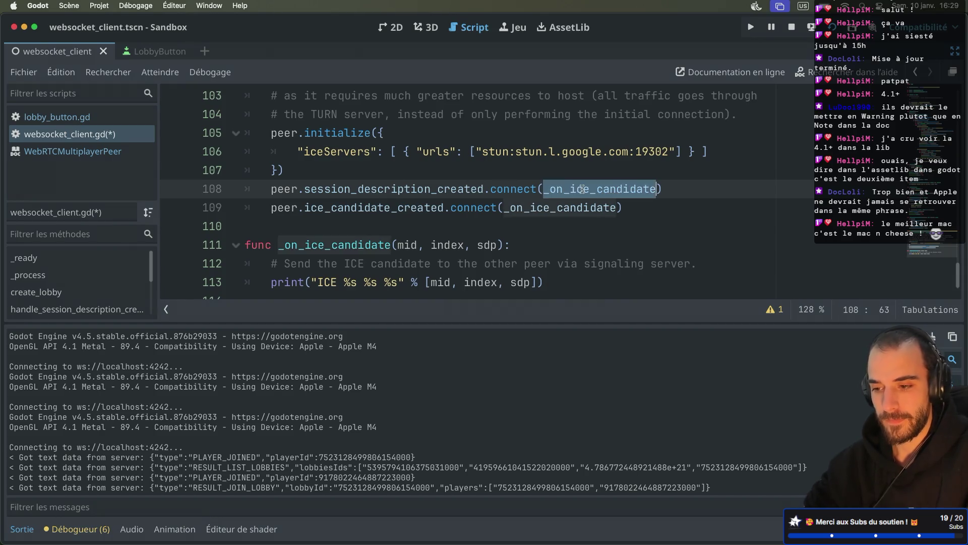
pyautogui.press('BackSpace')
pyautogui.write('on_s')
pyautogui.write('ession_')
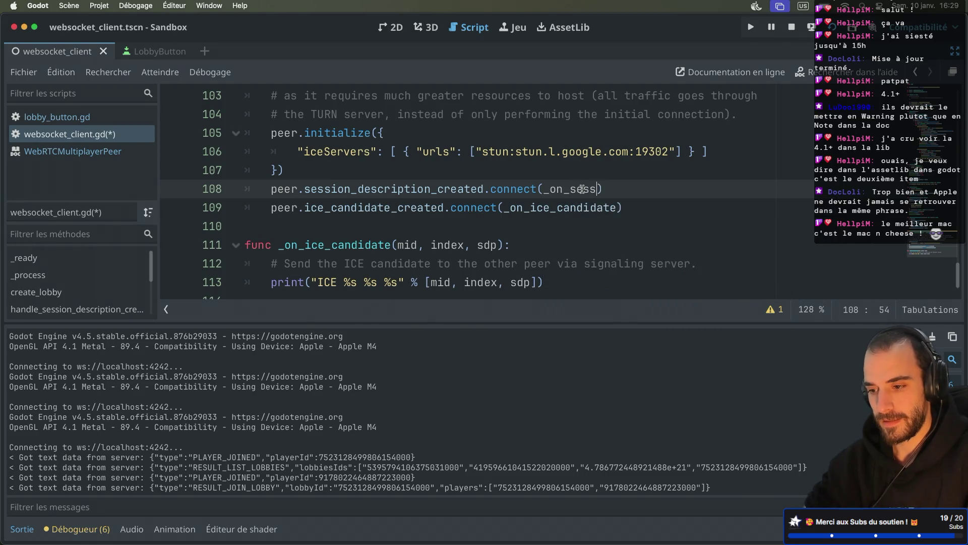
pyautogui.write('description_cre')
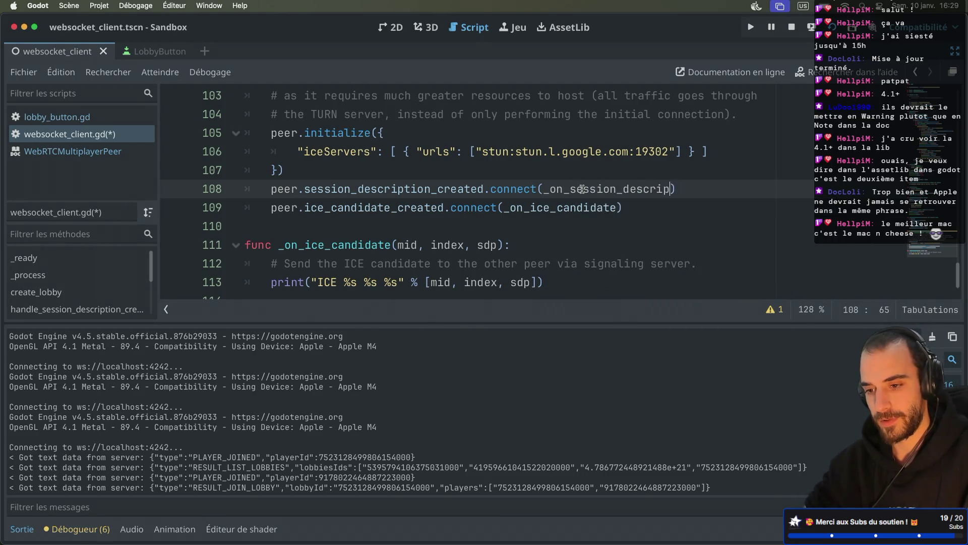
pyautogui.write('ated')
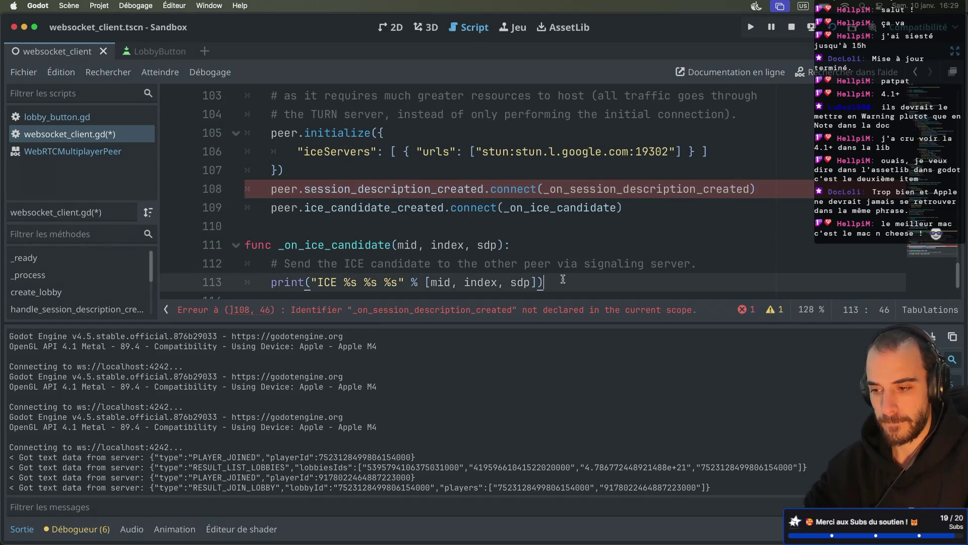
pyautogui.doubleClick(617, 191)
pyautogui.hotkey('ctrl', 'c')
# Step: Add a func _on_session_description_created(): pass stub above the ICE handler and save the script
pyautogui.click(380, 221)
pyautogui.press('Return')
pyautogui.click(381, 221)
pyautogui.press('Return')
pyautogui.write('func')
pyautogui.hotkey('ctrl', 'v')
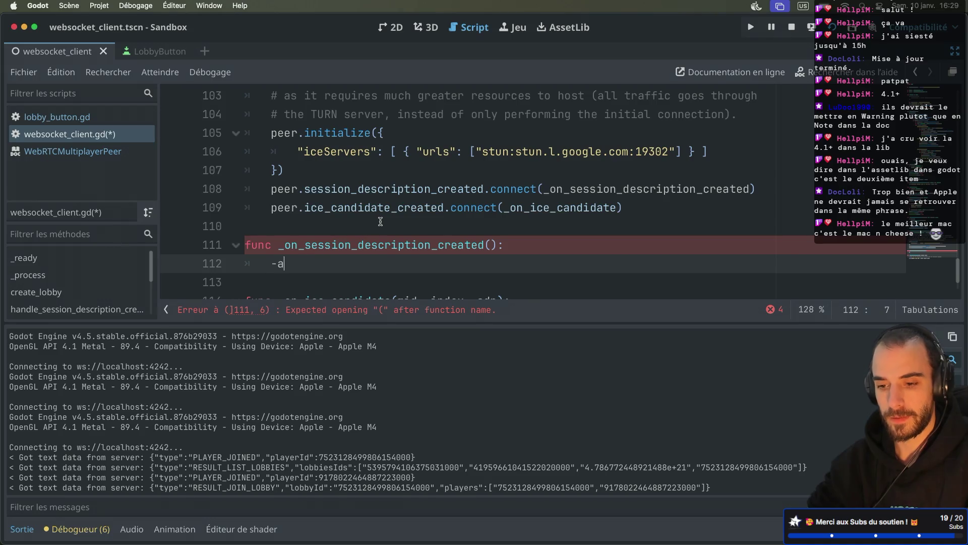
pyautogui.write('pass')
pyautogui.scroll(-2, 380, 221)
pyautogui.hotkey('ctrl', 's')
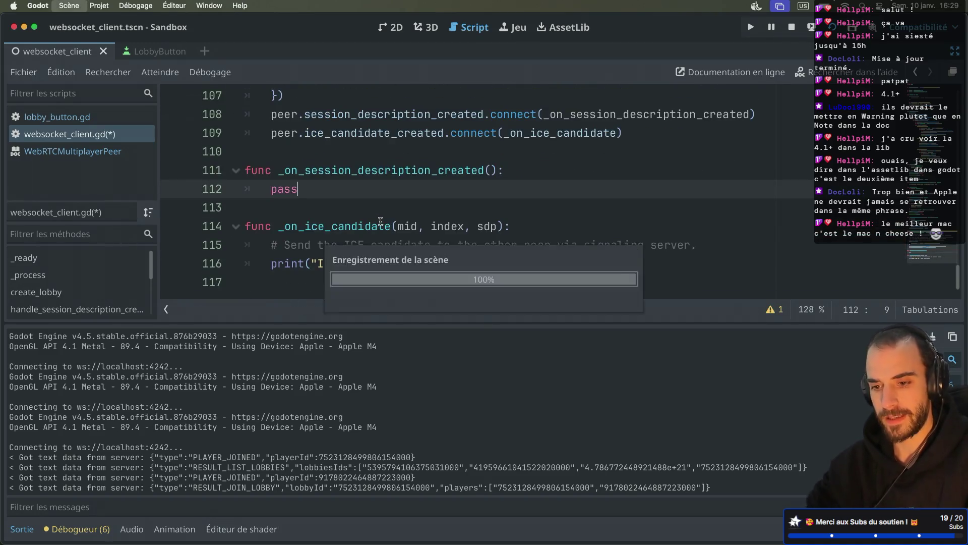
pyautogui.click(32, 530)
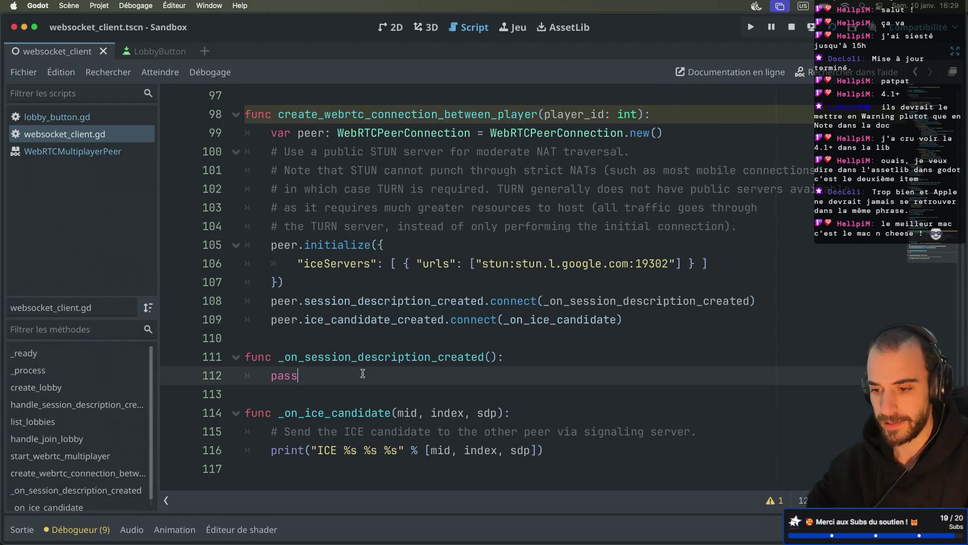
# Step: Copy the signal's type and sdp parameters from its documentation into _on_session_description_created
pyautogui.moveTo(473, 307)
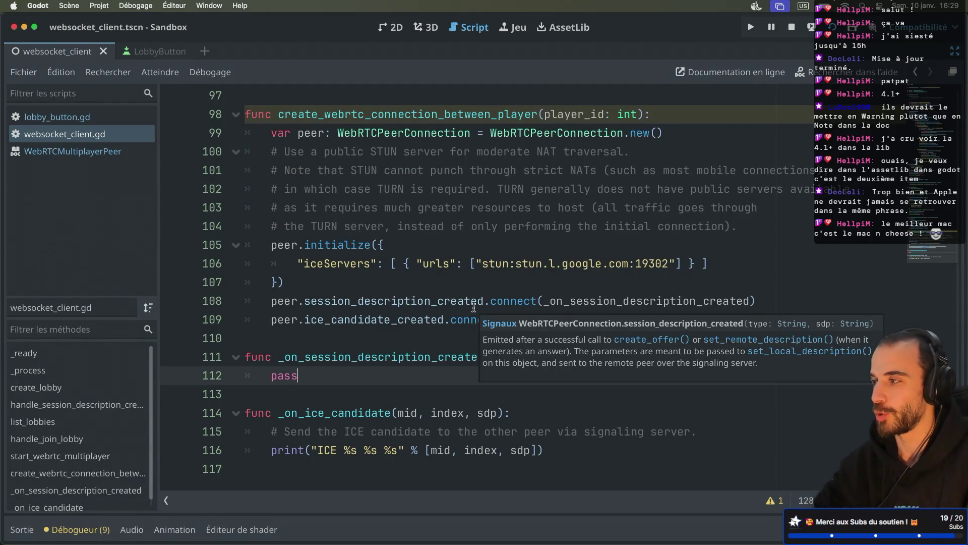
pyautogui.click(507, 320)
pyautogui.click(529, 304)
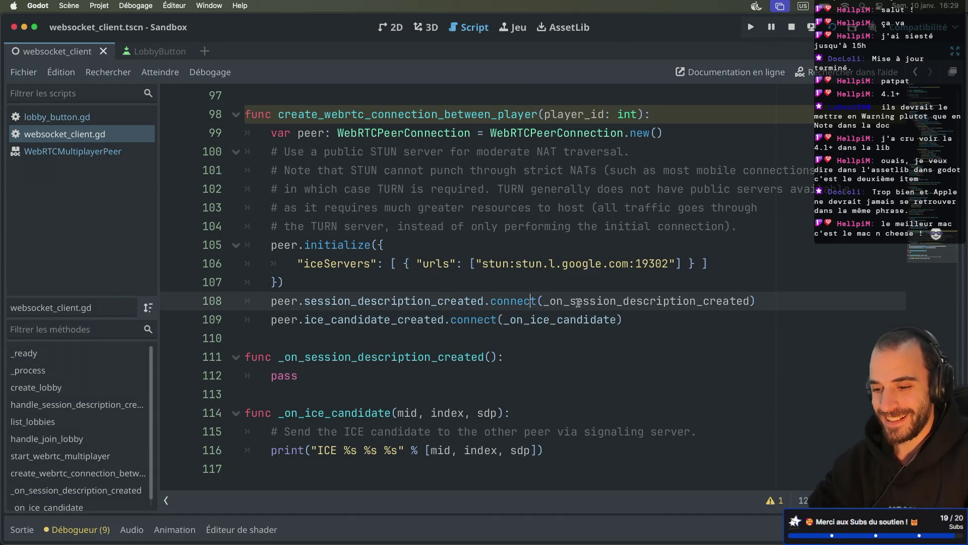
pyautogui.keyDown('super'); pyautogui.click(459, 303); pyautogui.keyUp('super')
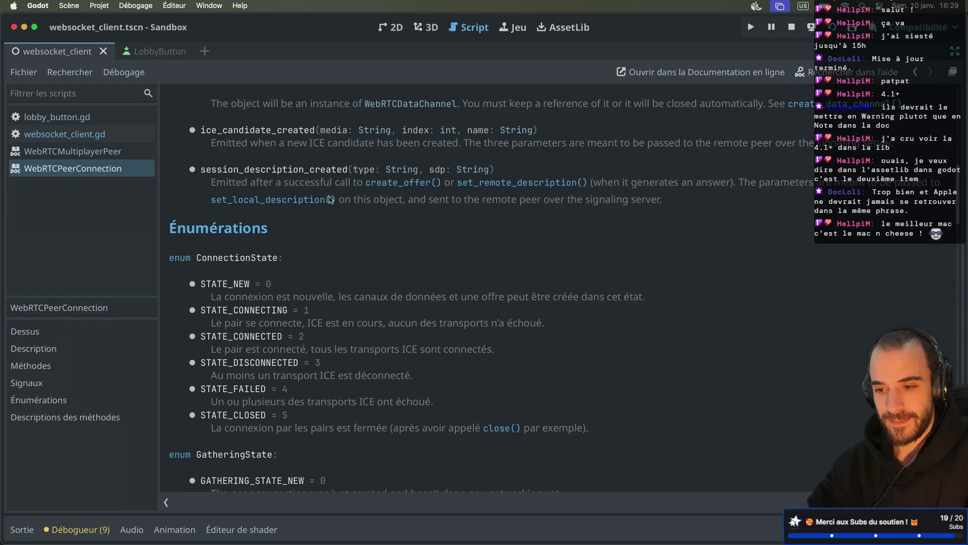
pyautogui.moveTo(353, 170); pyautogui.dragTo(488, 170)
pyautogui.press('super+c')
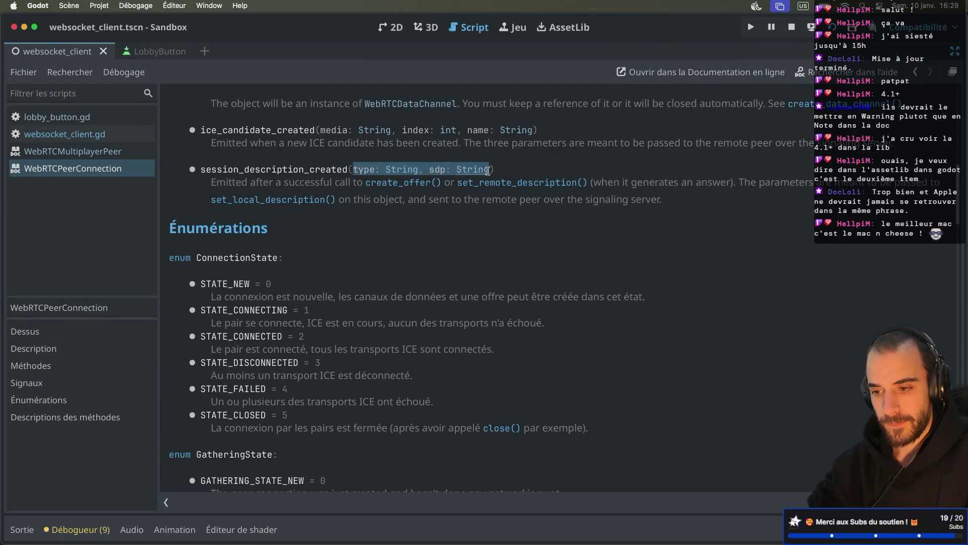
pyautogui.press('super+w')
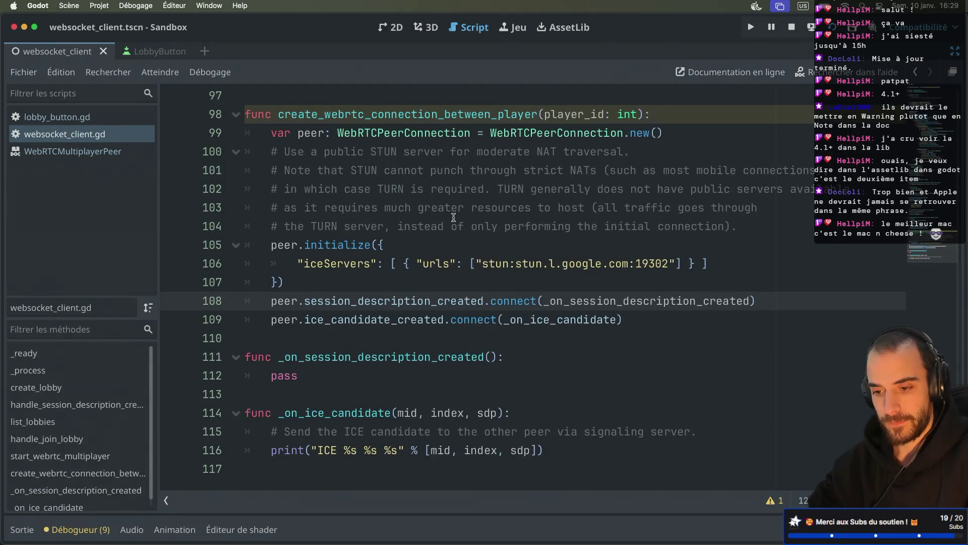
pyautogui.click(485, 359)
pyautogui.press('super+v')
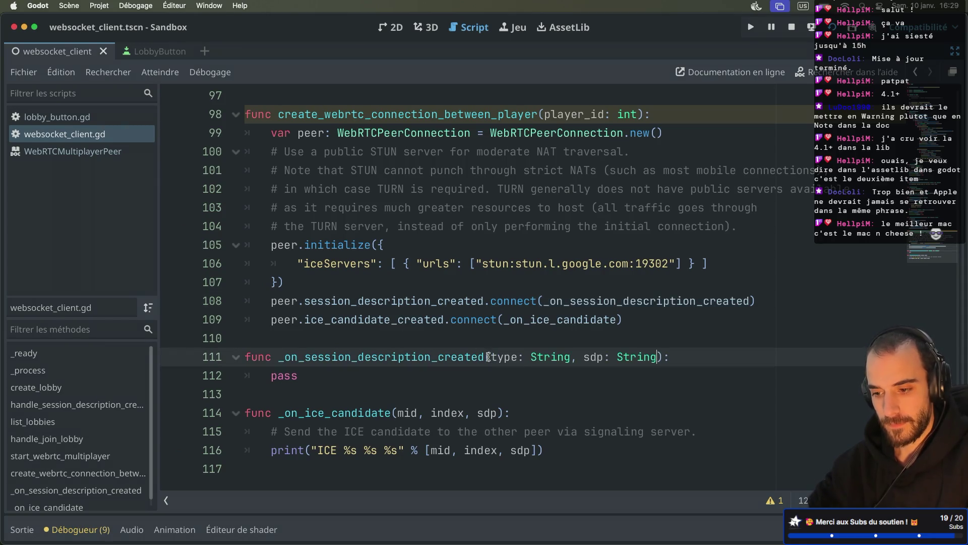
# Step: Replace the handler's pass with a copy of the ICE print statement relabelled SESSION
pyautogui.click(552, 449)
pyautogui.moveTo(552, 449)
pyautogui.mouseDown()
pyautogui.moveTo(202, 431)
pyautogui.moveTo(203, 448)
pyautogui.mouseUp()
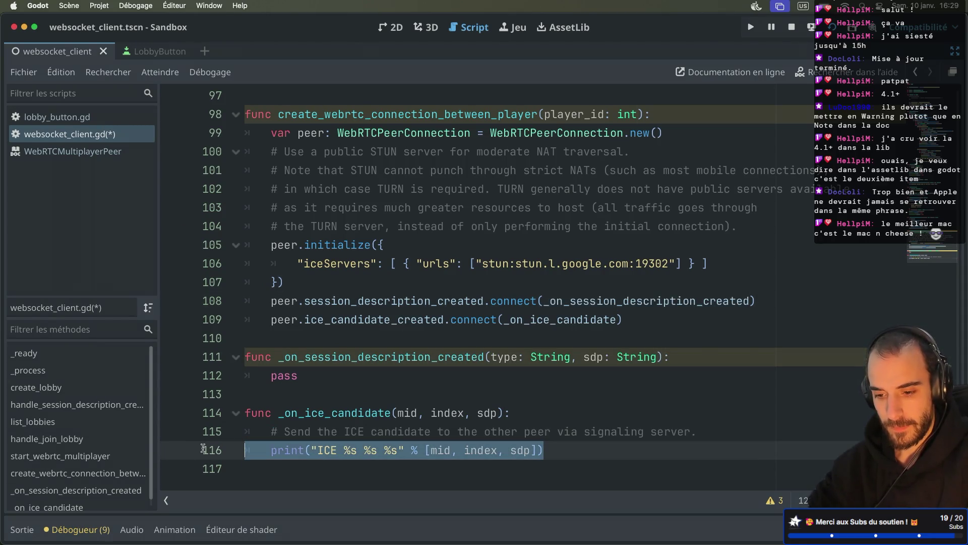
pyautogui.press('super+c')
pyautogui.click(674, 357)
pyautogui.press('Return')
pyautogui.press('super+v')
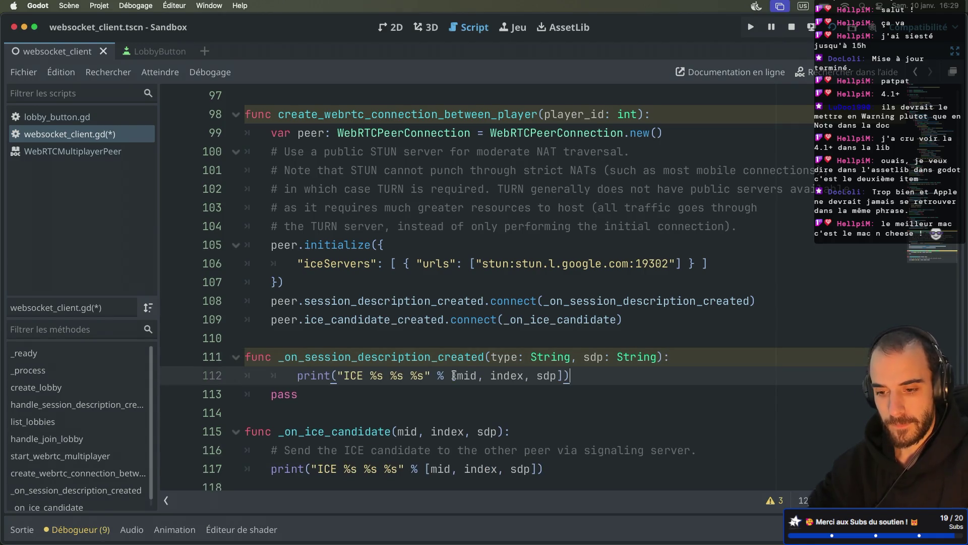
pyautogui.press('BackSpace')
pyautogui.doubleClick(327, 376)
pyautogui.write('SESSION')
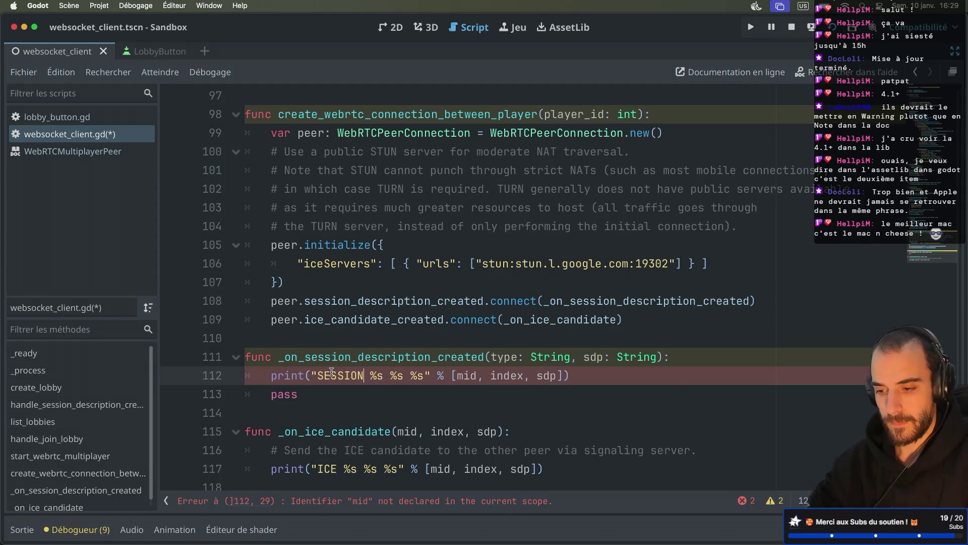
pyautogui.click(284, 394)
pyautogui.doubleClick(284, 394)
pyautogui.press('BackSpace')
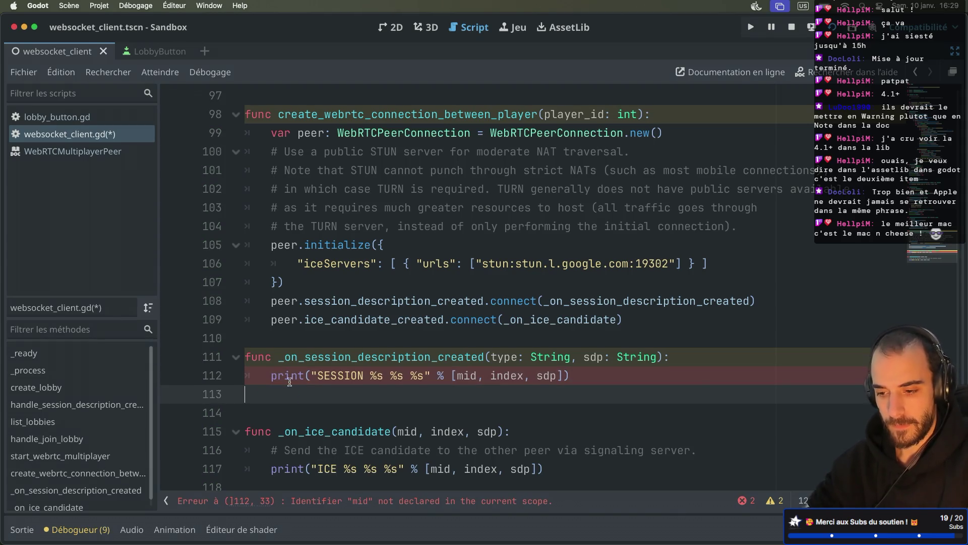
pyautogui.press('BackSpace')
# Step: Make the SESSION print output type and sdp, save the script, and run the project
pyautogui.click(485, 375)
pyautogui.press('BackSpace')
pyautogui.press('BackSpace')
pyautogui.press('BackSpace')
pyautogui.press('BackSpace')
pyautogui.write('type,')
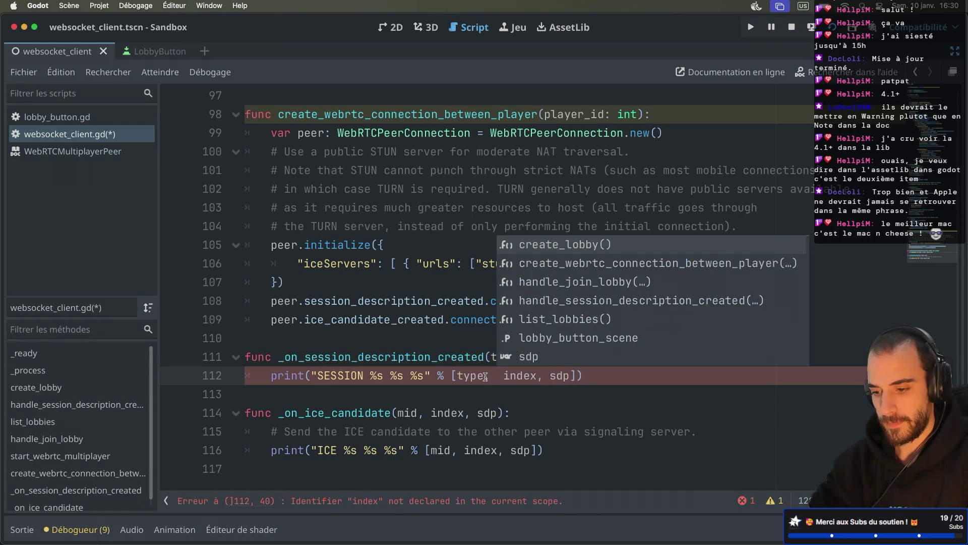
pyautogui.doubleClick(530, 378)
pyautogui.press('BackSpace')
pyautogui.press('BackSpace')
pyautogui.press('BackSpace')
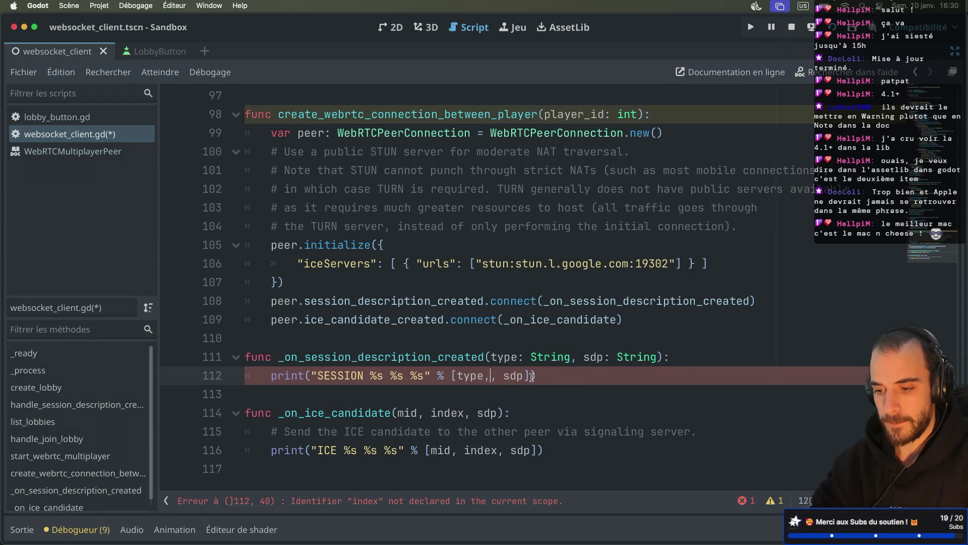
pyautogui.press('BackSpace')
pyautogui.press('End')
pyautogui.write(')')
pyautogui.press('super+s')
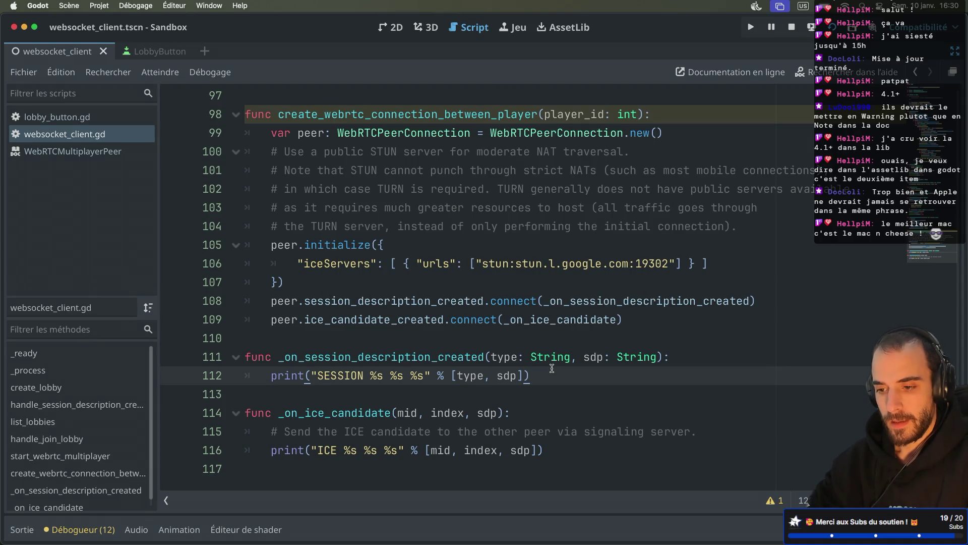
pyautogui.click(833, 24)
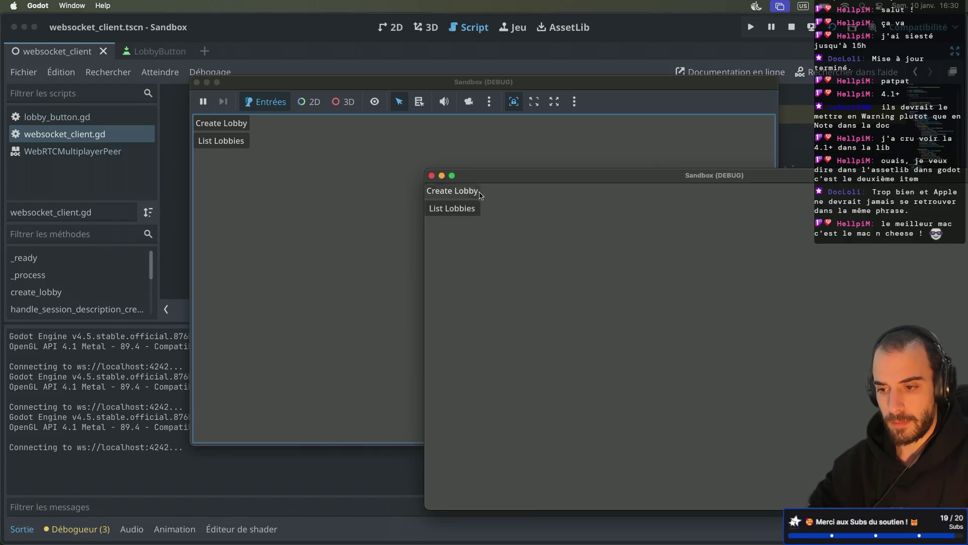
# Step: Create a lobby in one instance, then list and join lobby 9.81548461874378e+25 from the other
pyautogui.click(479, 192)
pyautogui.moveTo(540, 184); pyautogui.dragTo(569, 192)
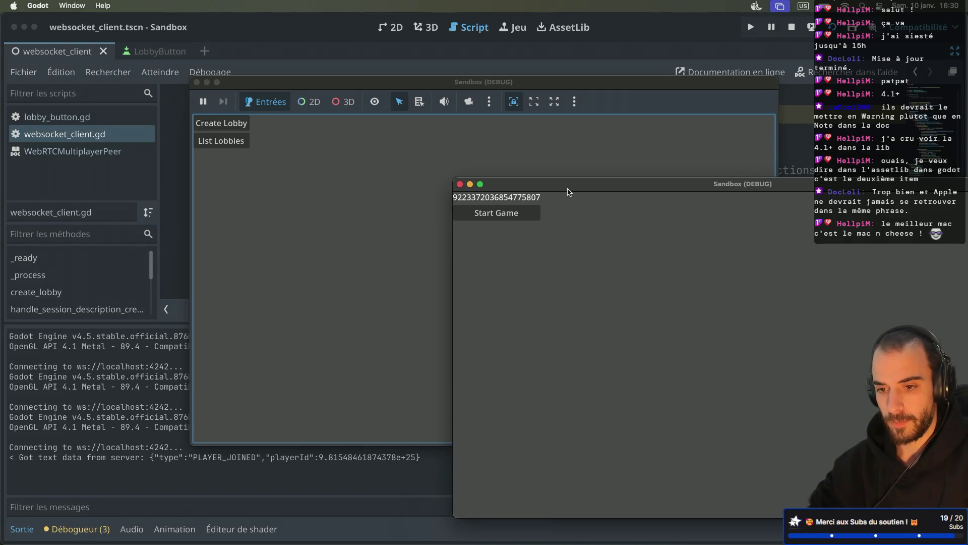
pyautogui.click(236, 141)
pyautogui.click(743, 263)
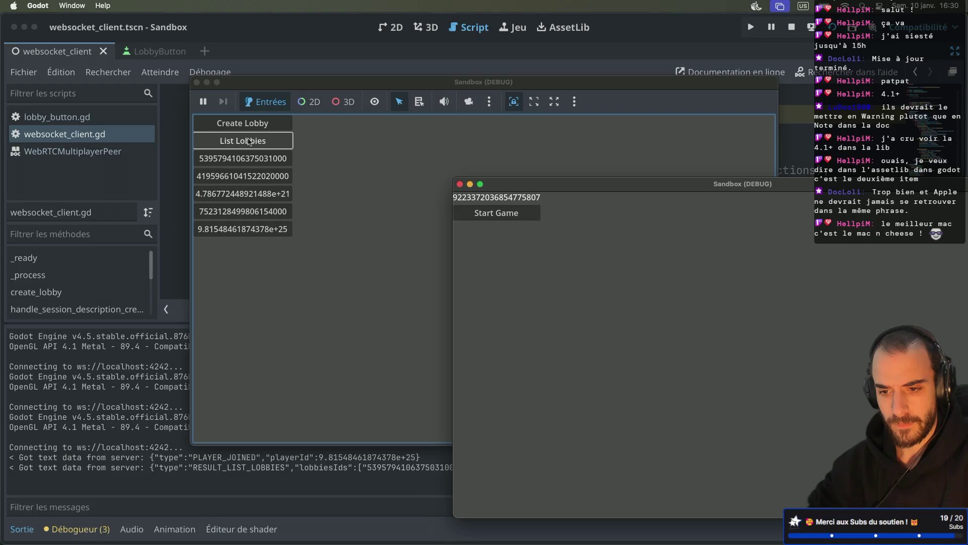
pyautogui.click(263, 232)
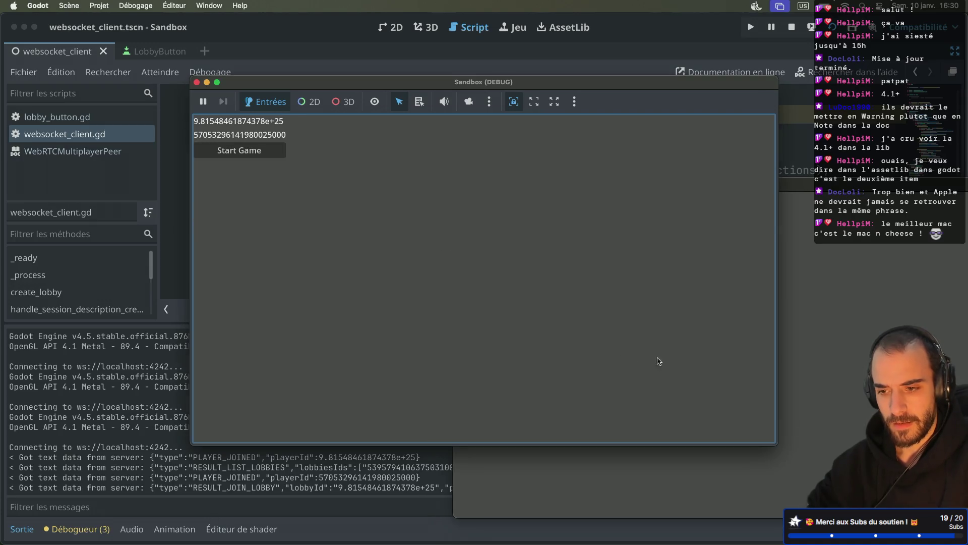
pyautogui.click(812, 397)
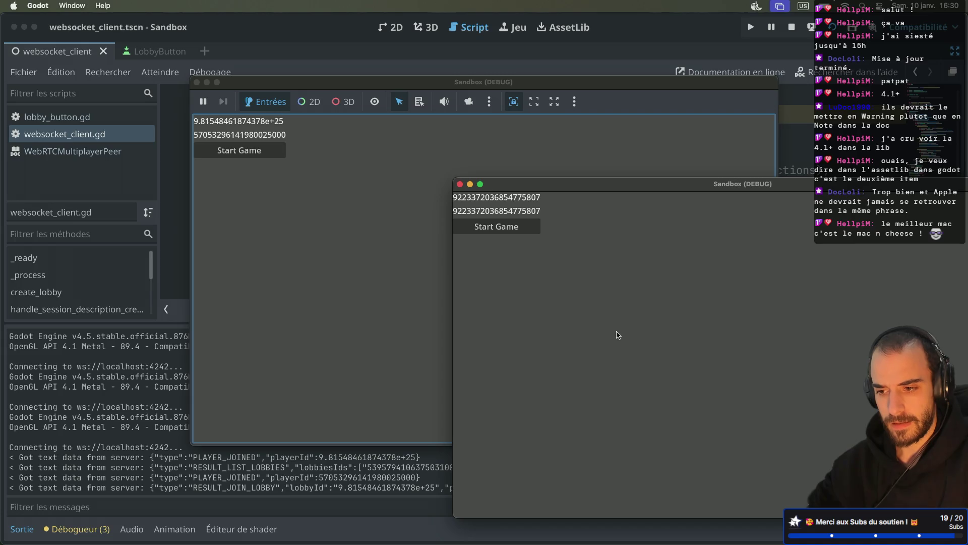
# Step: Go back to the WebRTC peer setup code in the script editor, then switch to the browser
pyautogui.click(356, 465)
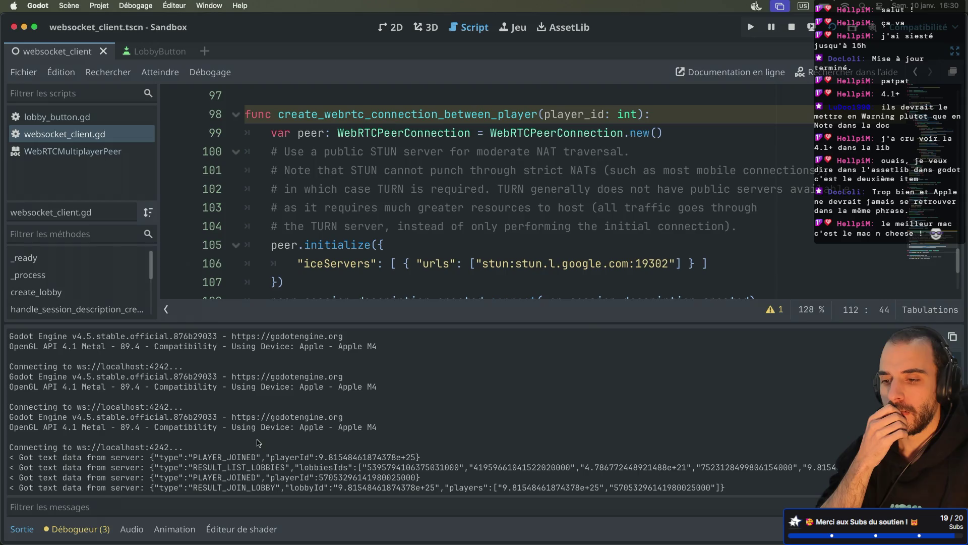
pyautogui.click(463, 208)
pyautogui.scroll(-5, 463, 207)
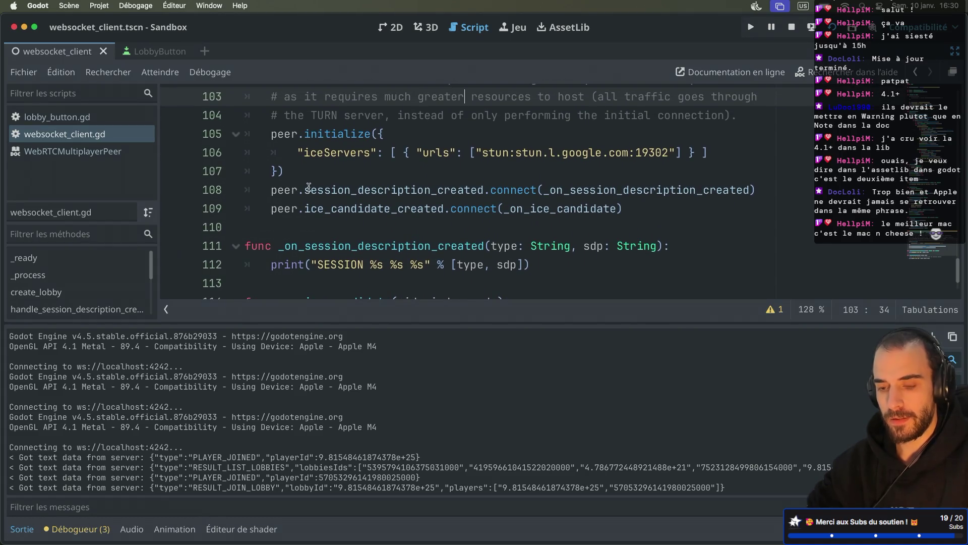
pyautogui.press('super+Tab')
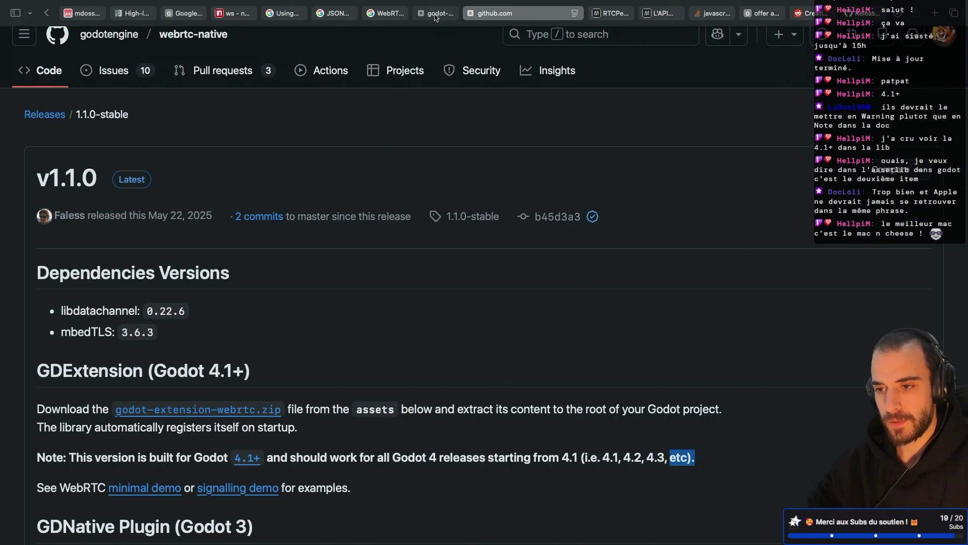
# Step: Open the multiplayer_client.gd reference tab and scroll down to _create_peer
pyautogui.click(434, 15)
pyautogui.scroll(-3, 365, 201)
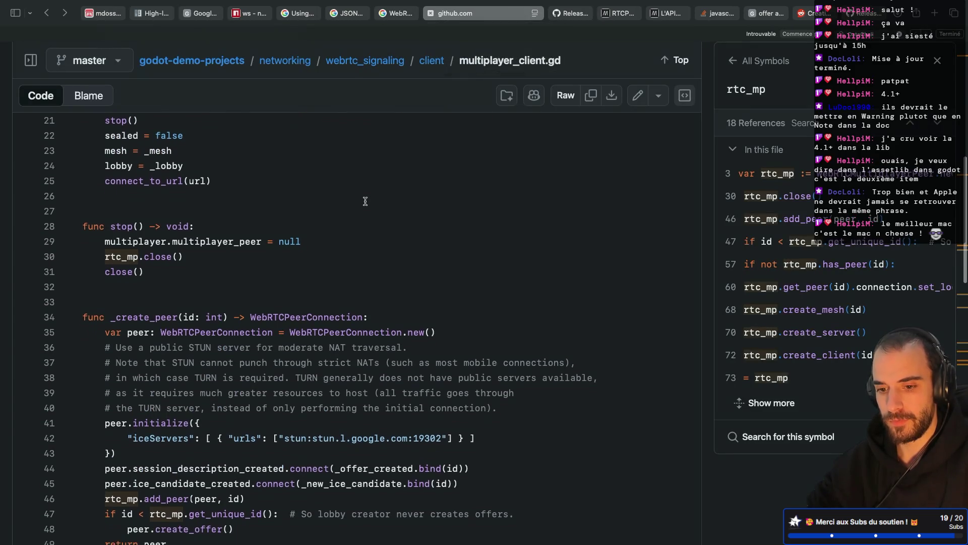
pyautogui.scroll(5, 365, 202)
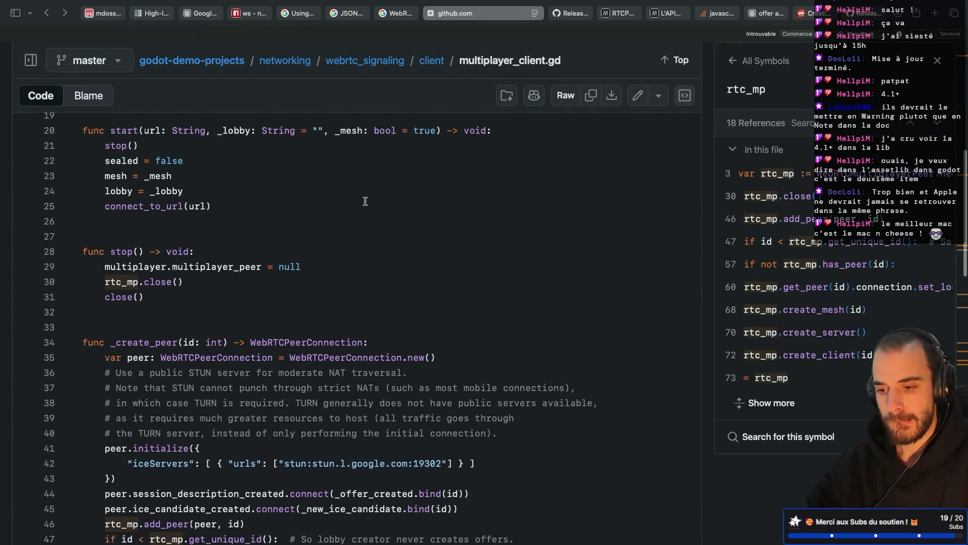
pyautogui.scroll(-4, 365, 201)
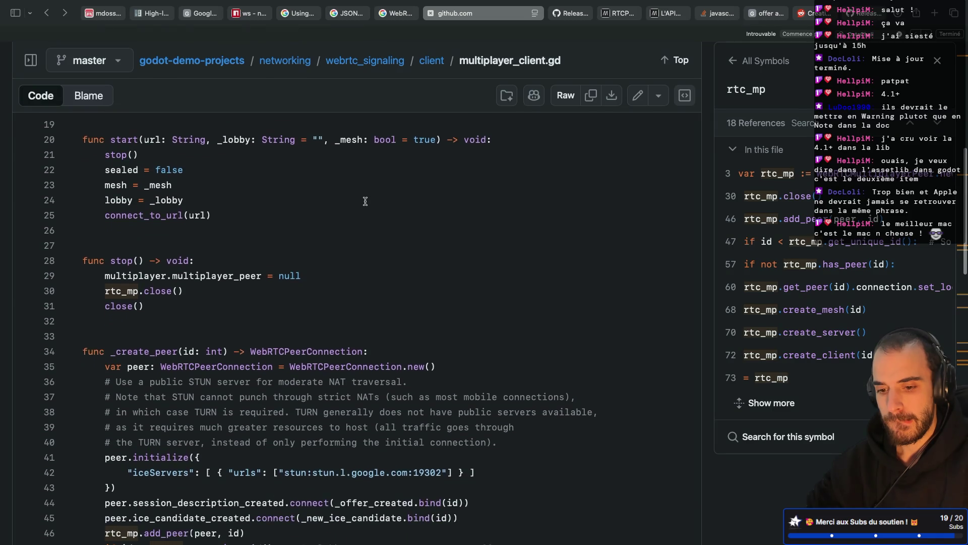
pyautogui.scroll(3, 365, 202)
pyautogui.scroll(-4, 365, 201)
pyautogui.scroll(-2, 365, 201)
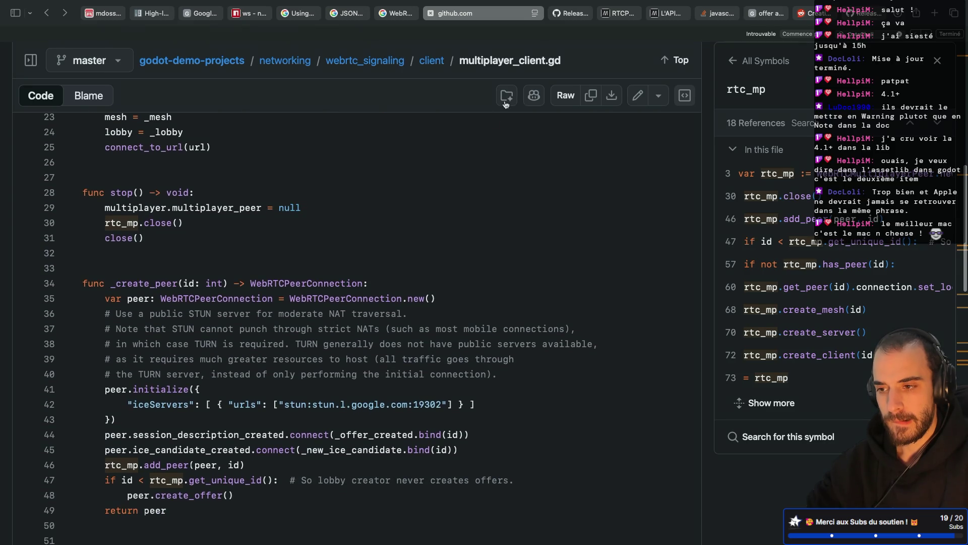
pyautogui.moveTo(570, 19)
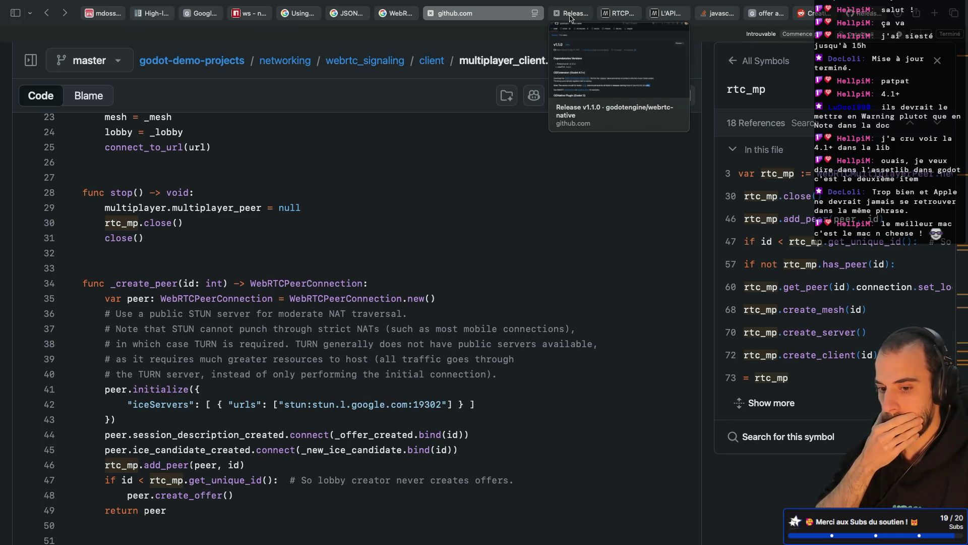
pyautogui.scroll(-5, 239, 269)
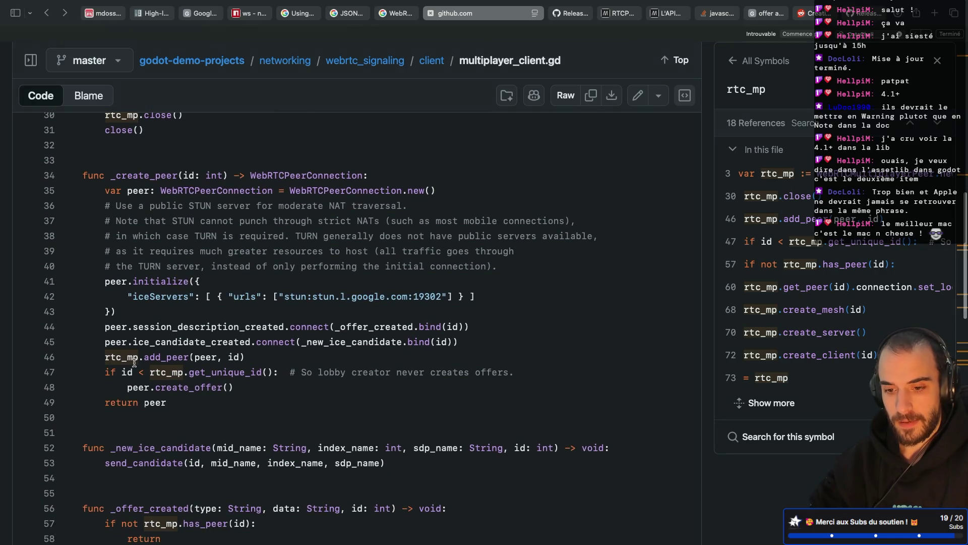
# Step: Inspect the rtc_mp.add_peer(peer, id) line on line 46, then return to the Godot script
pyautogui.moveTo(105, 357); pyautogui.dragTo(189, 357)
pyautogui.click(177, 360)
pyautogui.click(268, 342)
pyautogui.moveTo(196, 358); pyautogui.dragTo(241, 357)
pyautogui.click(275, 351)
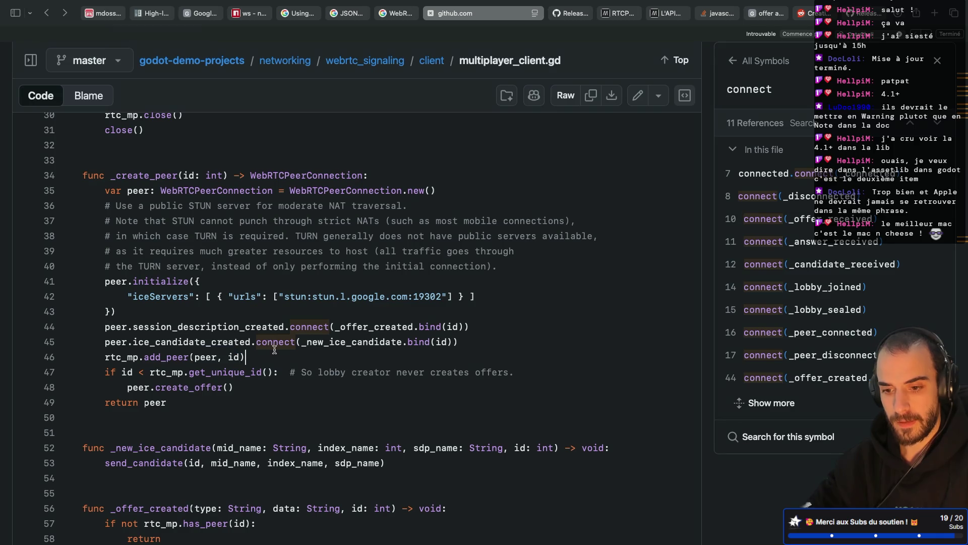
pyautogui.hotkey('ctrl', 'Left')
pyautogui.scroll(-1, 444, 223)
pyautogui.scroll(5, 444, 223)
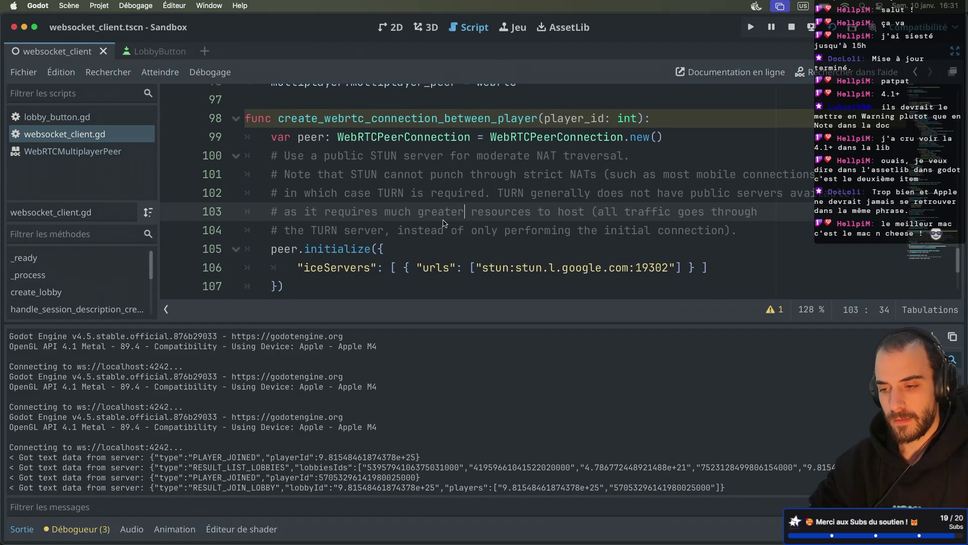
# Step: Start a webrtc.add_peer(peer call after the ice_candidate_created connection on line 110 and save
pyautogui.scroll(-1, 444, 224)
pyautogui.click(635, 256)
pyautogui.press('Return')
pyautogui.write('webrtc.')
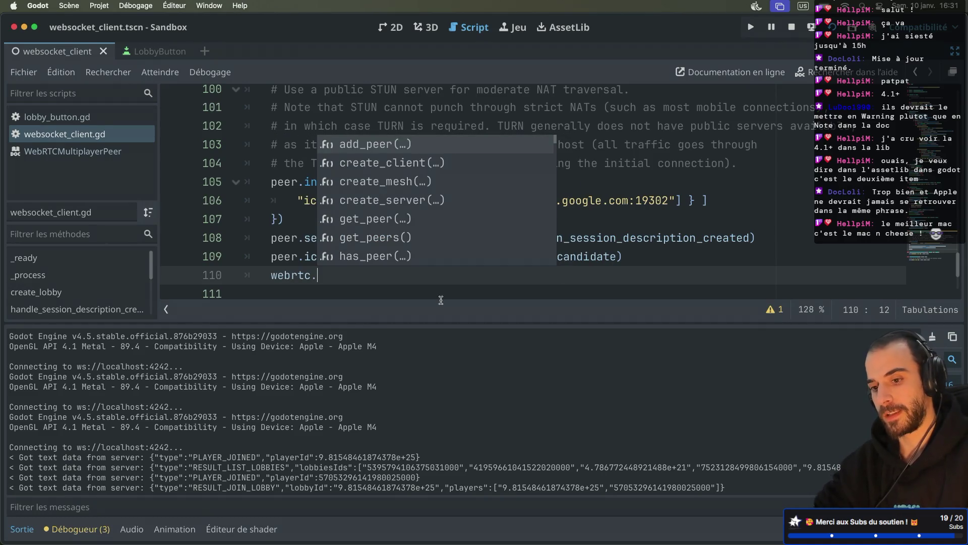
pyautogui.doubleClick(279, 278)
pyautogui.click(338, 277)
pyautogui.write('add')
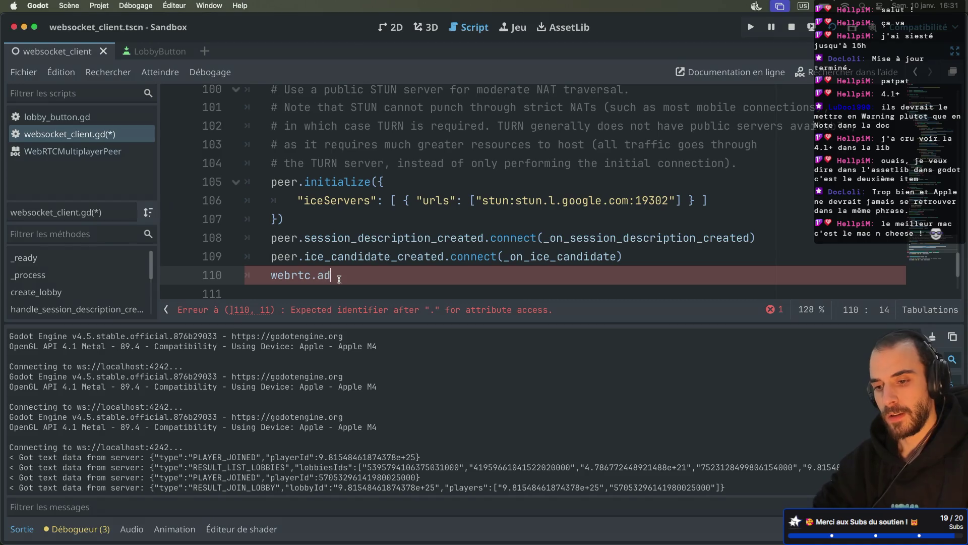
pyautogui.press('Return')
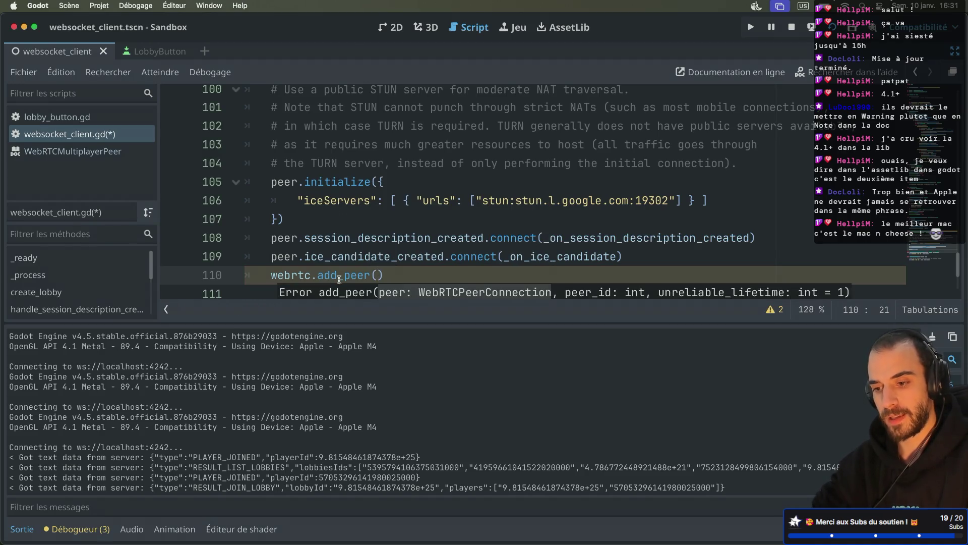
pyautogui.write('peer')
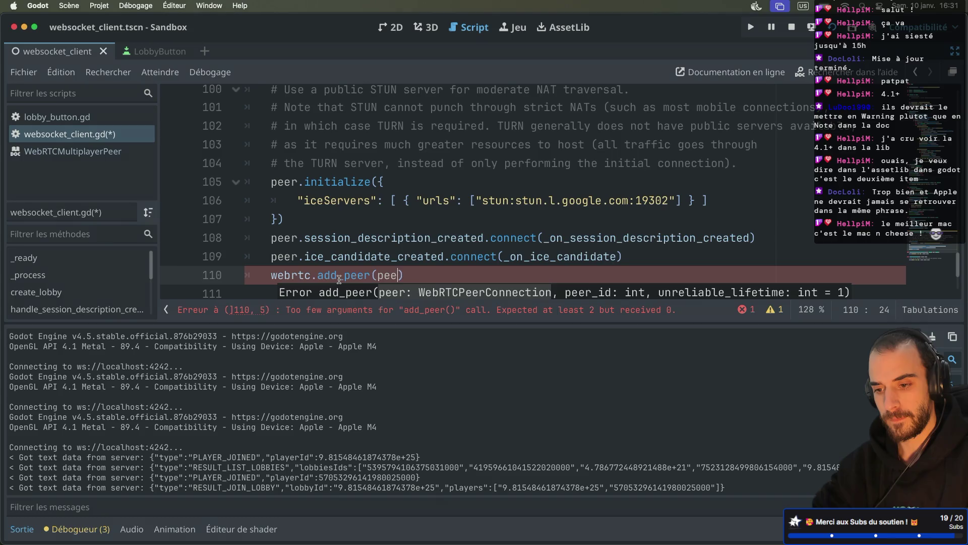
pyautogui.press('Escape')
pyautogui.press('super+s')
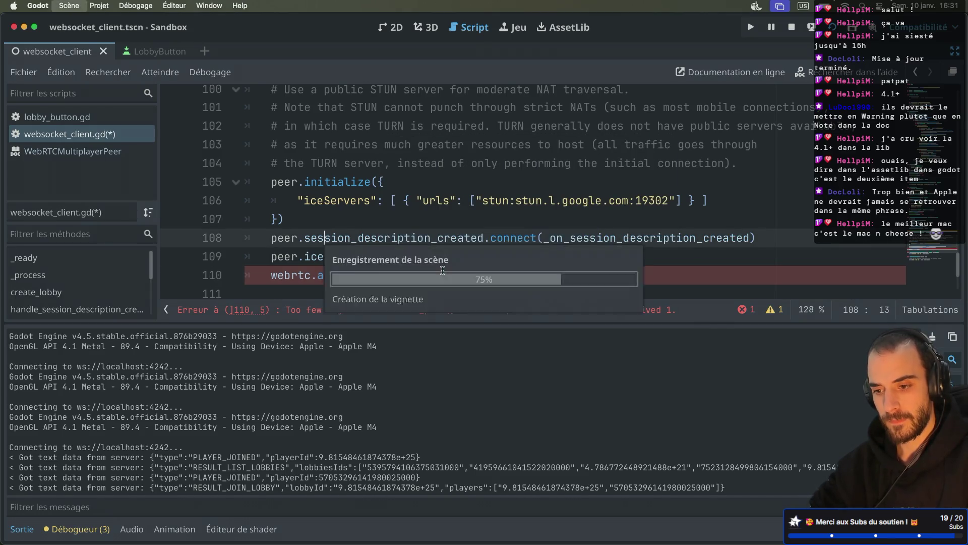
# Step: Complete the call as webrtc.add_peer(peer, player_id), replacing the undeclared id argument
pyautogui.hotkey('ctrl', 'Left')
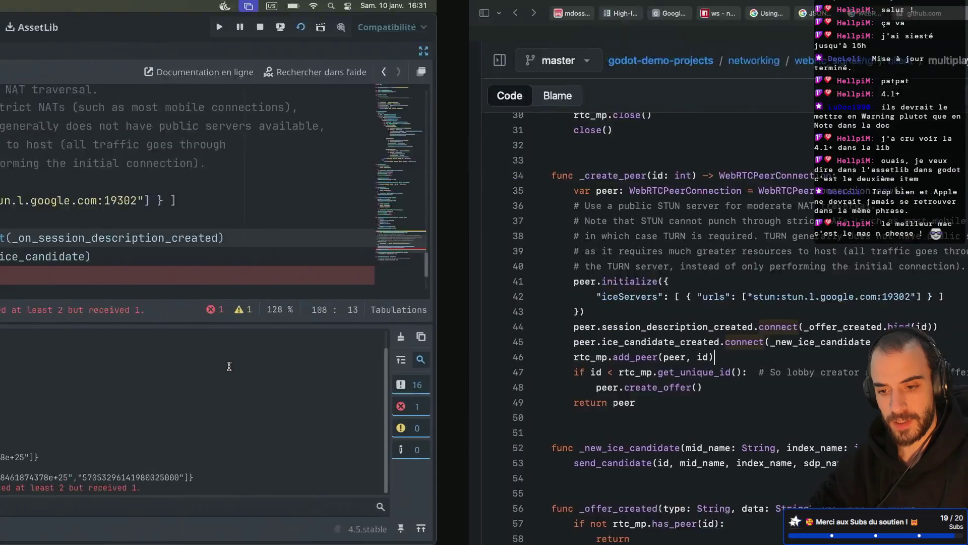
pyautogui.click(406, 275)
pyautogui.write(', id')
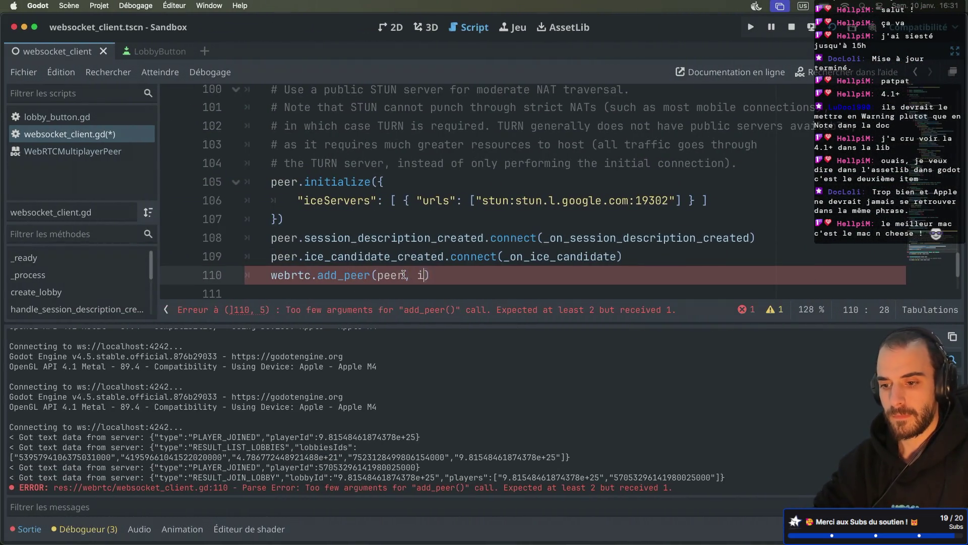
pyautogui.click(398, 226)
pyautogui.press('super+s')
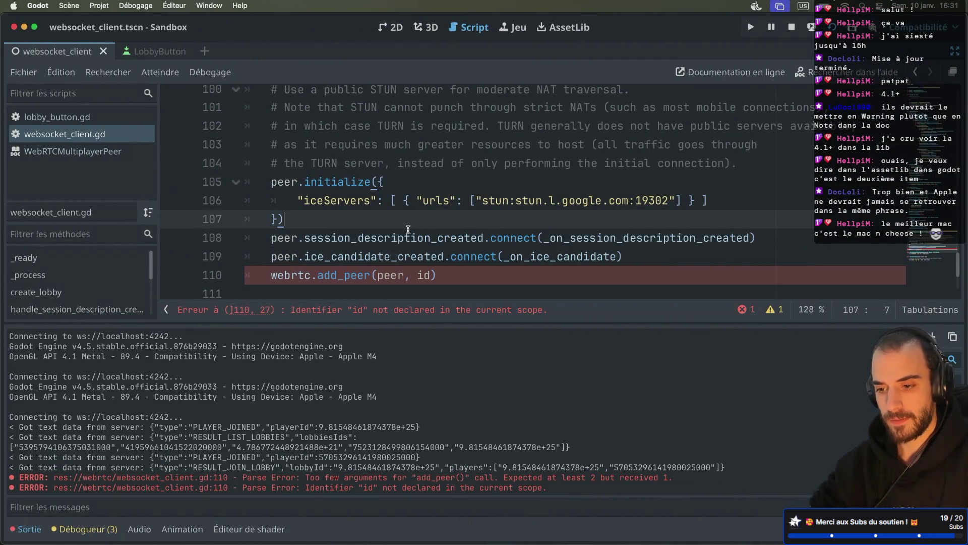
pyautogui.scroll(-1, 408, 229)
pyautogui.scroll(-3, 408, 230)
pyautogui.scroll(3, 408, 229)
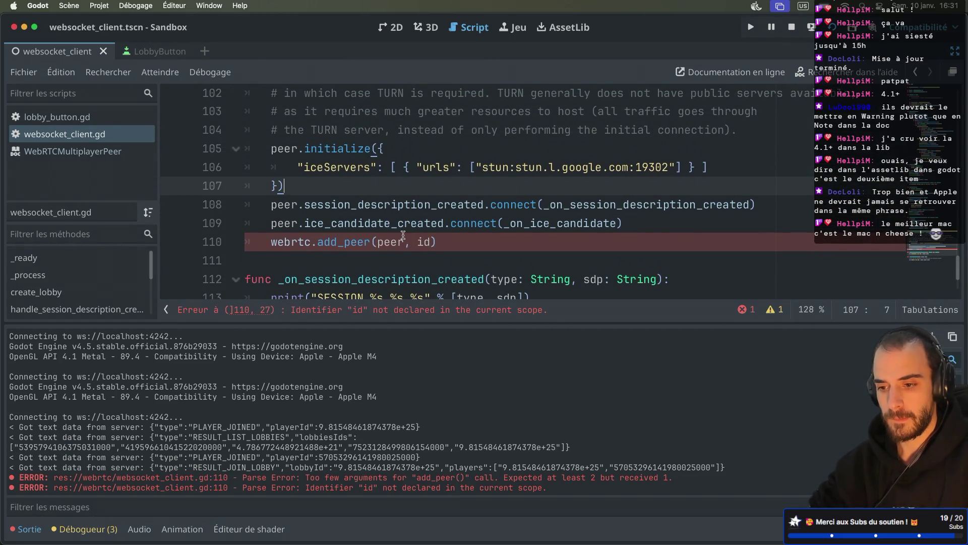
pyautogui.doubleClick(426, 241)
pyautogui.write('player_')
pyautogui.press('Return')
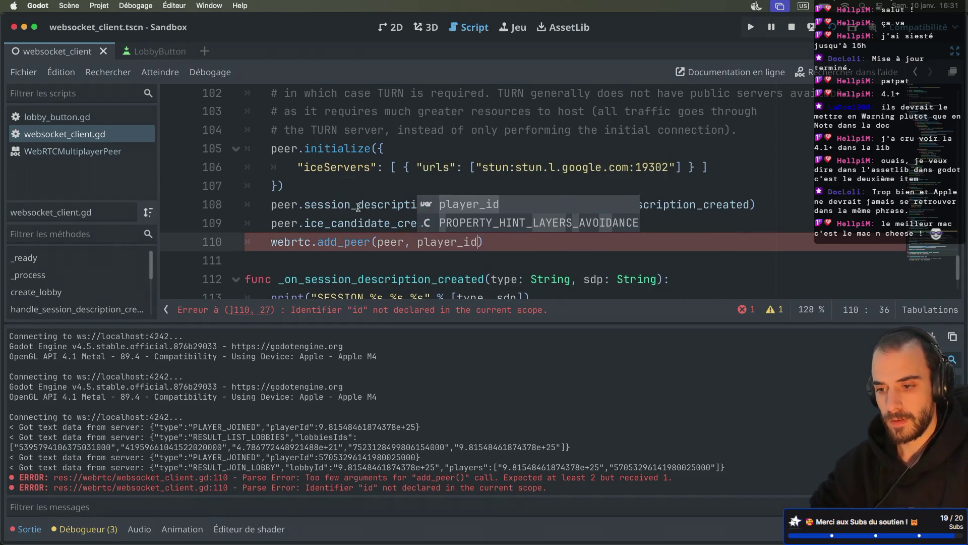
pyautogui.click(359, 205)
# Step: Turn off distraction-free mode, hide the side docks and collapse the output log
pyautogui.press('ctrl+super+d')
pyautogui.press('ctrl+super+d')
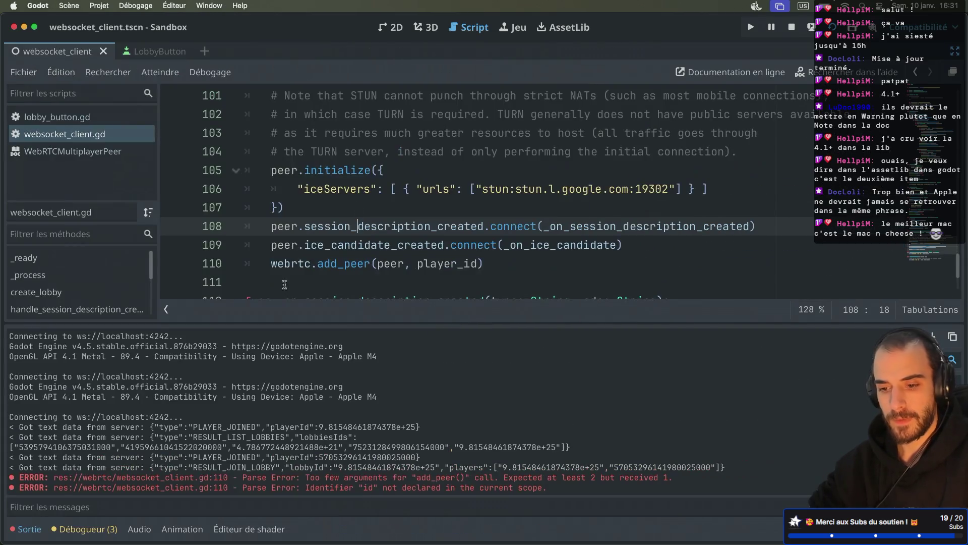
pyautogui.click(29, 529)
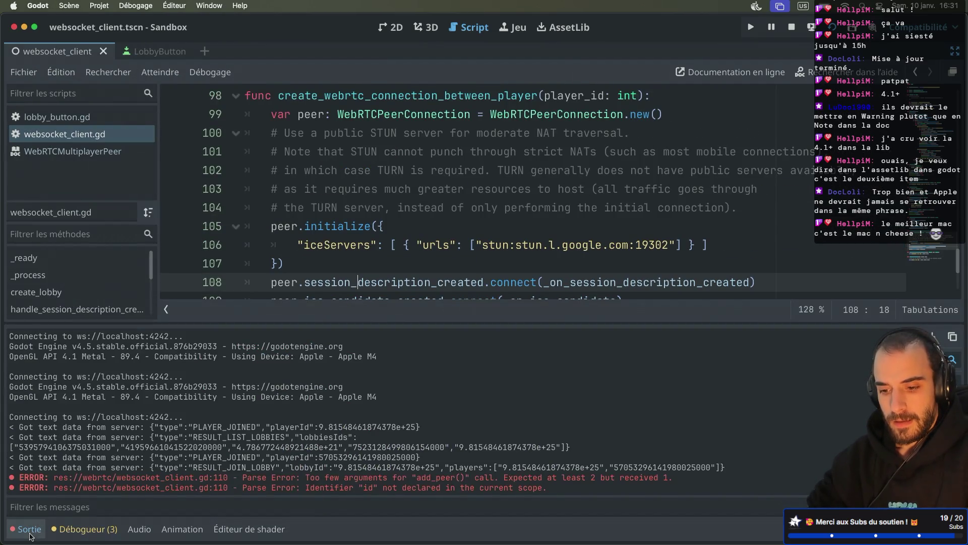
pyautogui.click(29, 529)
pyautogui.scroll(3, 447, 231)
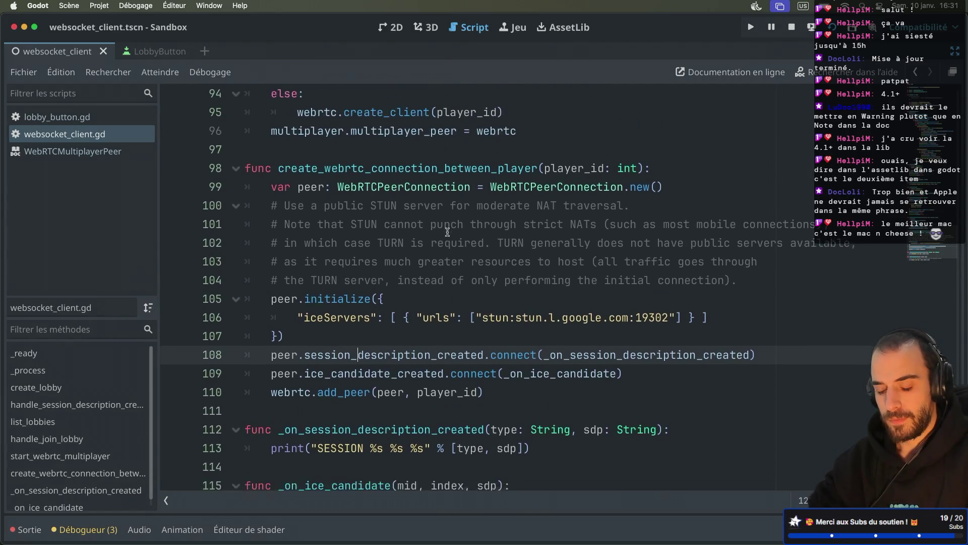
pyautogui.scroll(-1, 447, 231)
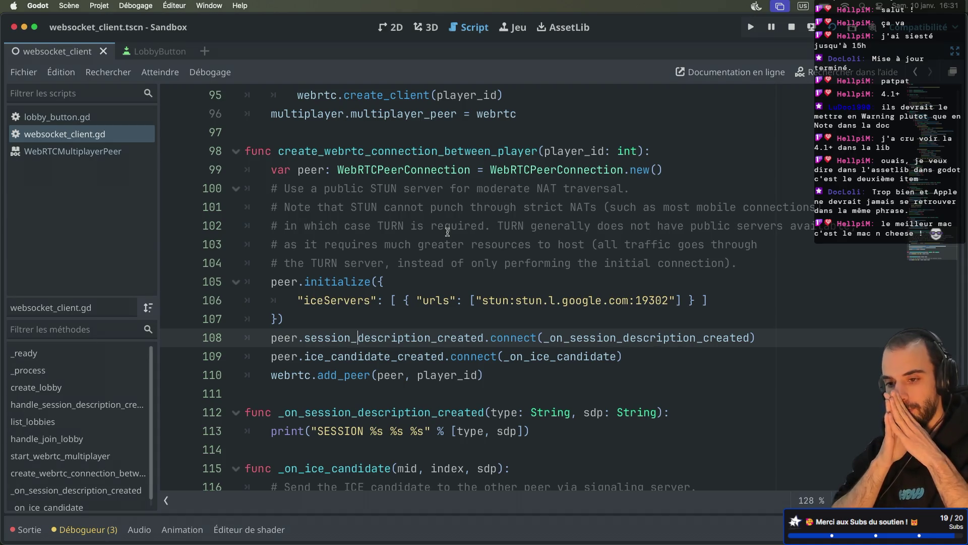
pyautogui.press('super+Tab')
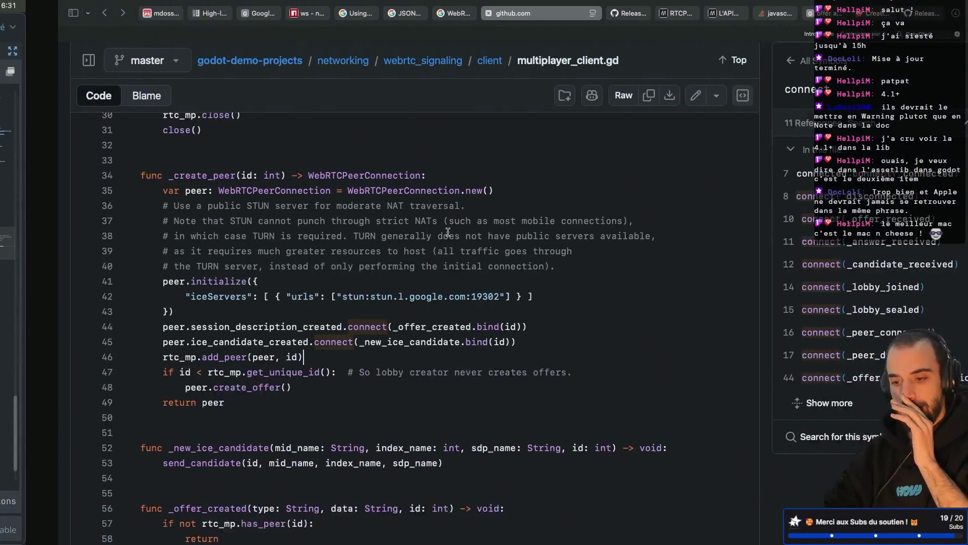
# Step: List the two references to _offer_created from line 56 of GitHub's multiplayer_client.gd
pyautogui.scroll(-1, 422, 342)
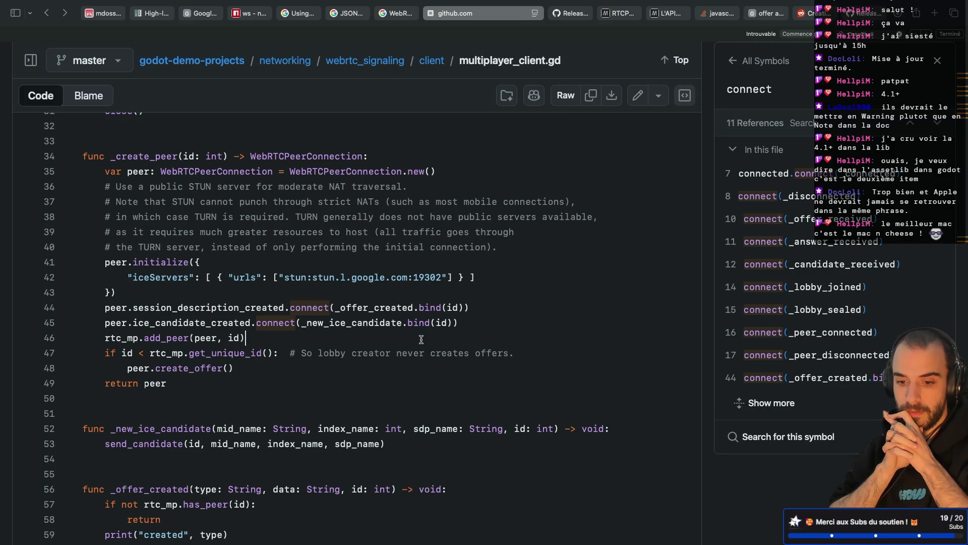
pyautogui.scroll(-2, 421, 339)
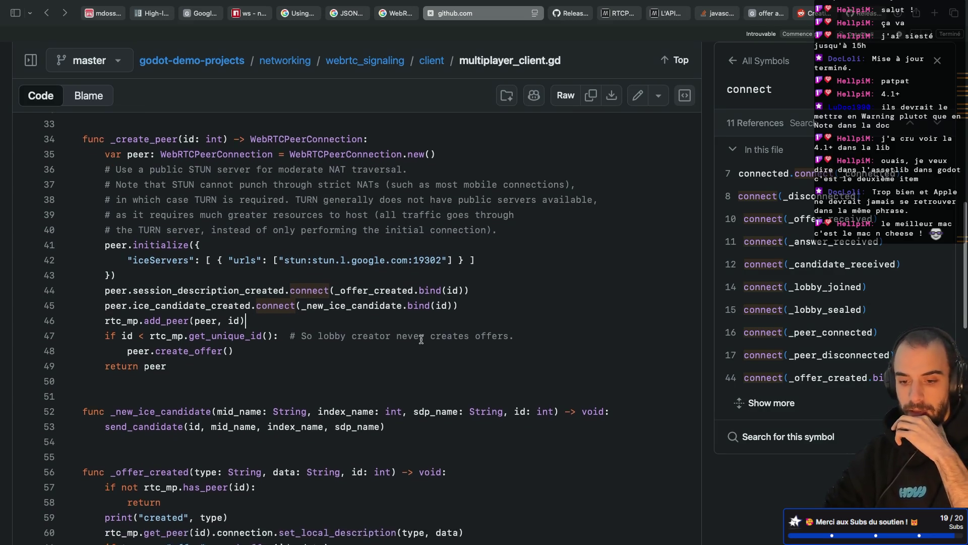
pyautogui.scroll(-2, 421, 338)
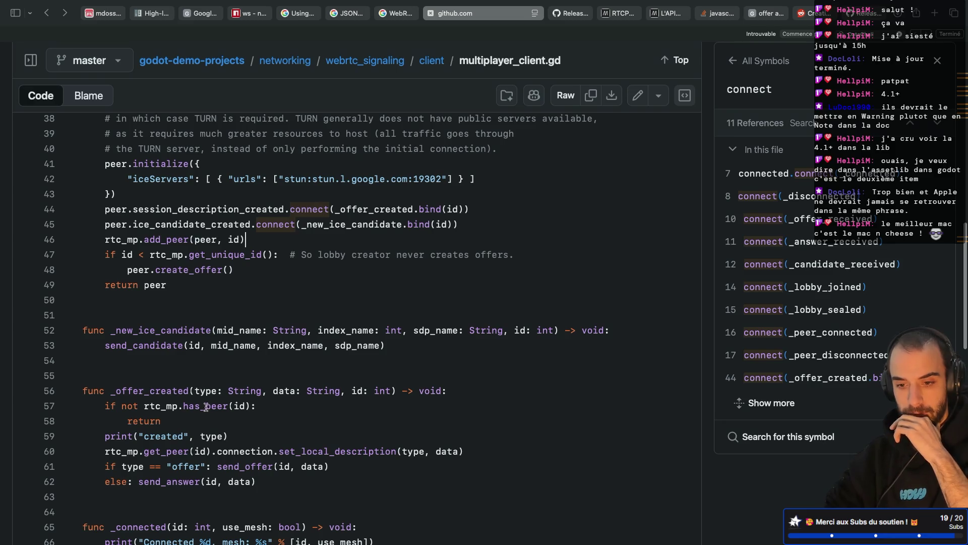
pyautogui.doubleClick(172, 393)
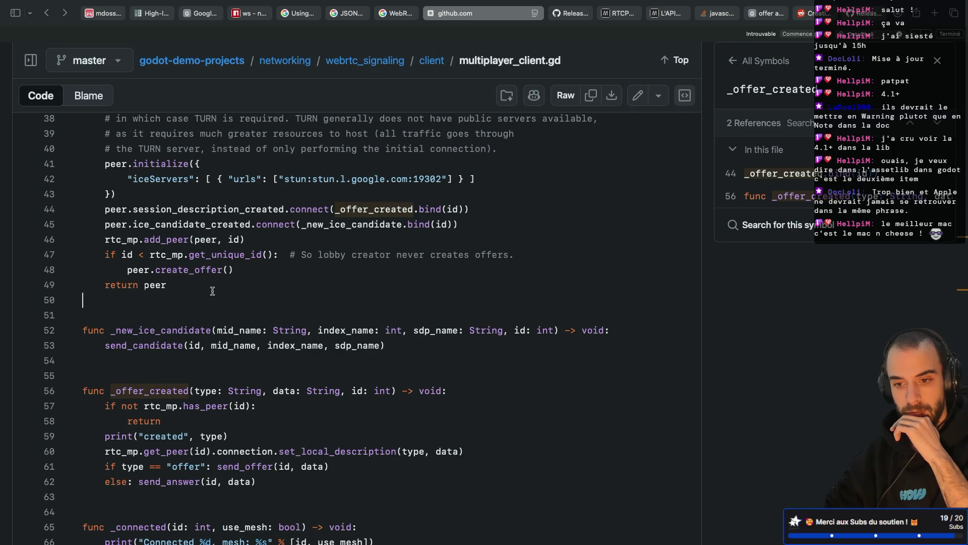
pyautogui.press('super+Tab')
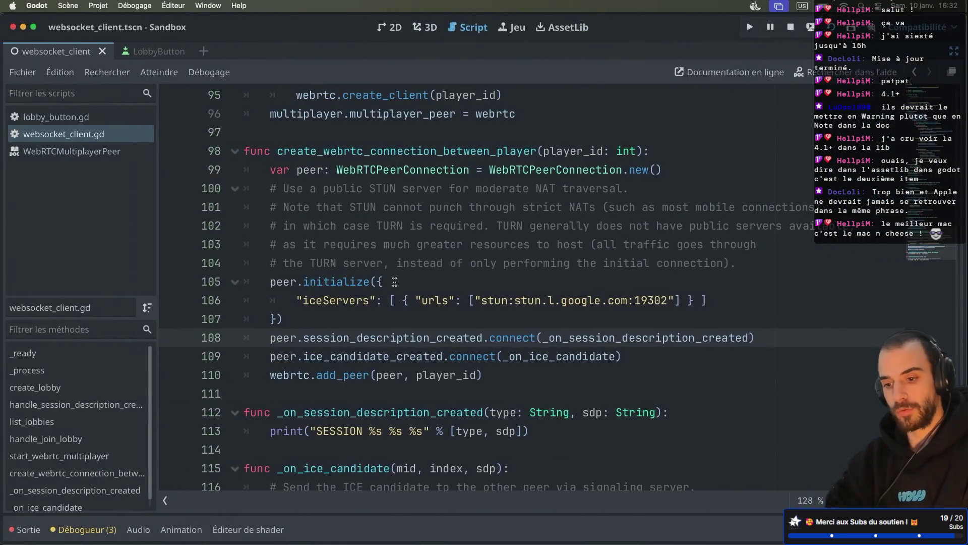
# Step: Add peer.create_offer() on line 111 after add_peer, then run the project to test it
pyautogui.click(507, 374)
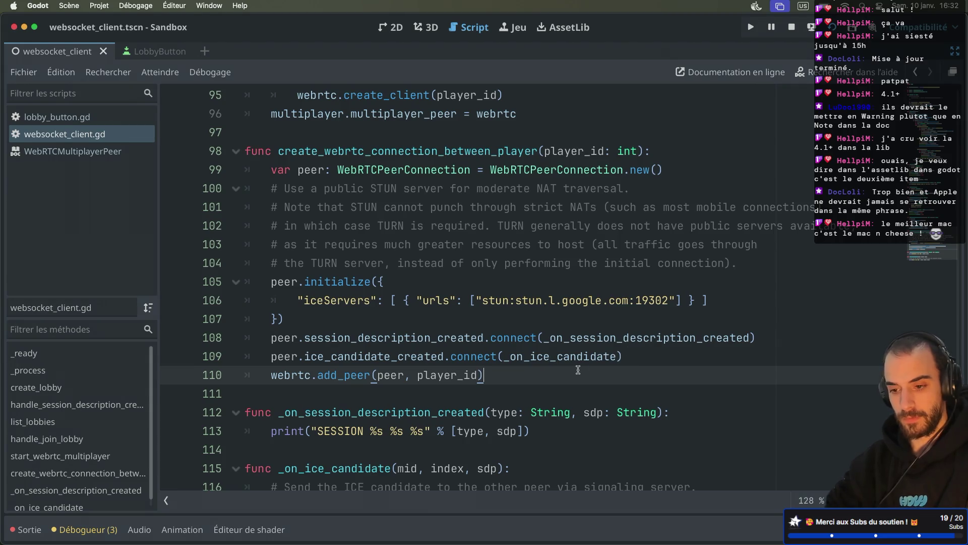
pyautogui.press('super+Tab')
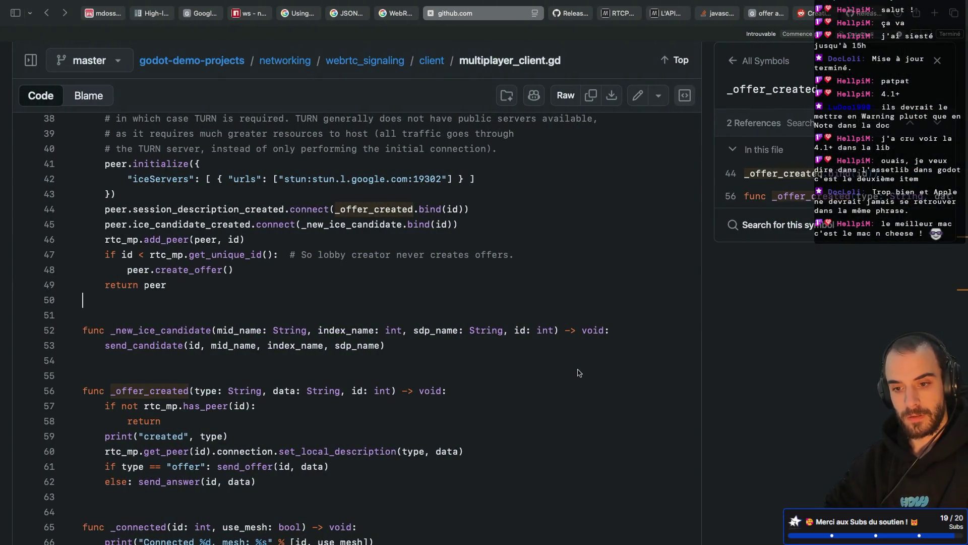
pyautogui.press('super+Tab')
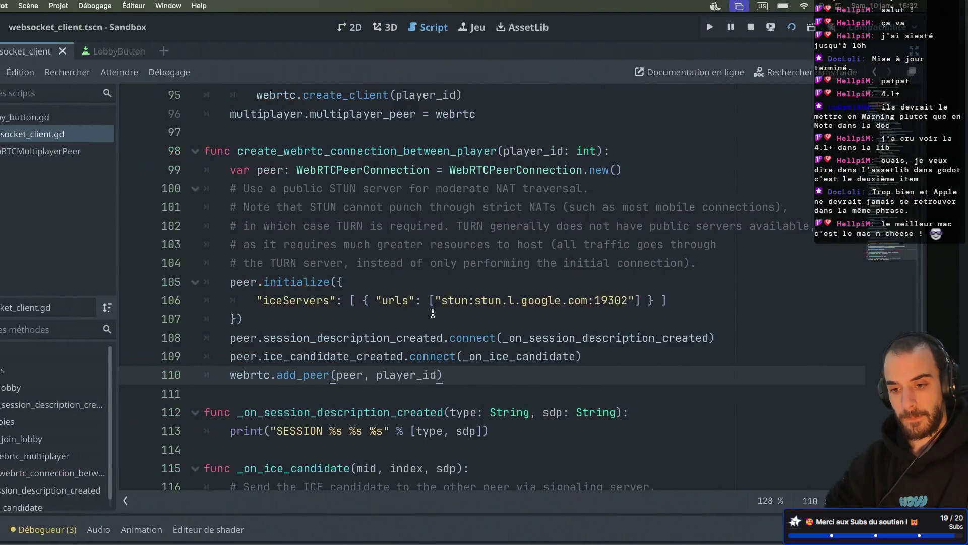
pyautogui.press('Return')
pyautogui.write('peer.')
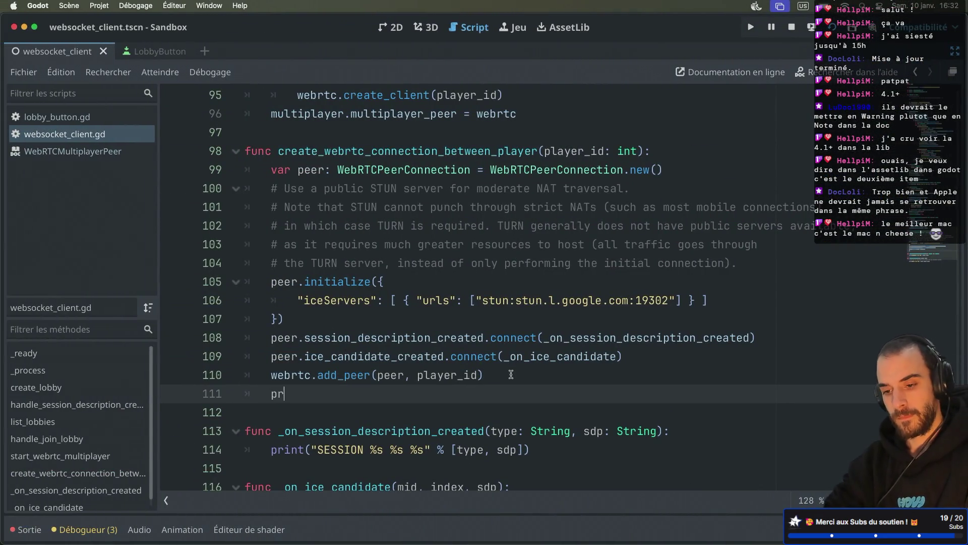
pyautogui.write('crea')
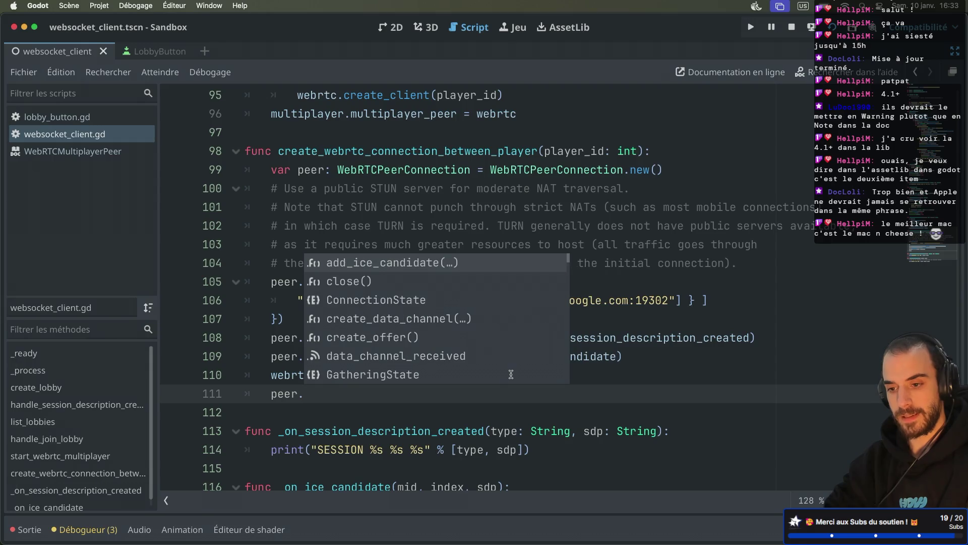
pyautogui.press('Down')
pyautogui.press('Return')
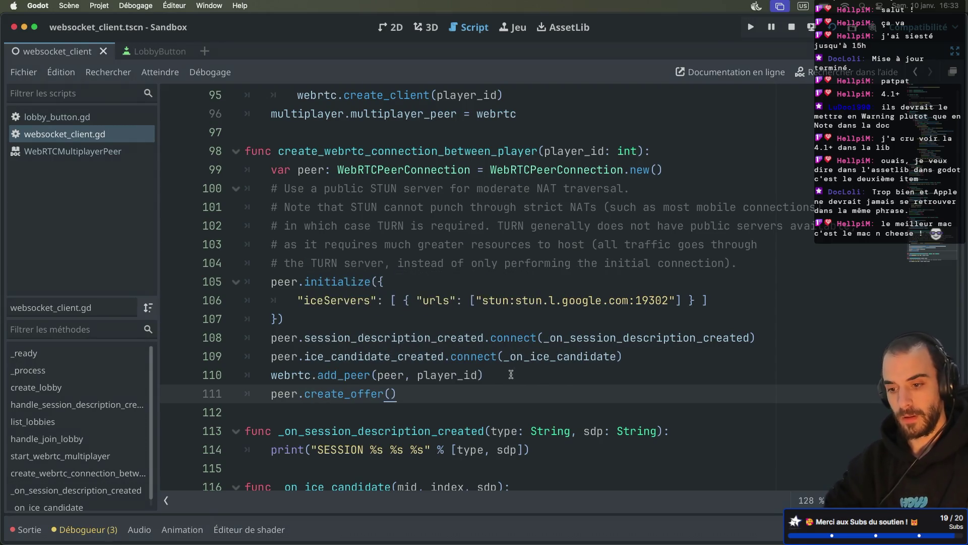
pyautogui.scroll(-2, 446, 328)
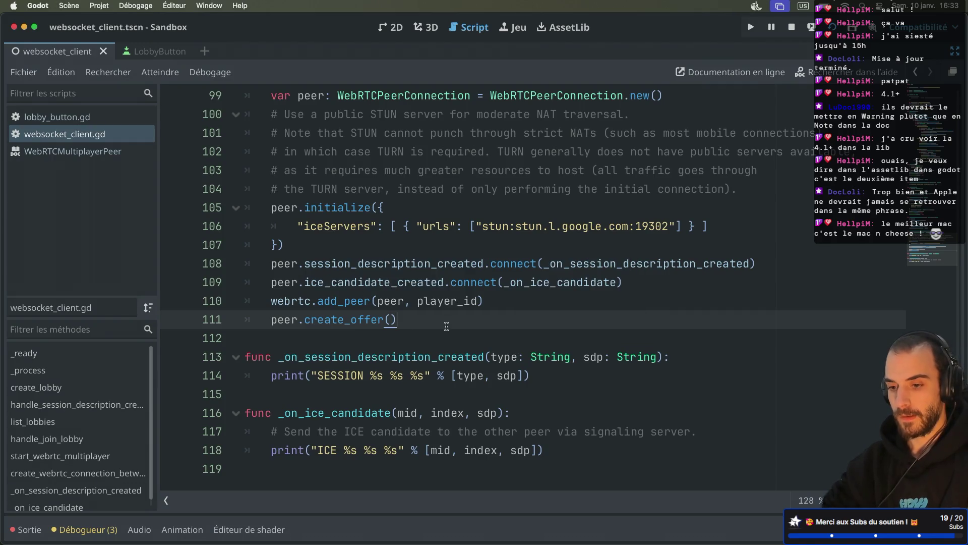
pyautogui.click(833, 30)
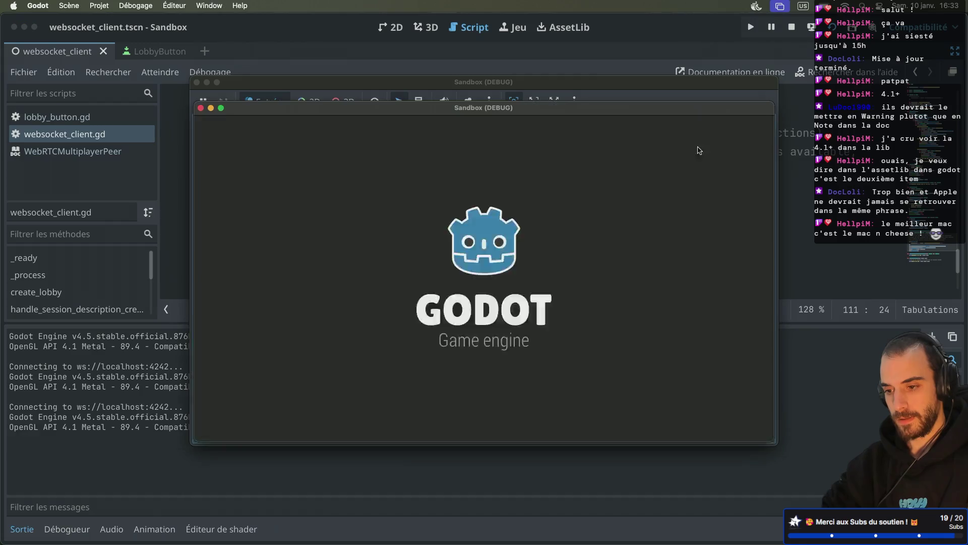
# Step: Create a lobby in the running game and open the Session 3 errors in the debugger
pyautogui.click(531, 220)
pyautogui.moveTo(569, 208); pyautogui.dragTo(586, 210)
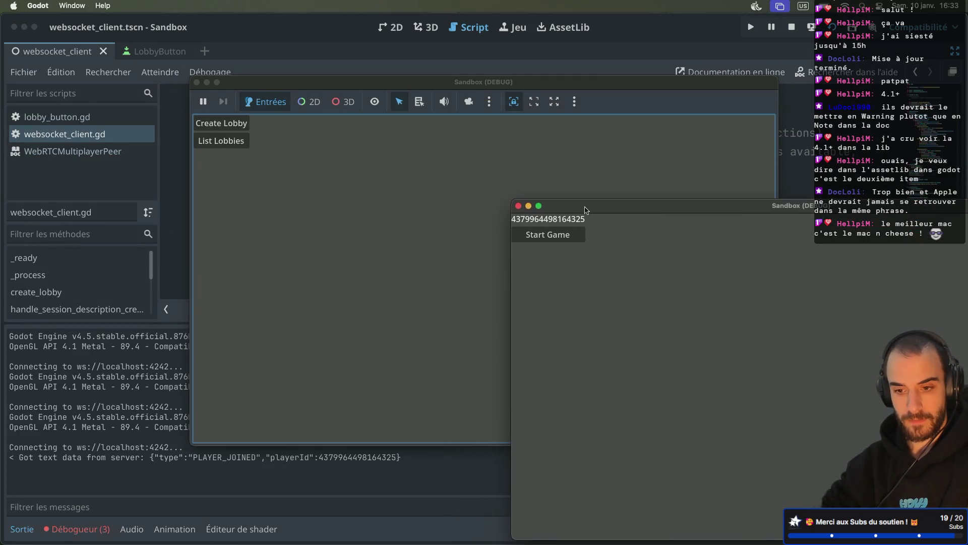
pyautogui.click(92, 526)
pyautogui.click(92, 337)
pyautogui.click(125, 341)
pyautogui.click(119, 354)
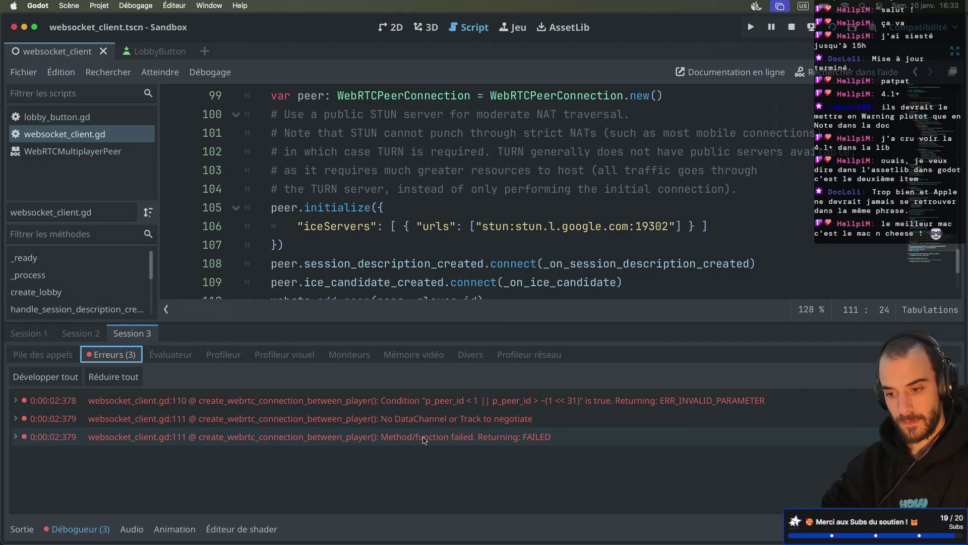
# Step: Review the 'No DataChannel or Track to negotiate' create_offer errors at line 111 and relaunch
pyautogui.moveTo(339, 428)
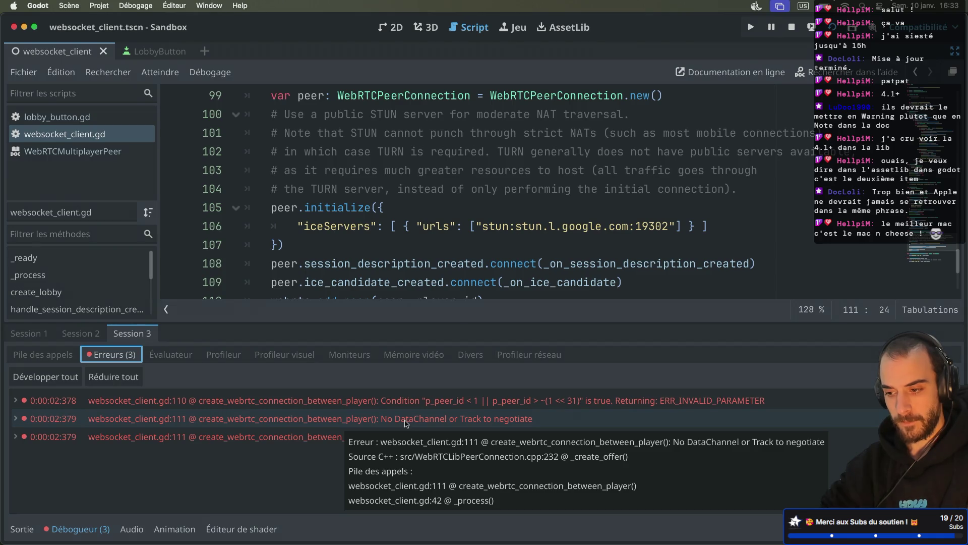
pyautogui.scroll(-3, 432, 263)
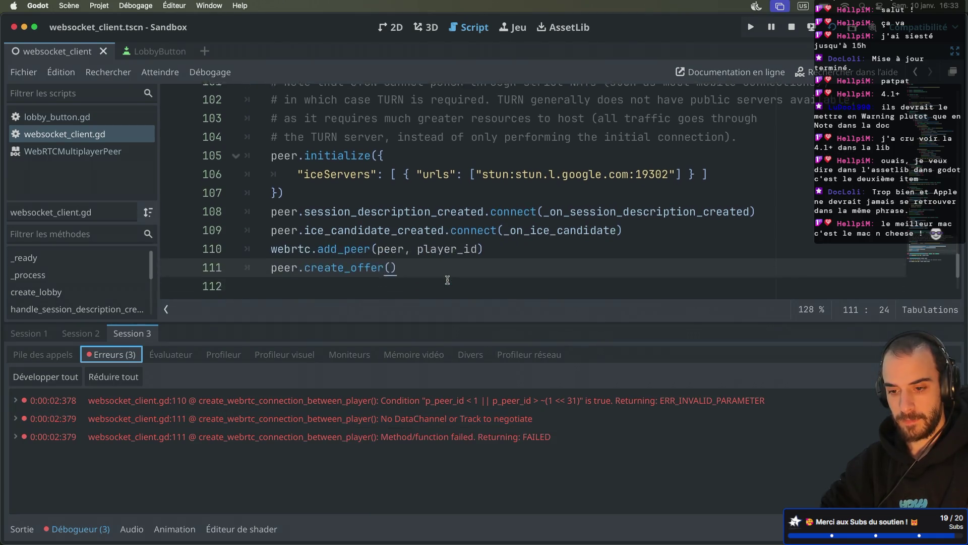
pyautogui.click(352, 222)
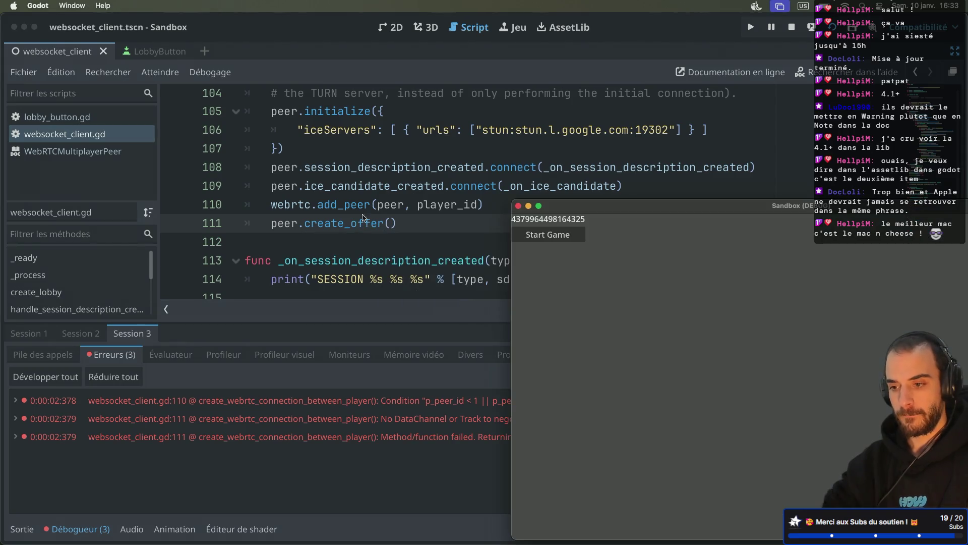
pyautogui.press('super+b')
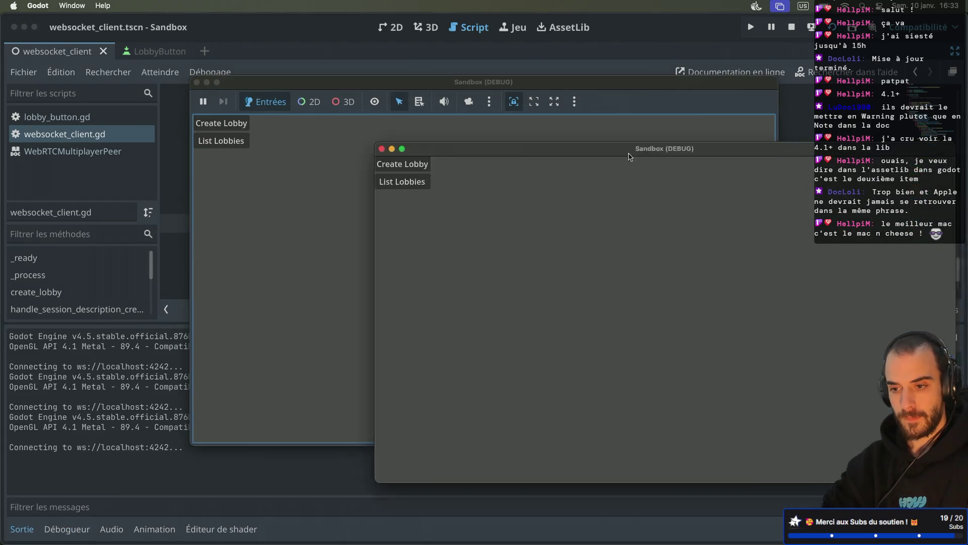
# Step: Arrange both game windows, create a lobby in one client and join it from the other
pyautogui.moveTo(629, 156); pyautogui.dragTo(702, 200)
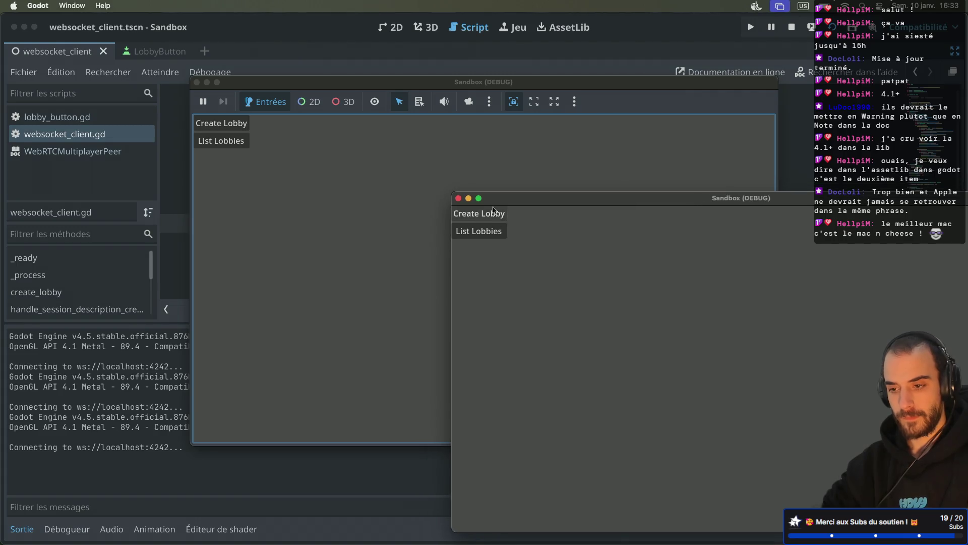
pyautogui.moveTo(459, 84); pyautogui.dragTo(436, 71)
pyautogui.click(817, 325)
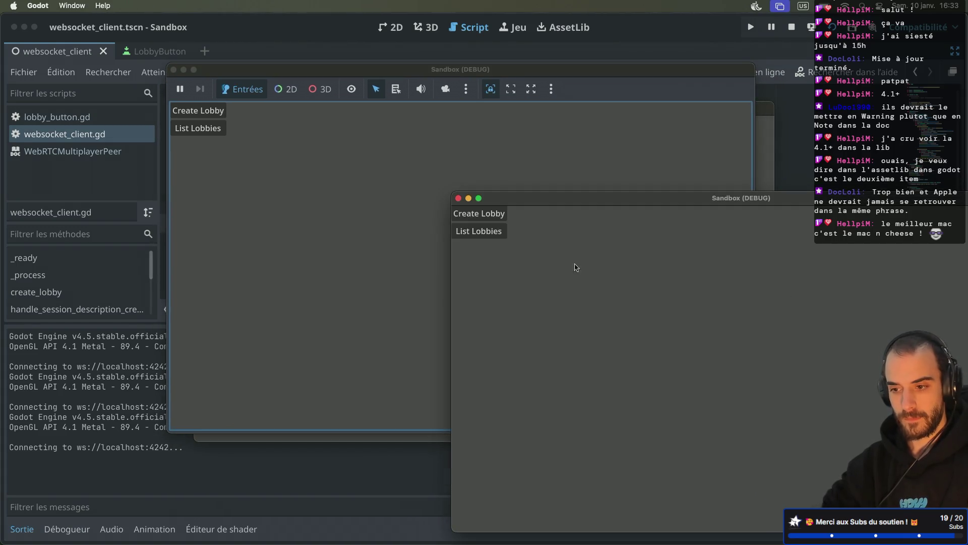
pyautogui.click(493, 215)
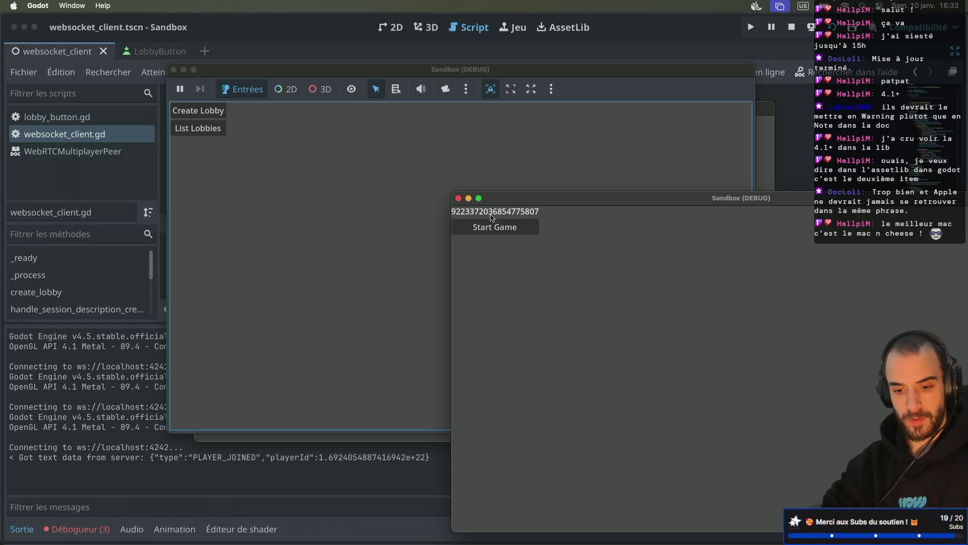
pyautogui.click(209, 130)
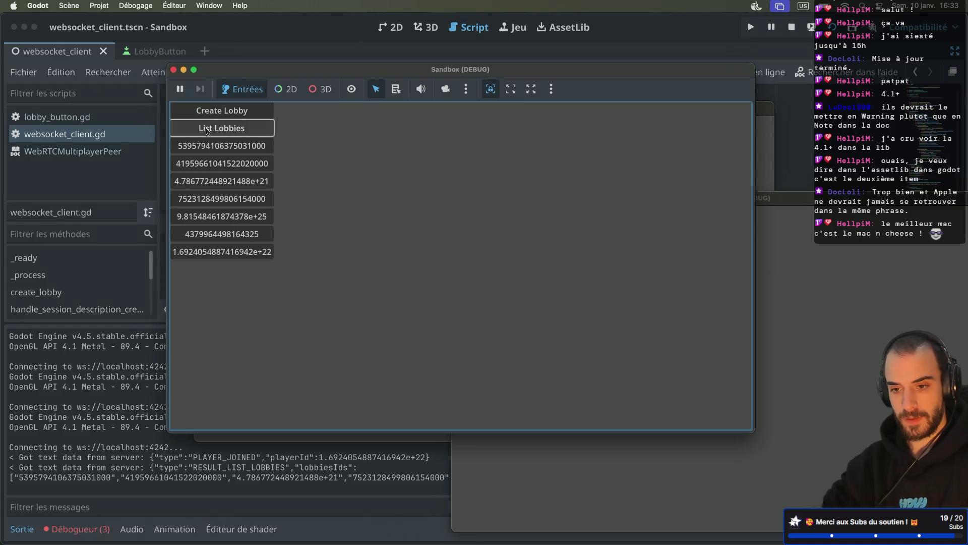
pyautogui.click(229, 252)
pyautogui.click(827, 362)
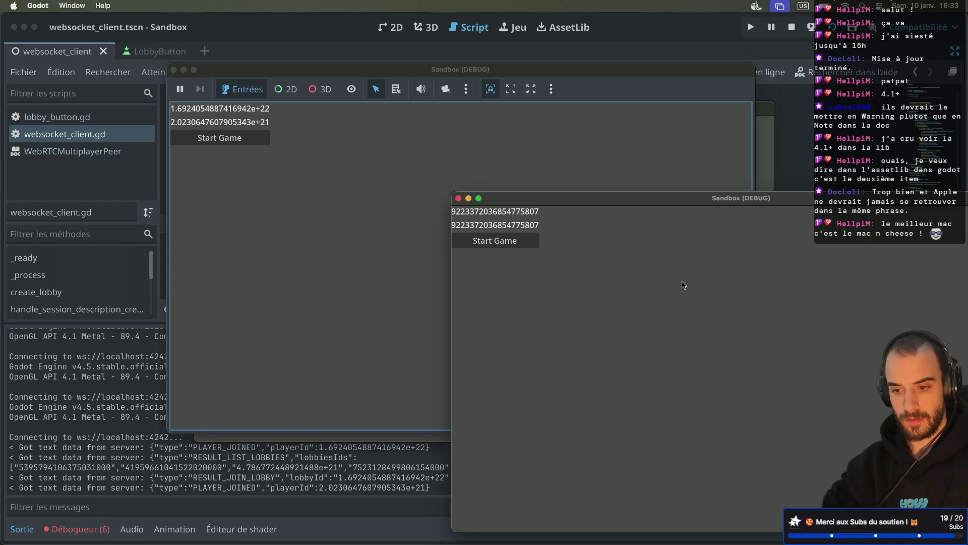
# Step: Check the debugger's new create_offer errors, then switch to the GitHub reference
pyautogui.click(267, 473)
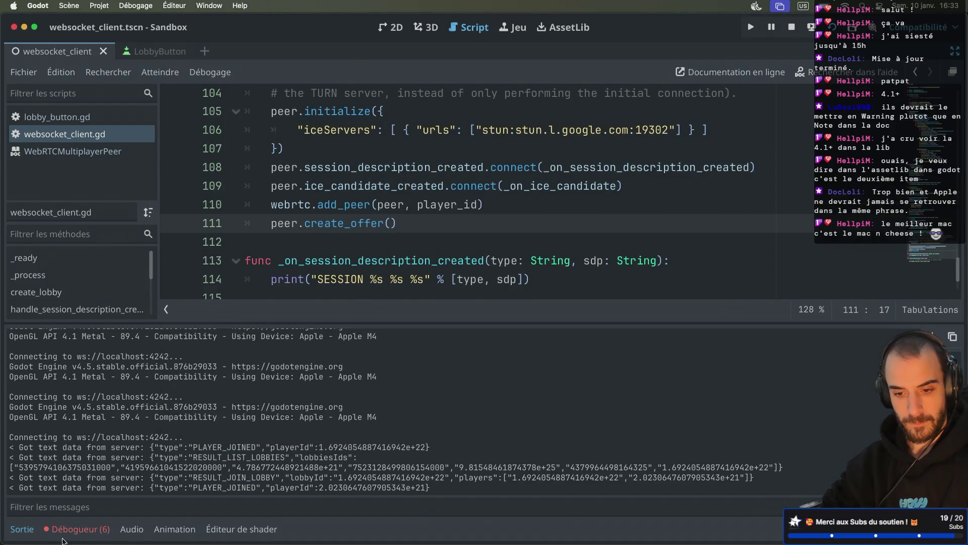
pyautogui.click(100, 525)
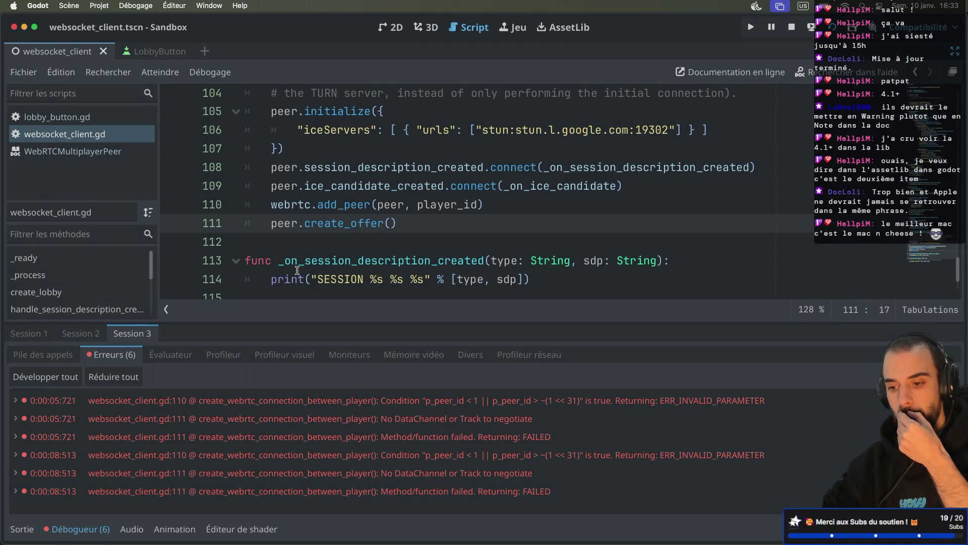
pyautogui.press('super+Tab')
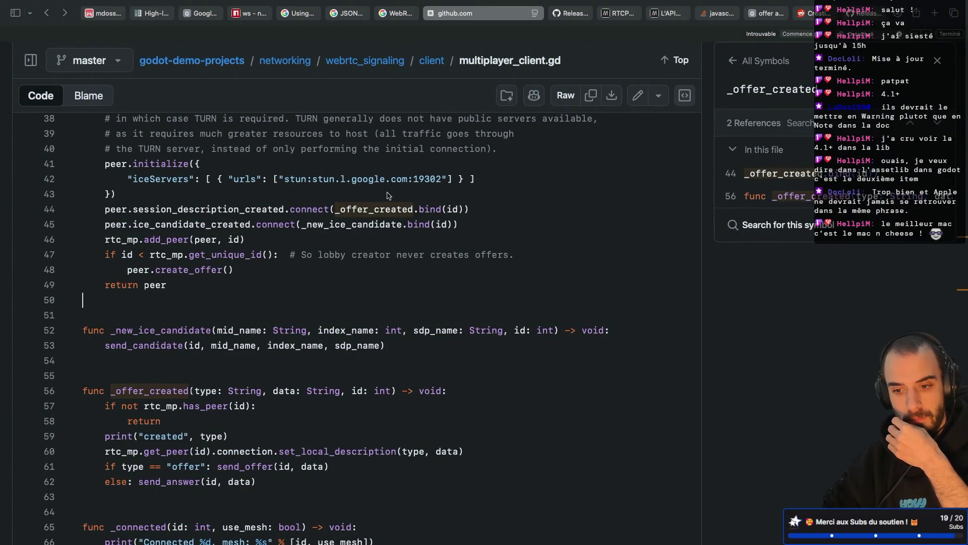
# Step: Highlight GitHub's 'So lobby creator' comment on line 47, then return to Godot's add_peer errors
pyautogui.scroll(2, 388, 196)
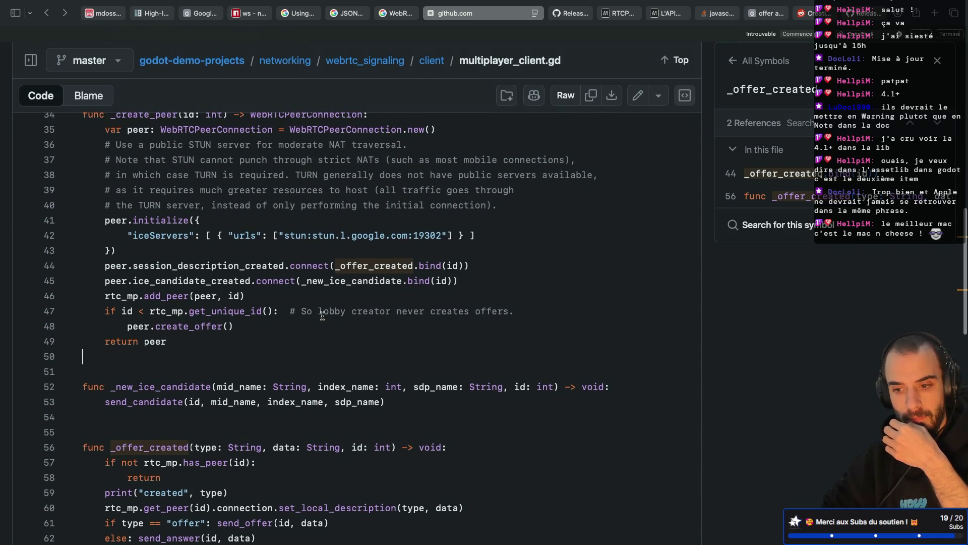
pyautogui.scroll(2, 322, 315)
pyautogui.moveTo(301, 352)
pyautogui.mouseDown()
pyautogui.moveTo(445, 350)
pyautogui.moveTo(400, 346)
pyautogui.mouseUp()
pyautogui.hotkey('ctrl', 'Left')
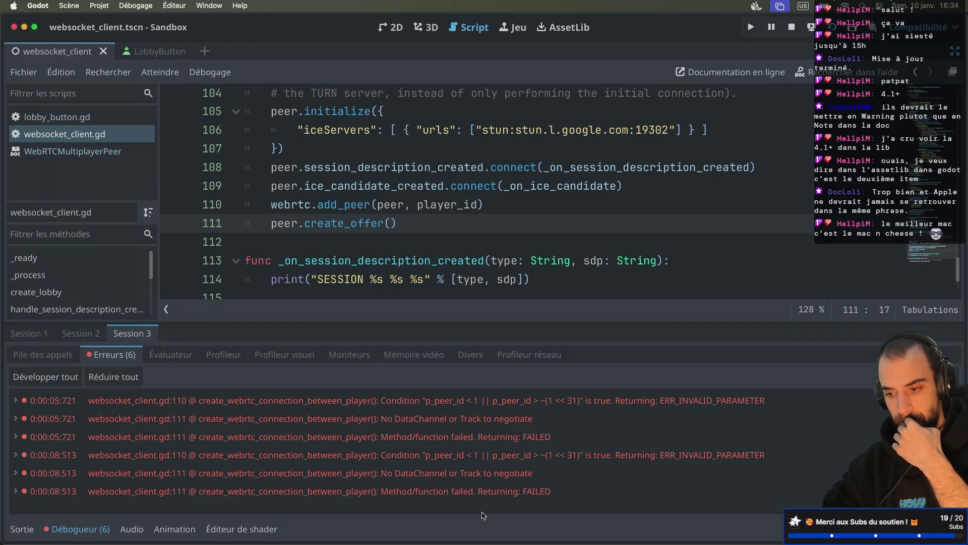
pyautogui.scroll(3, 542, 217)
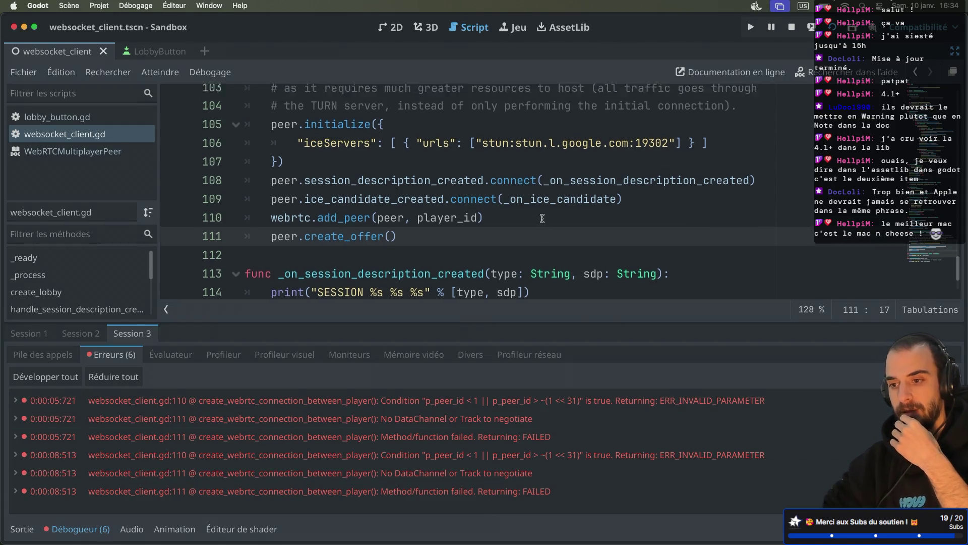
pyautogui.scroll(2, 542, 217)
pyautogui.scroll(-1, 542, 218)
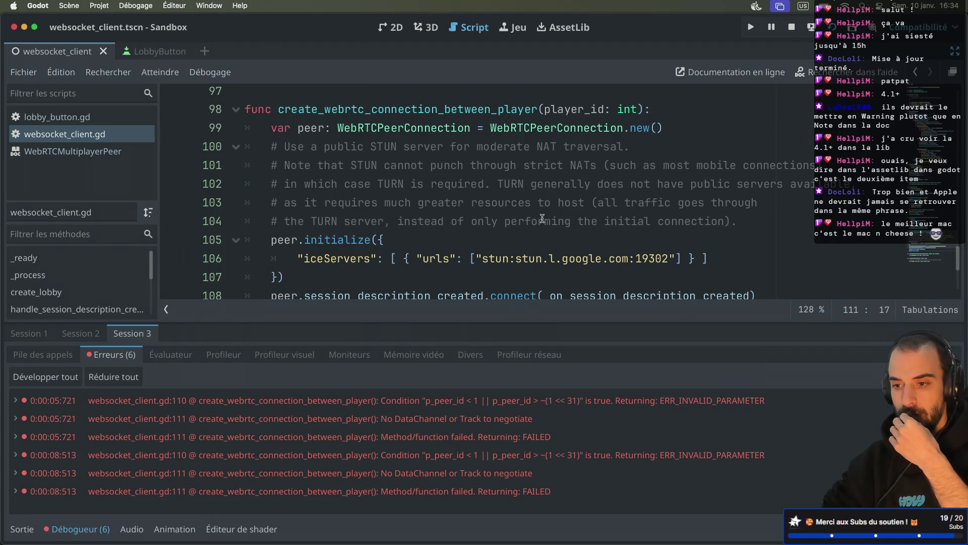
# Step: Declare var player_id = randi_range(2, 123456789) on line 5 of websocket_client.gd
pyautogui.scroll(20, 542, 218)
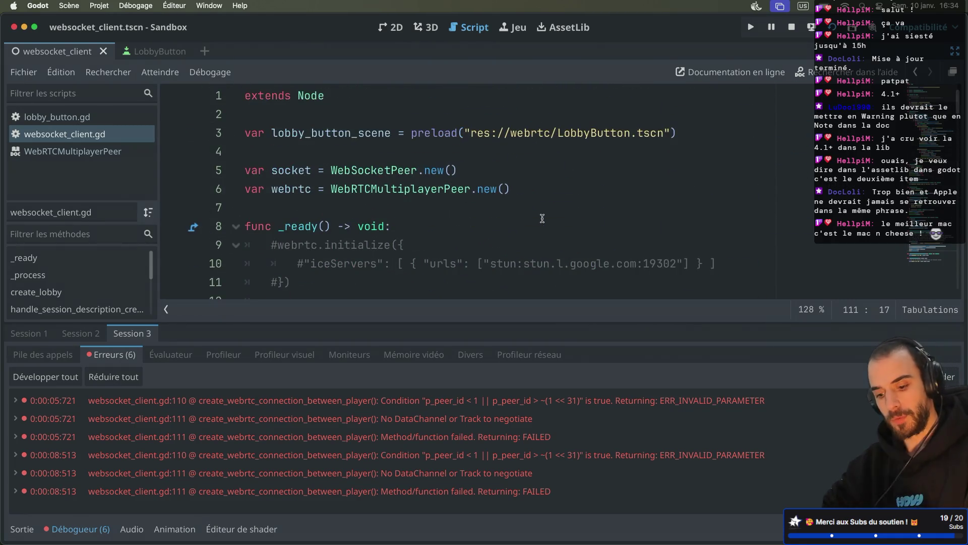
pyautogui.click(337, 154)
pyautogui.press('Return')
pyautogui.write('var')
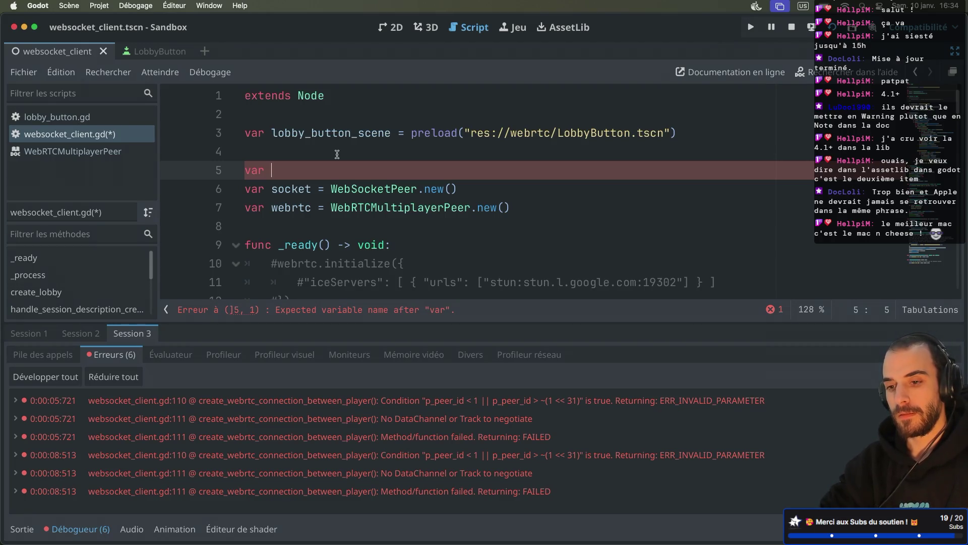
pyautogui.write('la')
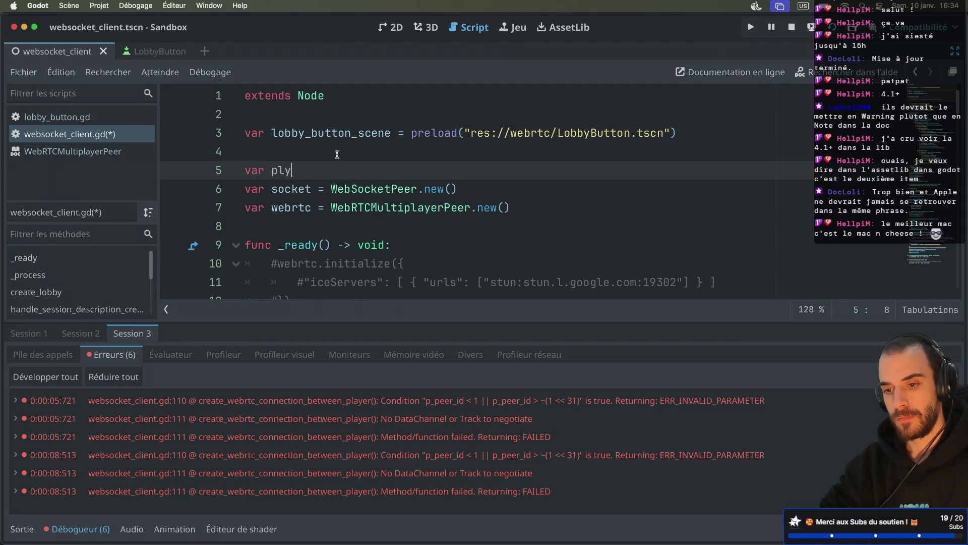
pyautogui.write('yer_id = ')
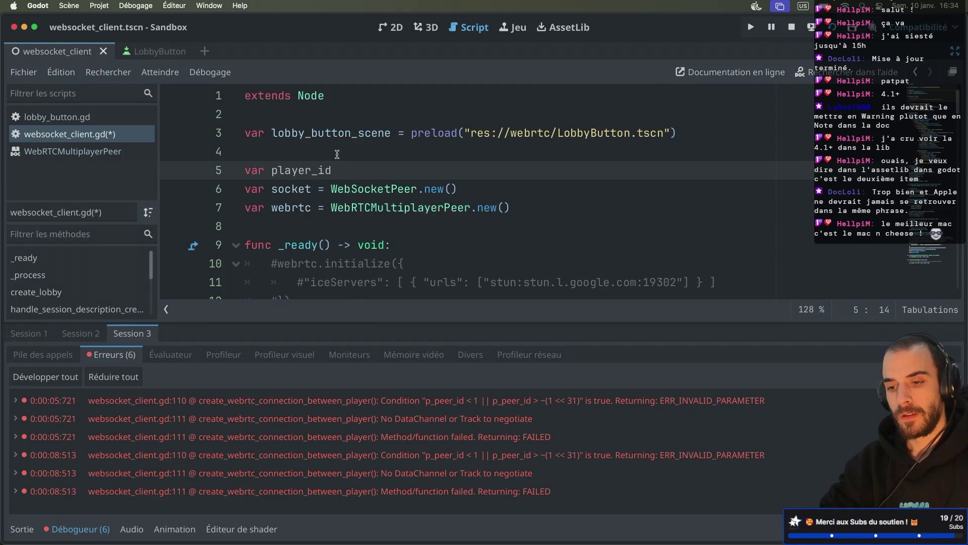
pyautogui.write('ran')
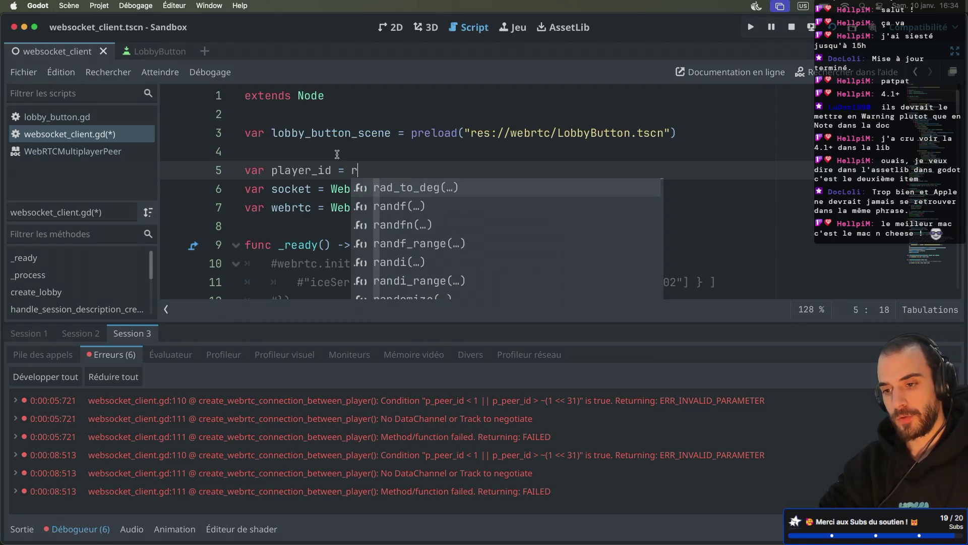
pyautogui.press('Down')
pyautogui.press('Down')
pyautogui.press('Down')
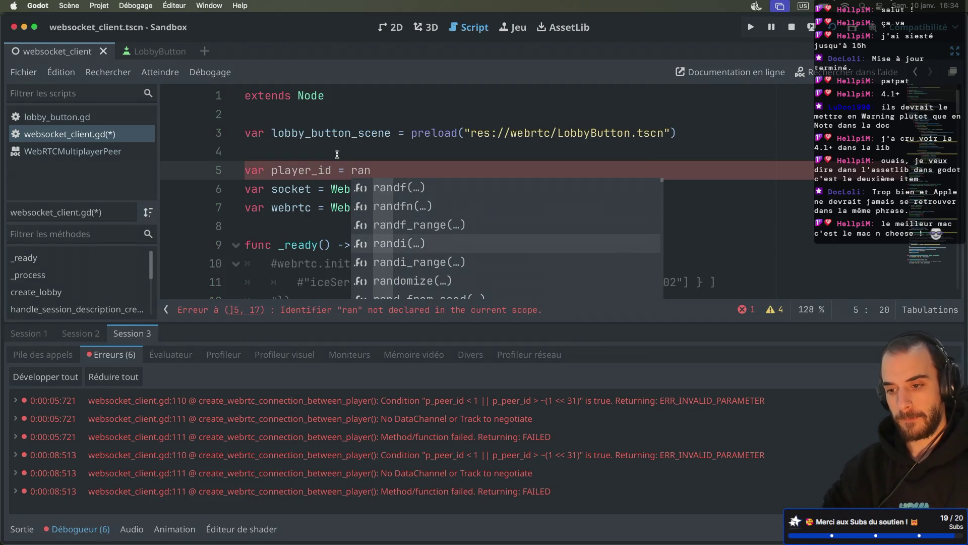
pyautogui.press('Return')
pyautogui.write('2, ')
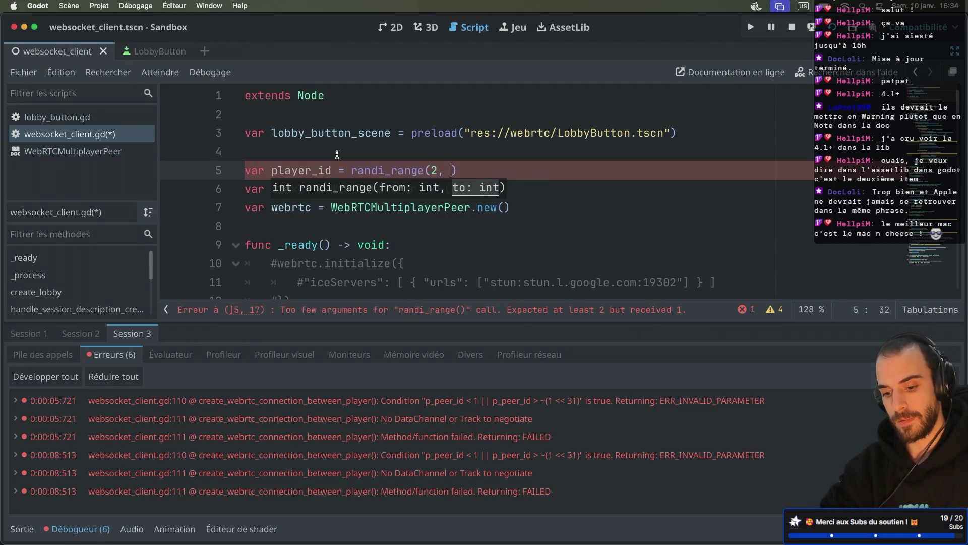
pyautogui.write('123456789')
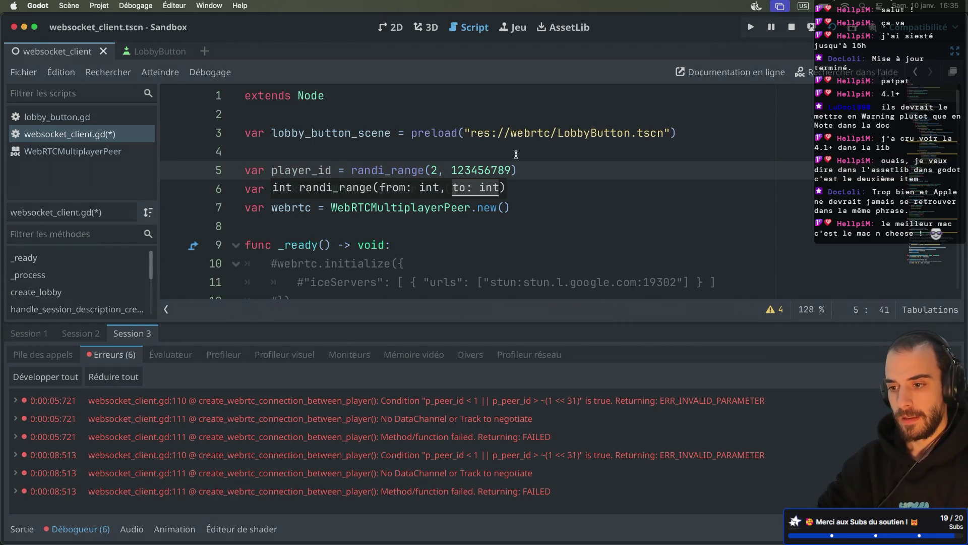
pyautogui.press('Right')
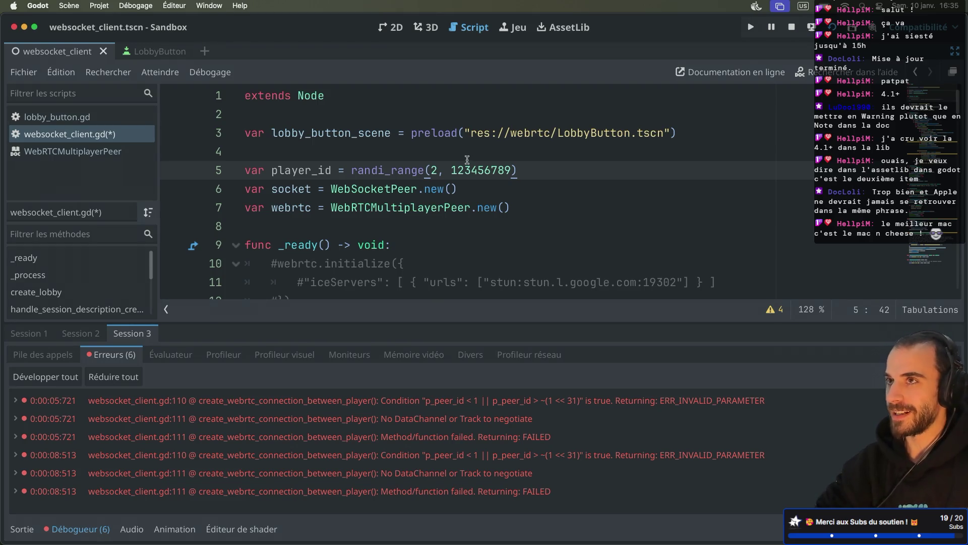
pyautogui.click(490, 163)
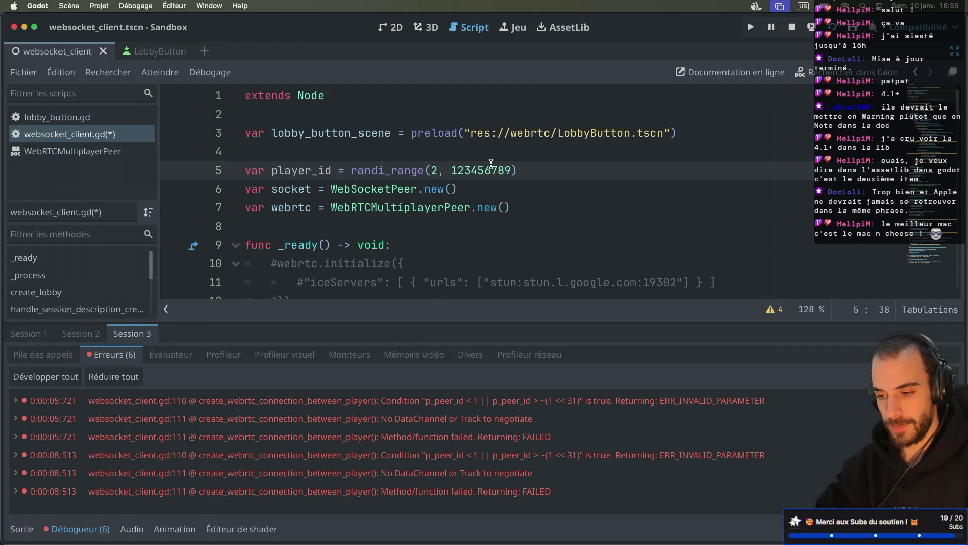
# Step: Delete the commented-out webrtc.initialize iceServers lines from _ready()
pyautogui.scroll(-5, 528, 170)
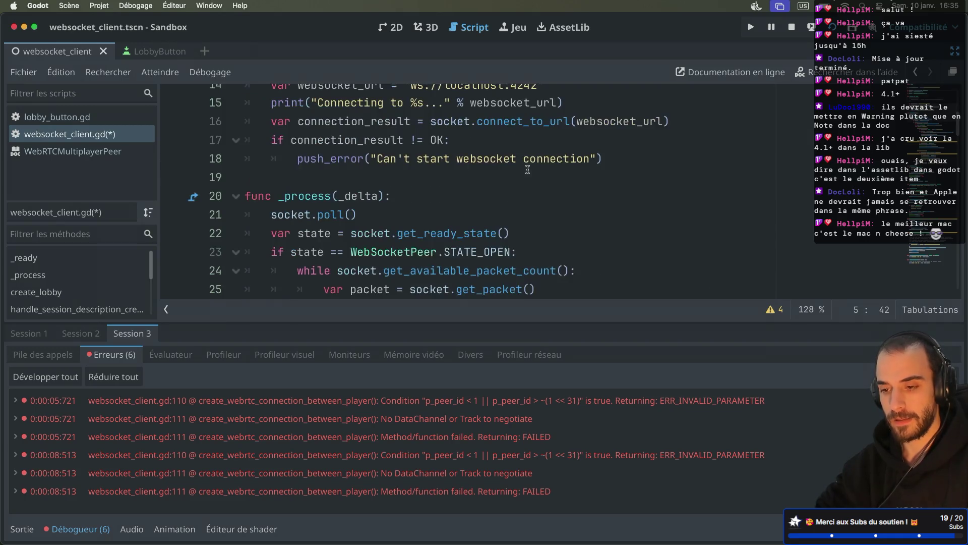
pyautogui.scroll(5, 527, 169)
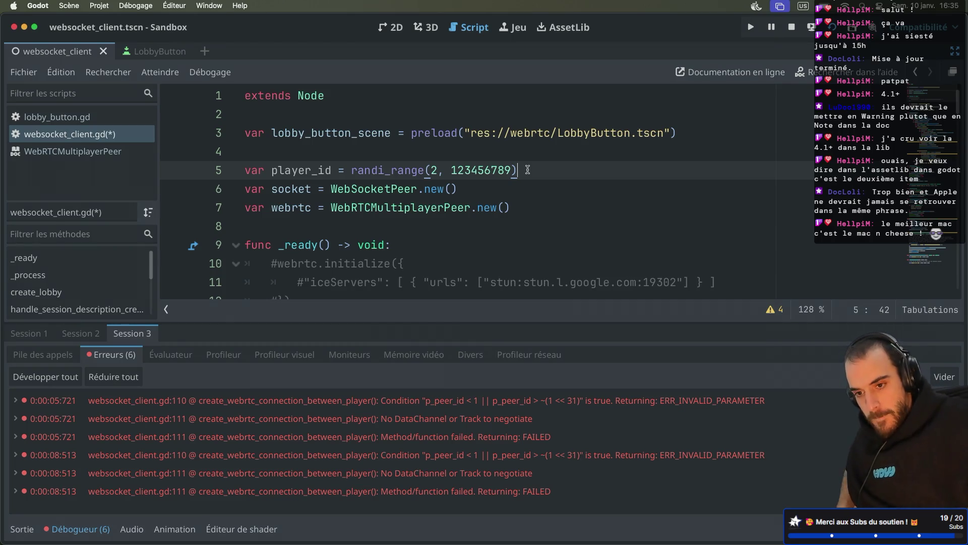
pyautogui.scroll(-1, 528, 169)
pyautogui.scroll(-3, 527, 170)
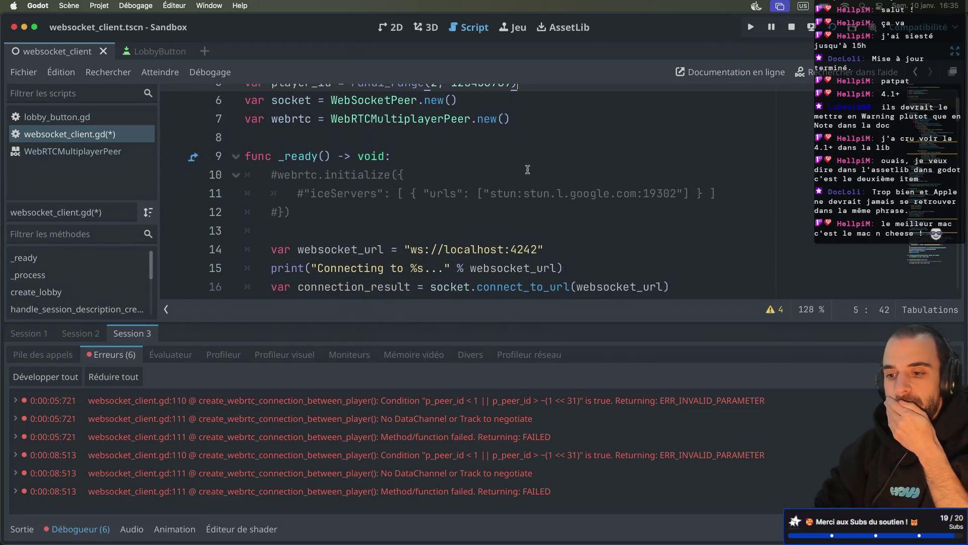
pyautogui.moveTo(280, 233); pyautogui.dragTo(235, 194)
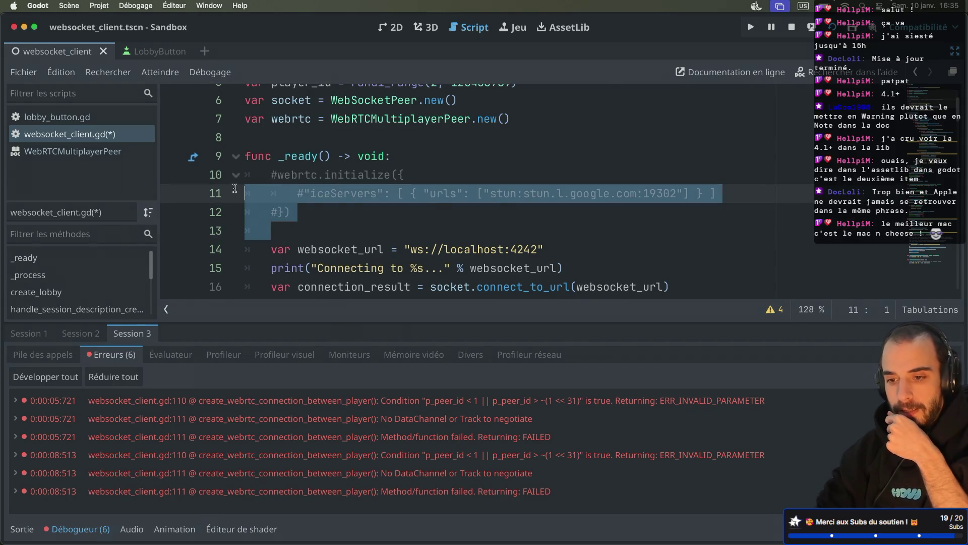
pyautogui.press('BackSpace')
pyautogui.press('BackSpace')
pyautogui.press('BackSpace')
pyautogui.moveTo(417, 169); pyautogui.dragTo(406, 163)
pyautogui.press('BackSpace')
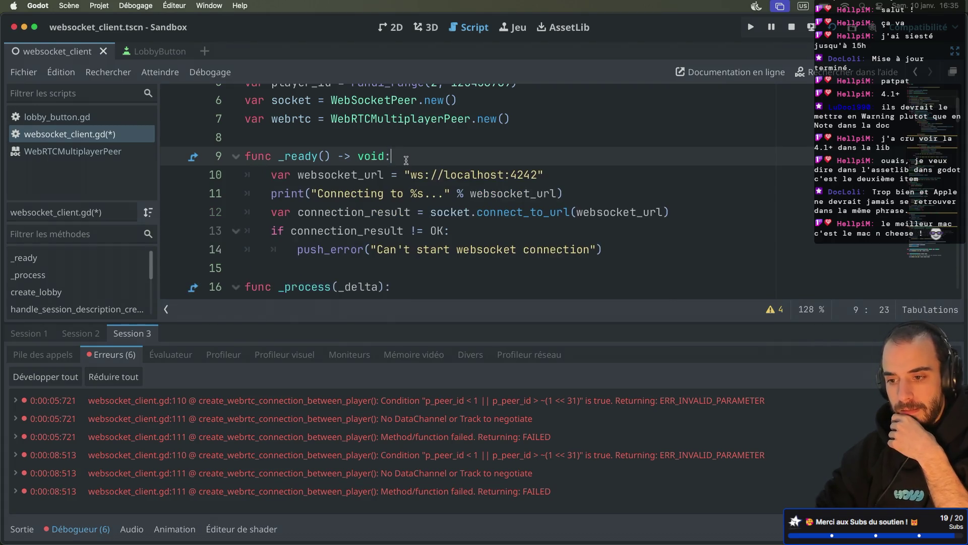
pyautogui.scroll(-3, 434, 176)
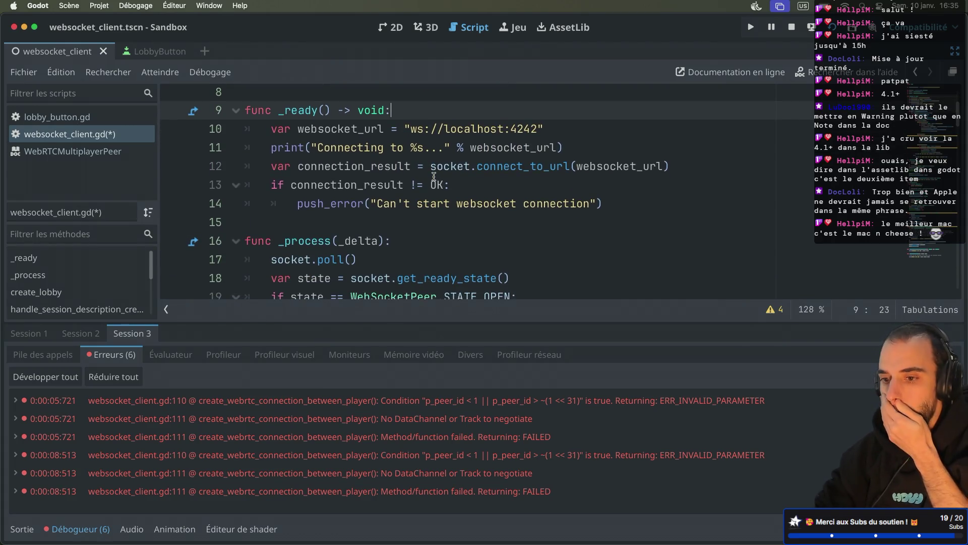
# Step: Rename the PLAYER_JOINED handler's player_id to new_player_id in its label and WebRTC call
pyautogui.scroll(-5, 433, 176)
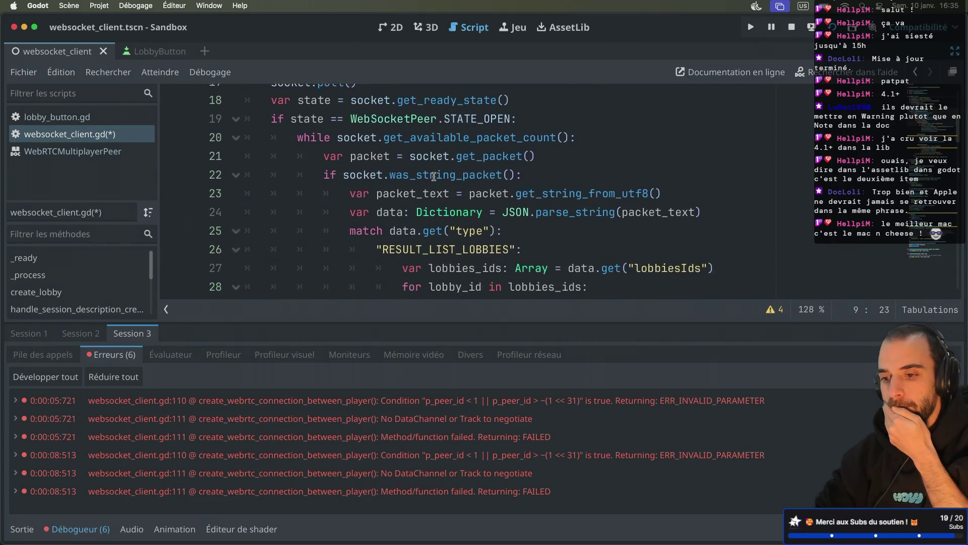
pyautogui.scroll(2, 434, 176)
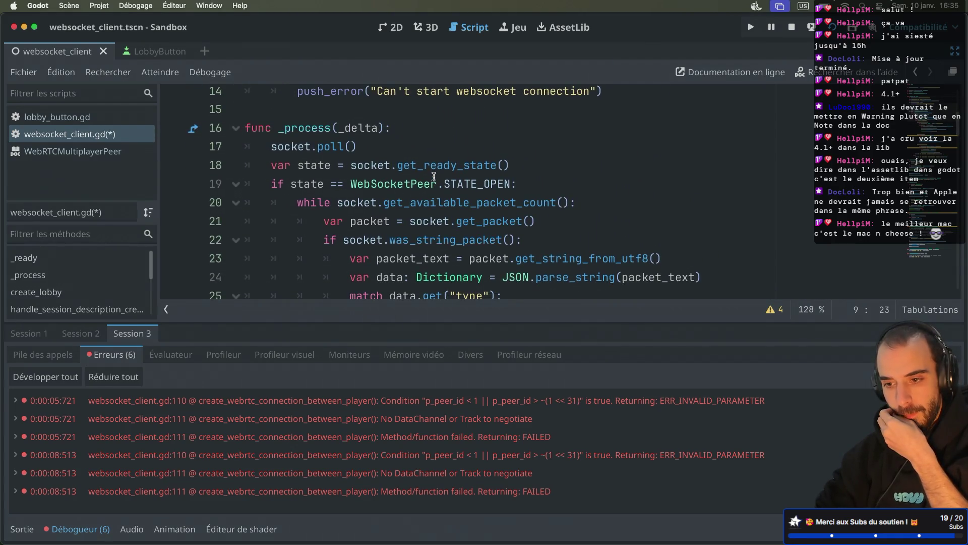
pyautogui.scroll(-2, 433, 176)
pyautogui.scroll(-8, 433, 176)
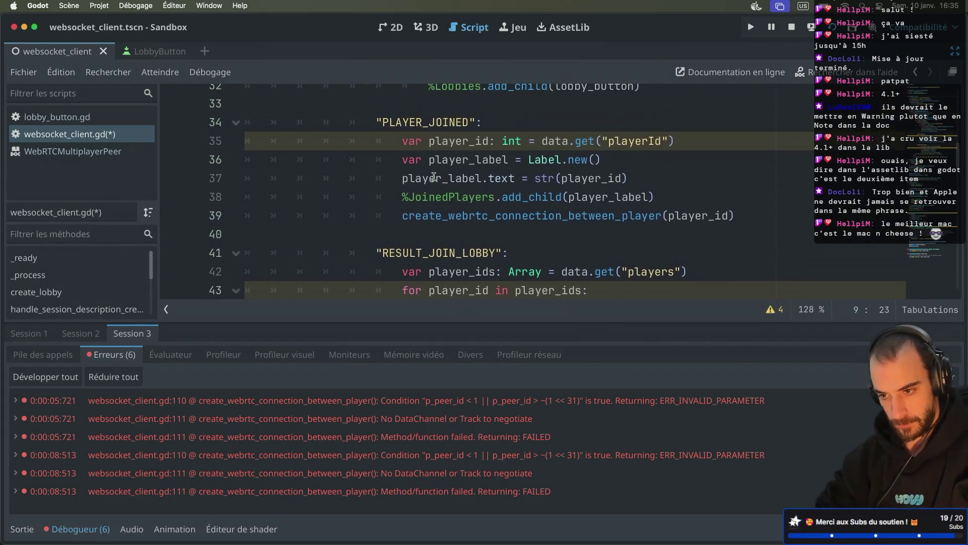
pyautogui.scroll(2, 433, 176)
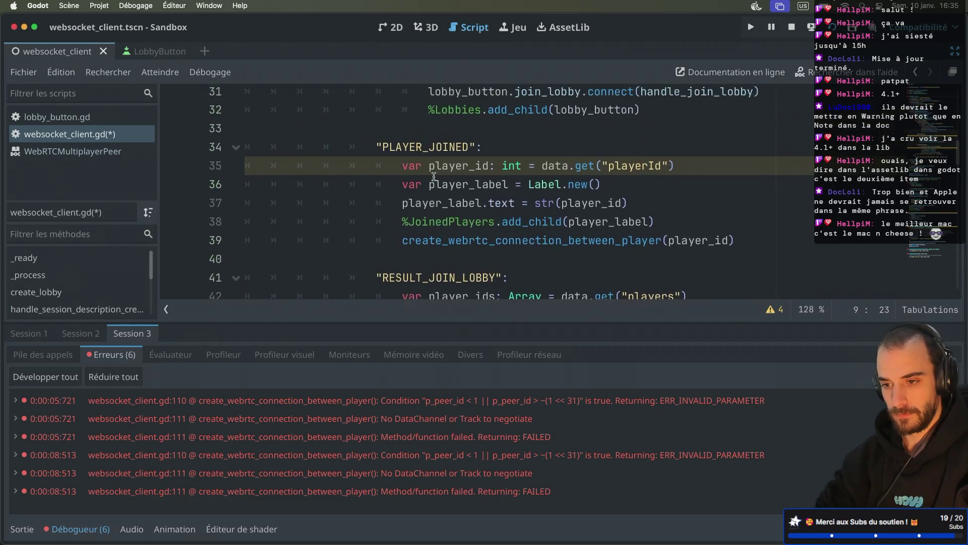
pyautogui.scroll(1, 434, 176)
pyautogui.click(429, 191)
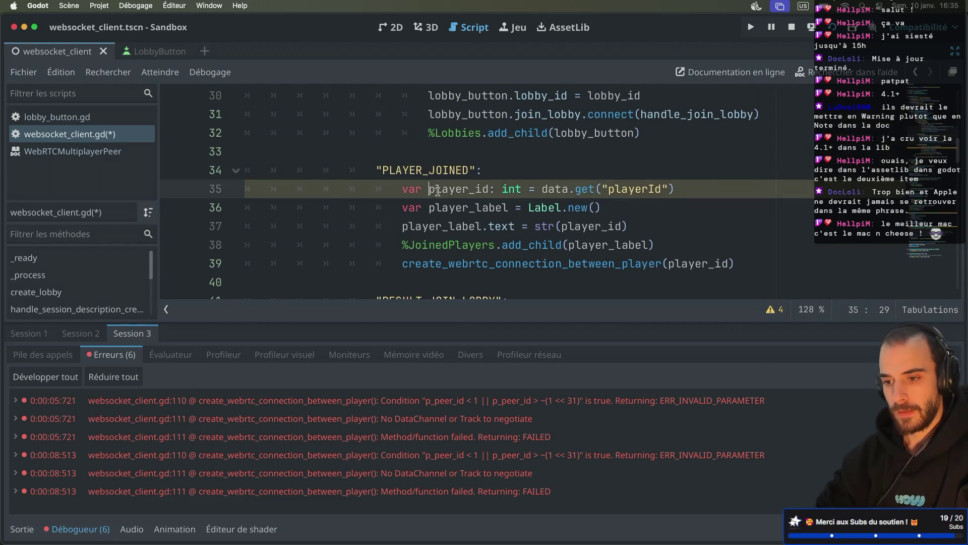
pyautogui.doubleClick(439, 192)
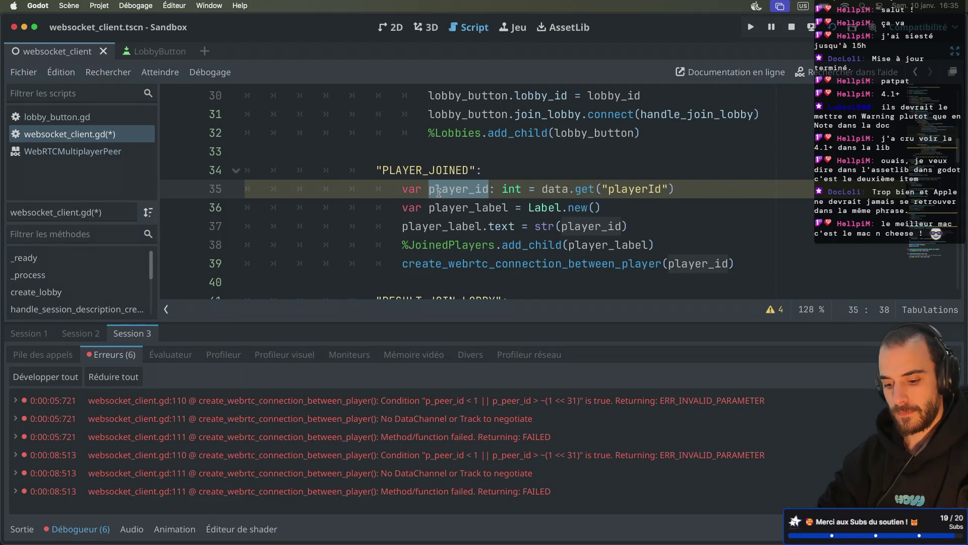
pyautogui.write('new_')
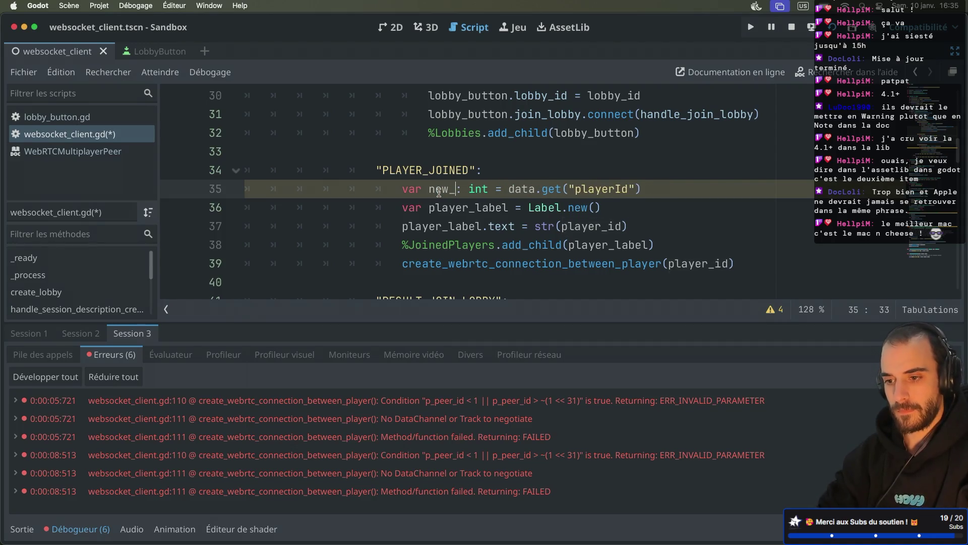
pyautogui.write('player_id')
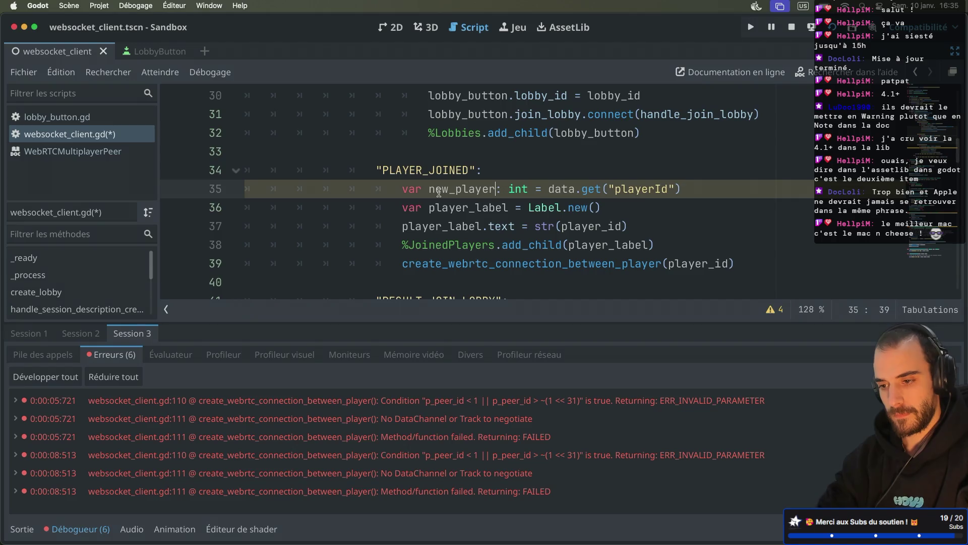
pyautogui.doubleClick(452, 189)
pyautogui.hotkey('ctrl', 'c')
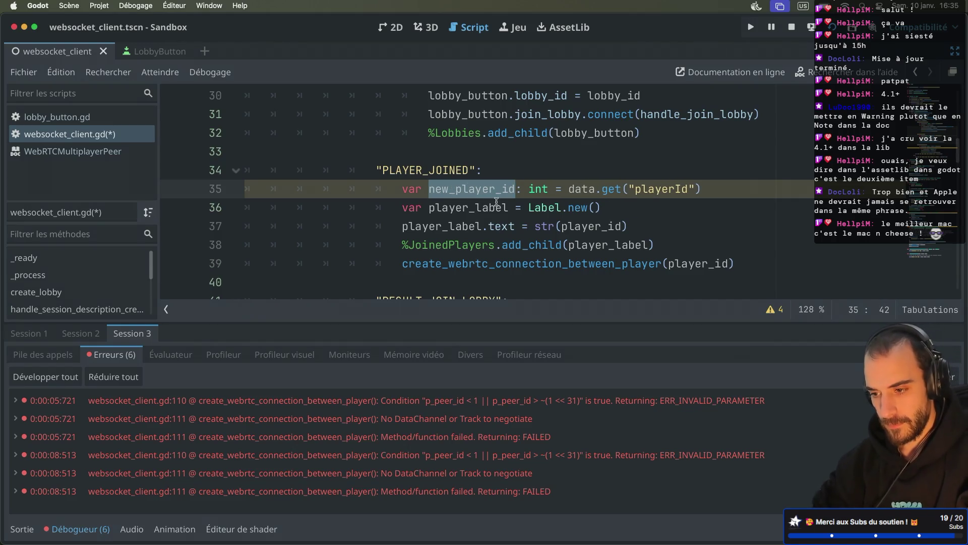
pyautogui.doubleClick(592, 226)
pyautogui.hotkey('ctrl', 'v')
pyautogui.doubleClick(670, 259)
pyautogui.hotkey('ctrl', 'v')
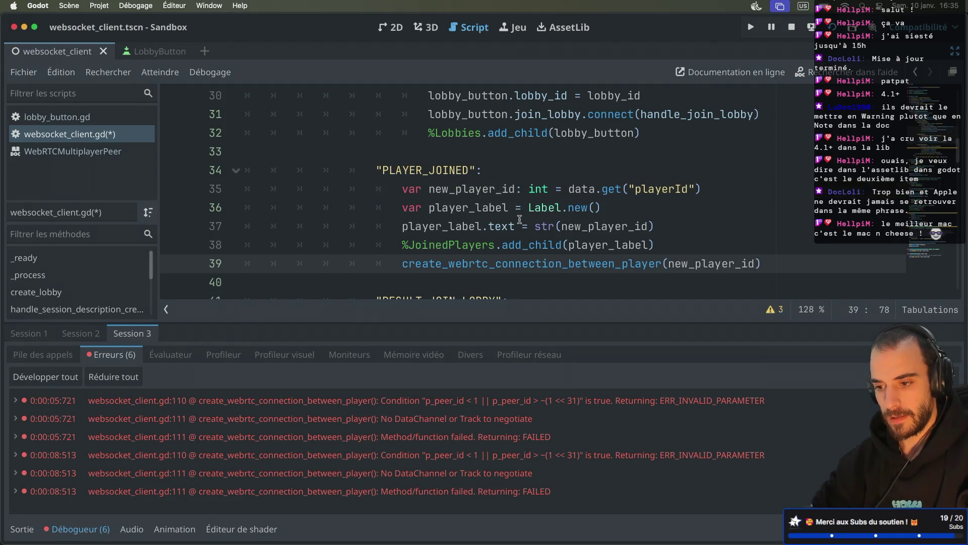
# Step: Use new_player_id for the RESULT_JOIN_LOBBY loop variable and its label assignment
pyautogui.scroll(-3, 474, 201)
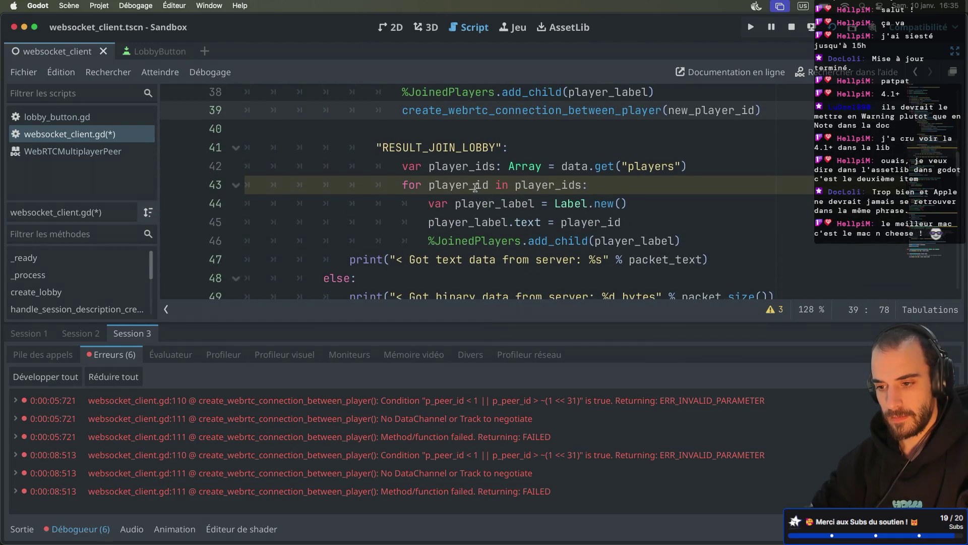
pyautogui.doubleClick(475, 186)
pyautogui.hotkey('ctrl', 'v')
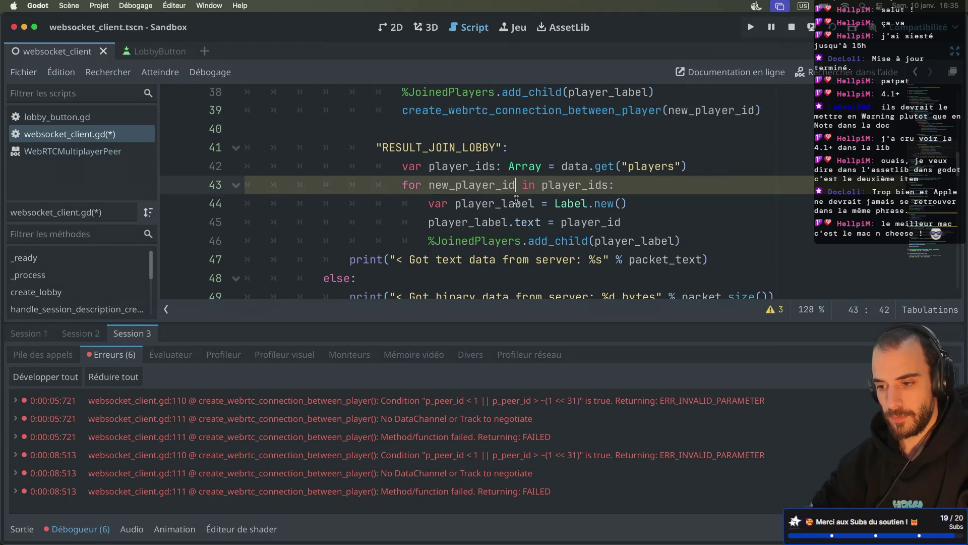
pyautogui.doubleClick(594, 222)
pyautogui.hotkey('ctrl', 'v')
pyautogui.scroll(-5, 576, 213)
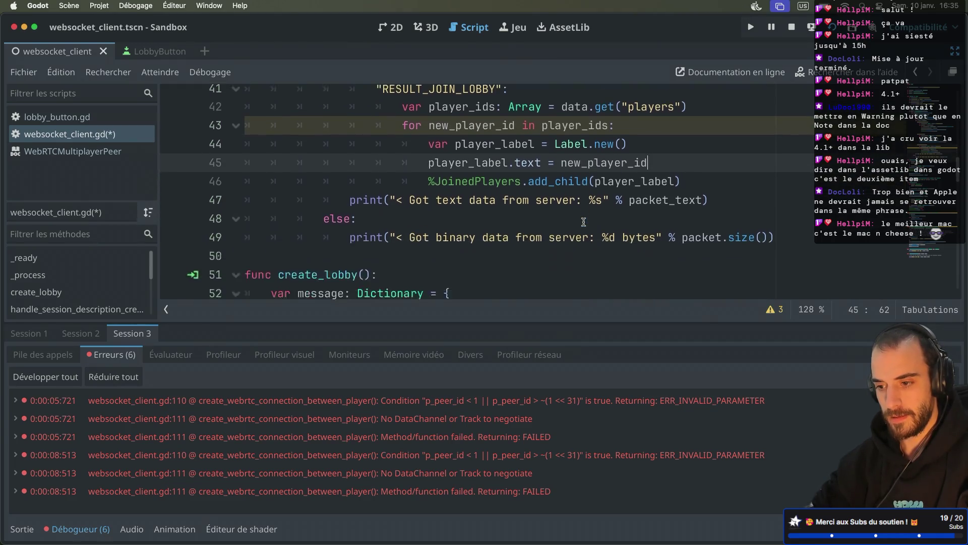
pyautogui.scroll(-3, 597, 157)
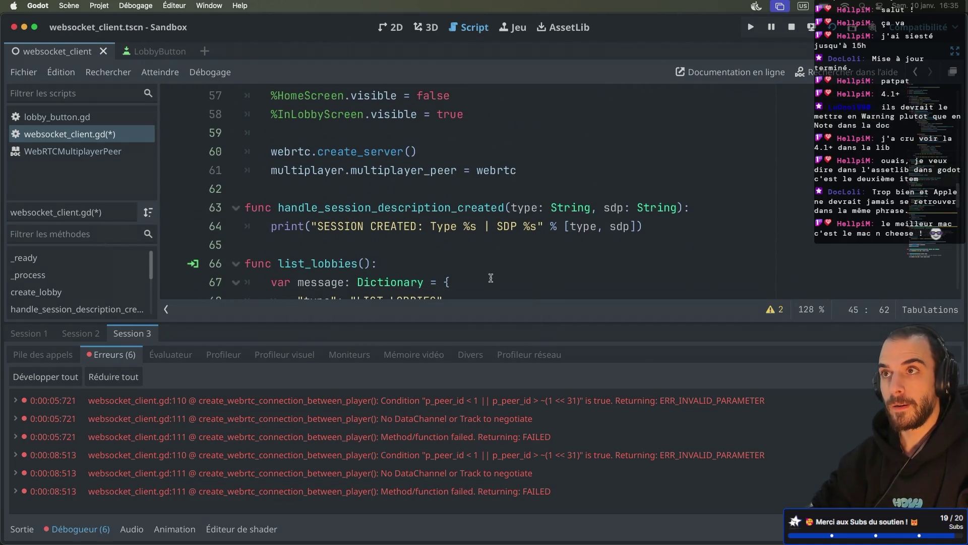
# Step: Open WebSocketPeer's connect_to_url documentation from the call in websocket_client.gd
pyautogui.scroll(-2, 505, 246)
pyautogui.scroll(6, 505, 243)
pyautogui.scroll(3, 505, 244)
pyautogui.scroll(-6, 506, 244)
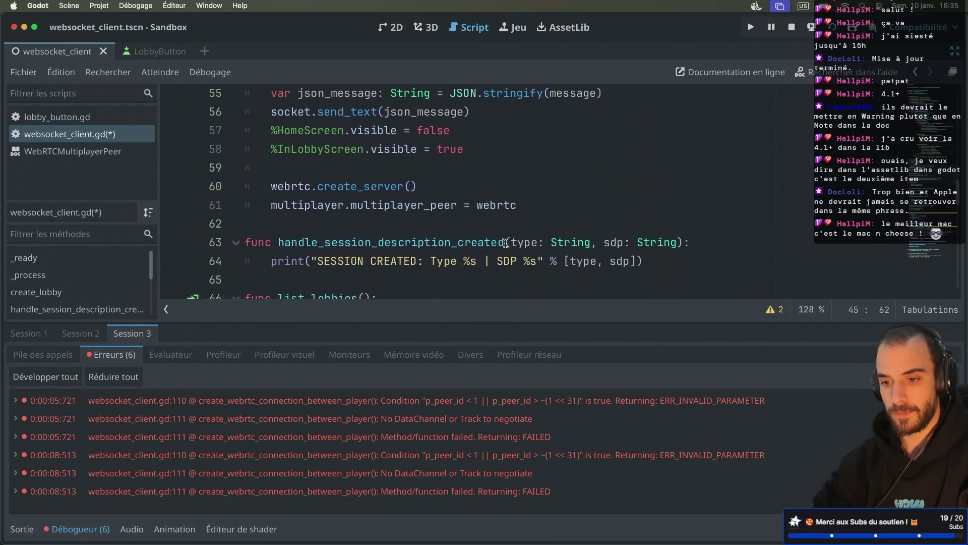
pyautogui.scroll(3, 506, 244)
pyautogui.scroll(-2, 488, 205)
pyautogui.scroll(3, 487, 205)
pyautogui.click(467, 196)
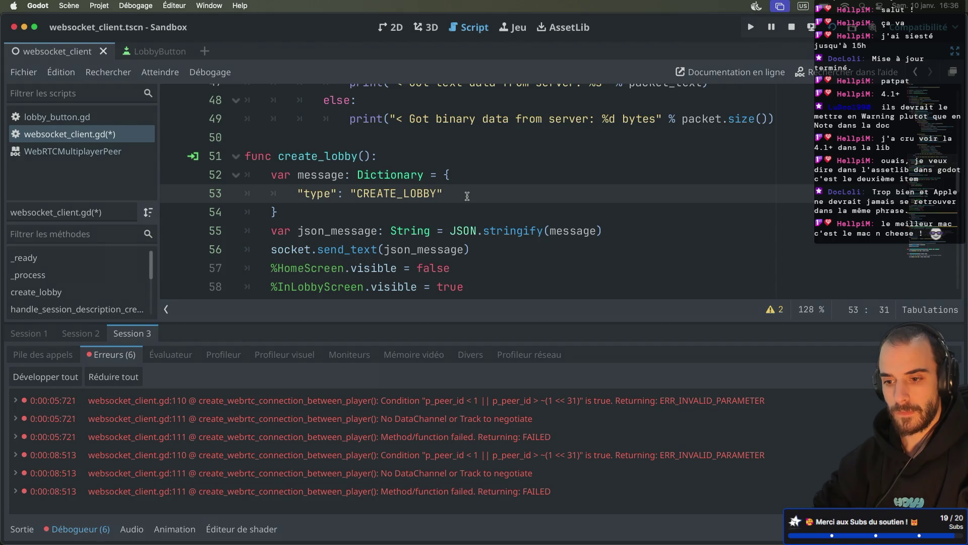
pyautogui.scroll(15, 466, 196)
pyautogui.scroll(-1, 467, 196)
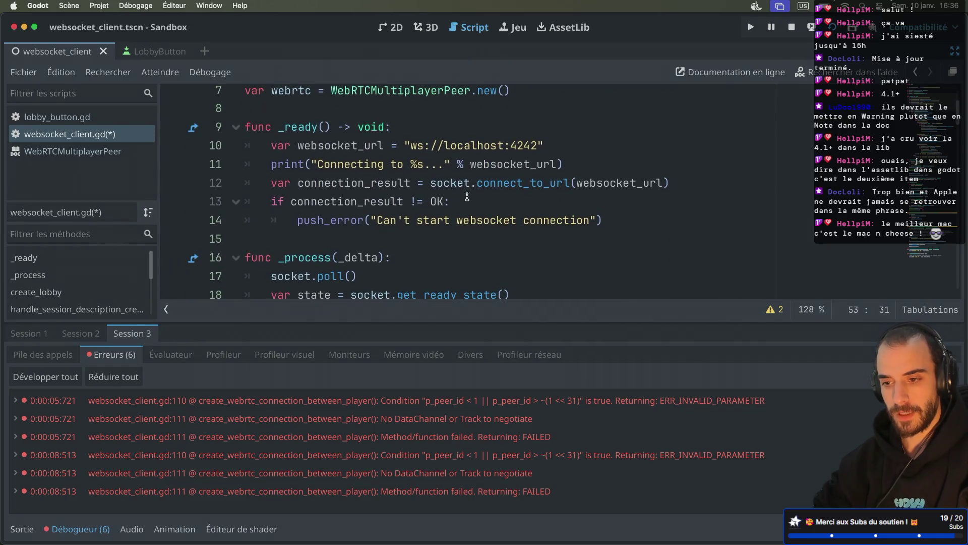
pyautogui.click(527, 184)
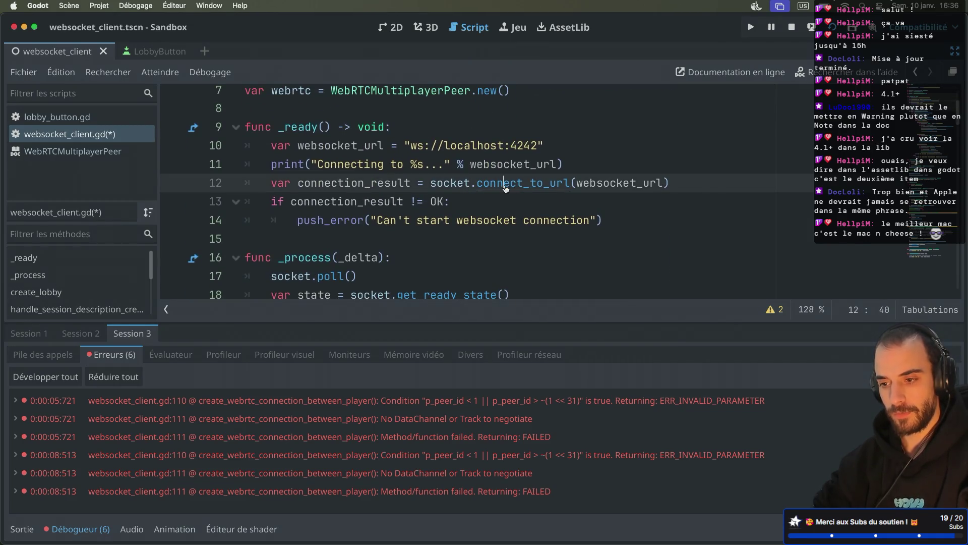
pyautogui.keyDown('super'); pyautogui.click(505, 185); pyautogui.keyUp('super')
pyautogui.scroll(-3, 445, 202)
pyautogui.scroll(3, 446, 201)
pyautogui.scroll(3, 446, 202)
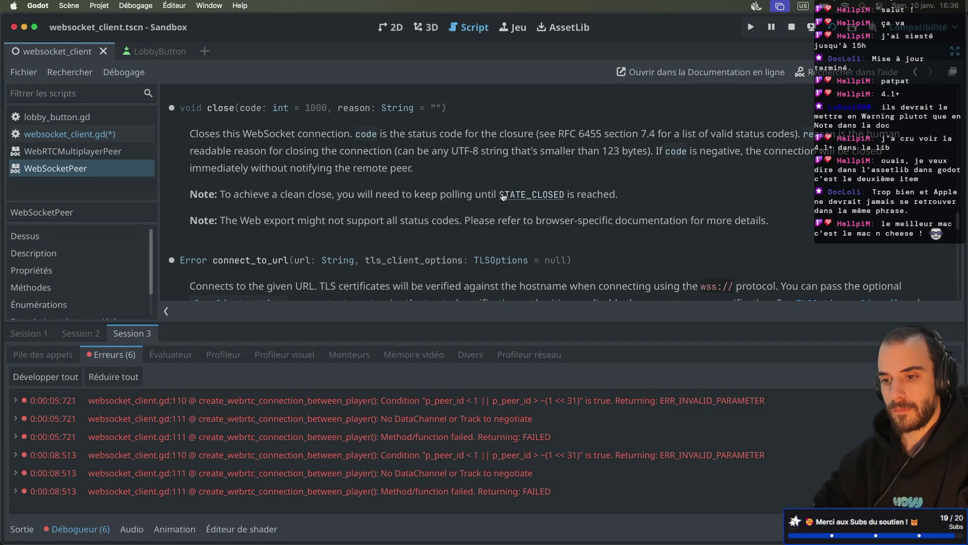
# Step: Close the WebSocketPeer help and scroll websocket_client.gd down to create_lobby()
pyautogui.press('super+w')
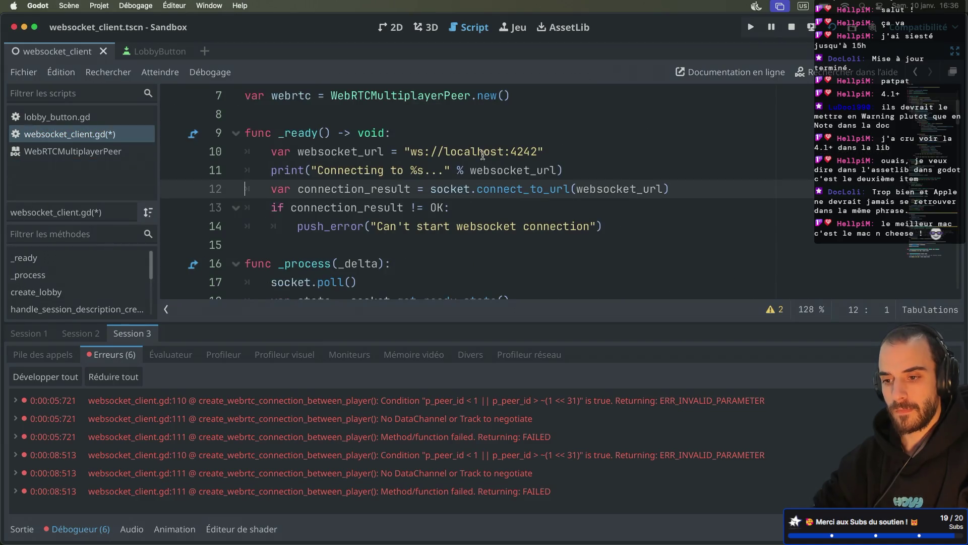
pyautogui.scroll(-2, 483, 155)
pyautogui.scroll(-7, 483, 155)
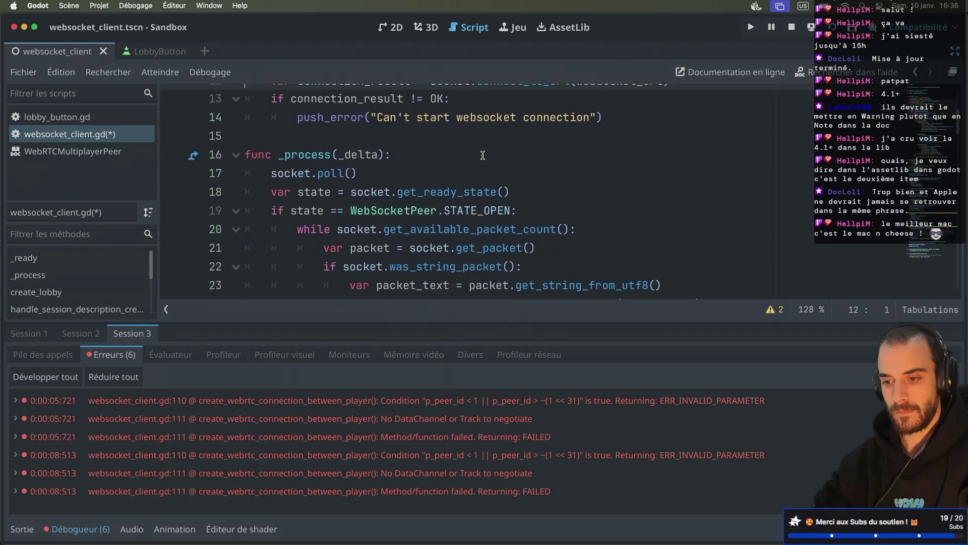
pyautogui.scroll(8, 483, 156)
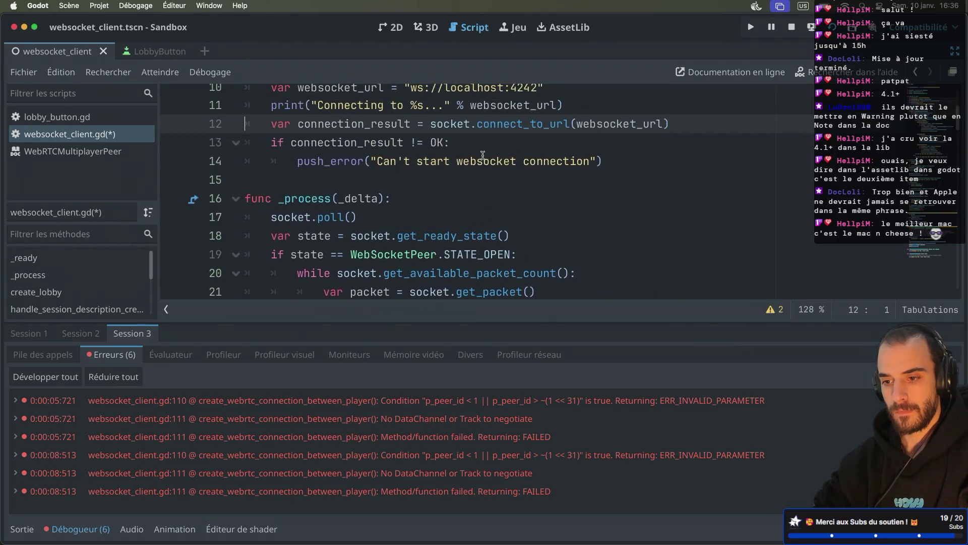
pyautogui.scroll(-1, 483, 154)
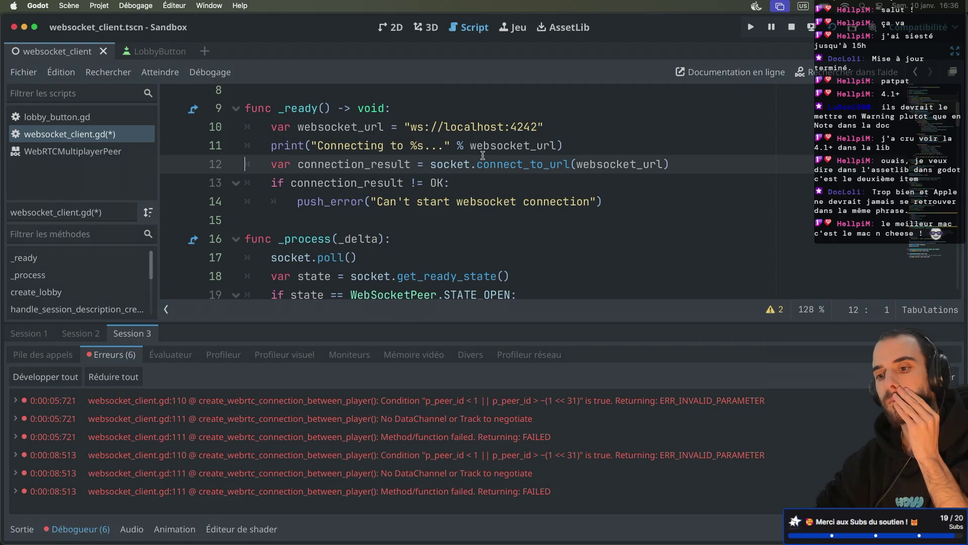
pyautogui.scroll(-8, 483, 155)
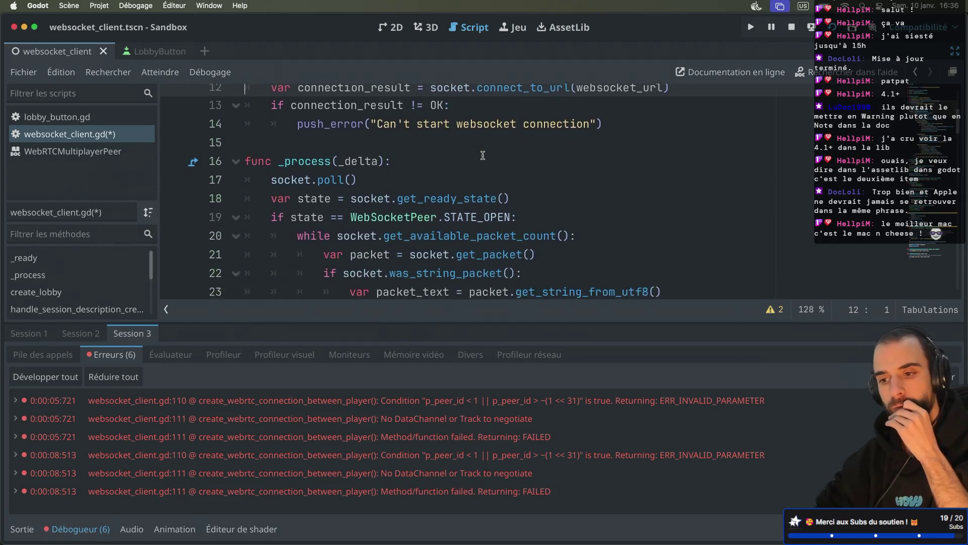
pyautogui.scroll(5, 483, 156)
pyautogui.scroll(-5, 483, 155)
pyautogui.scroll(-10, 483, 155)
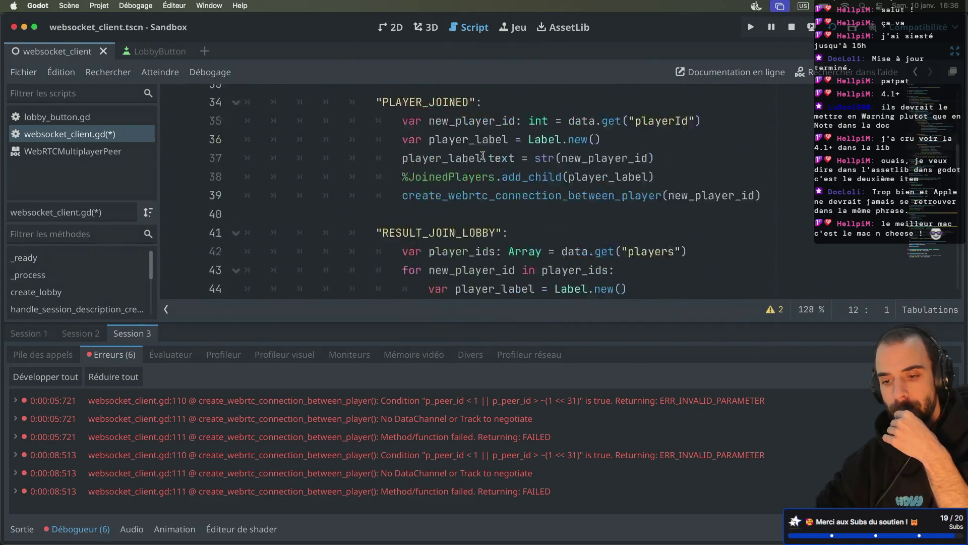
pyautogui.scroll(-1, 483, 155)
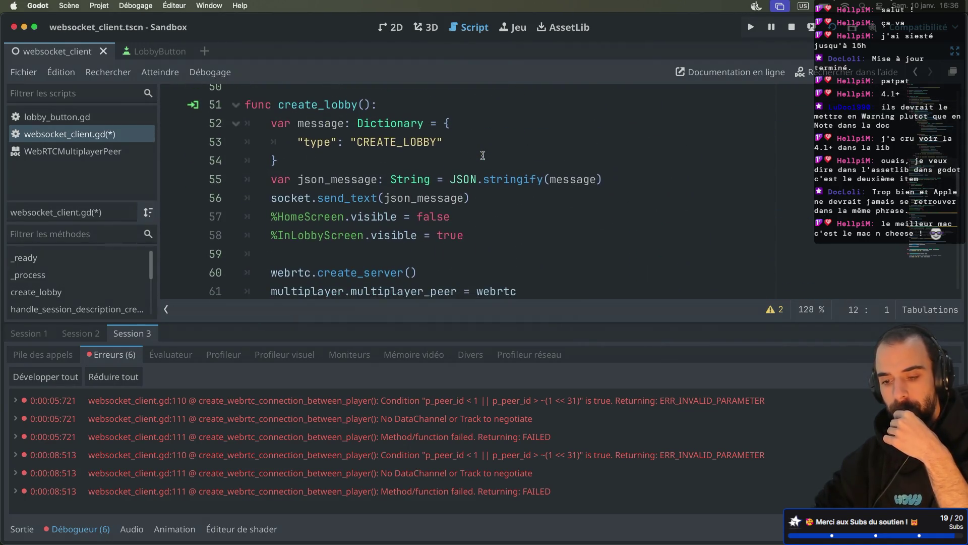
# Step: Duplicate the list_lobbies function below itself and rename the copy to register
pyautogui.scroll(-6, 483, 154)
pyautogui.scroll(-6, 483, 155)
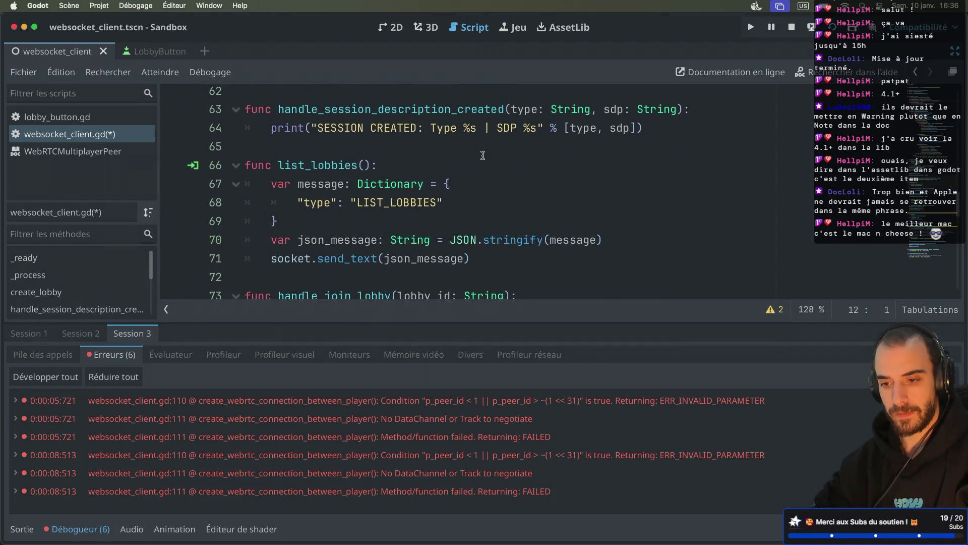
pyautogui.click(271, 237)
pyautogui.hotkey('shift', 'Up')
pyautogui.hotkey('shift', 'Up')
pyautogui.hotkey('shift', 'Up')
pyautogui.hotkey('ctrl', 'c')
pyautogui.press('Right')
pyautogui.hotkey('ctrl', 'v')
pyautogui.click(250, 170)
pyautogui.press('Return')
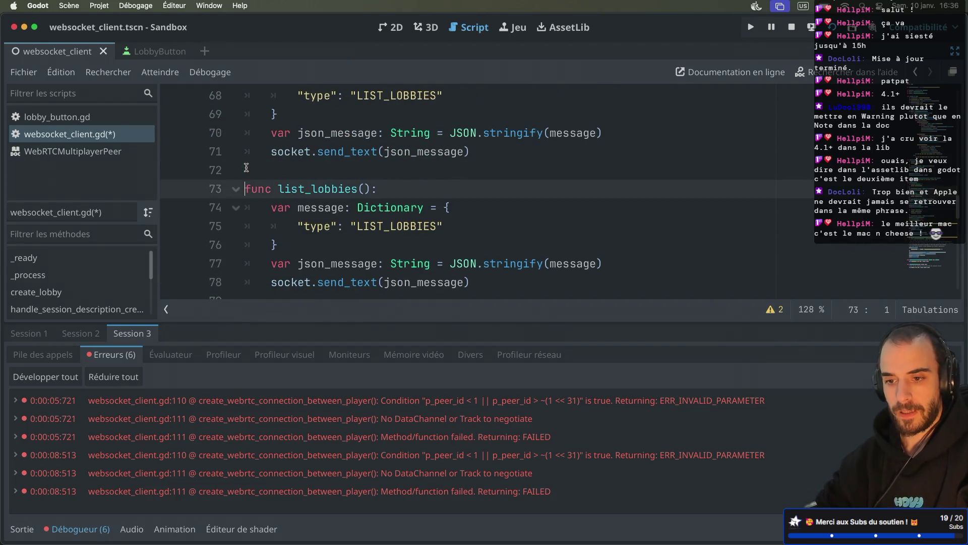
pyautogui.doubleClick(296, 187)
pyautogui.write('reg')
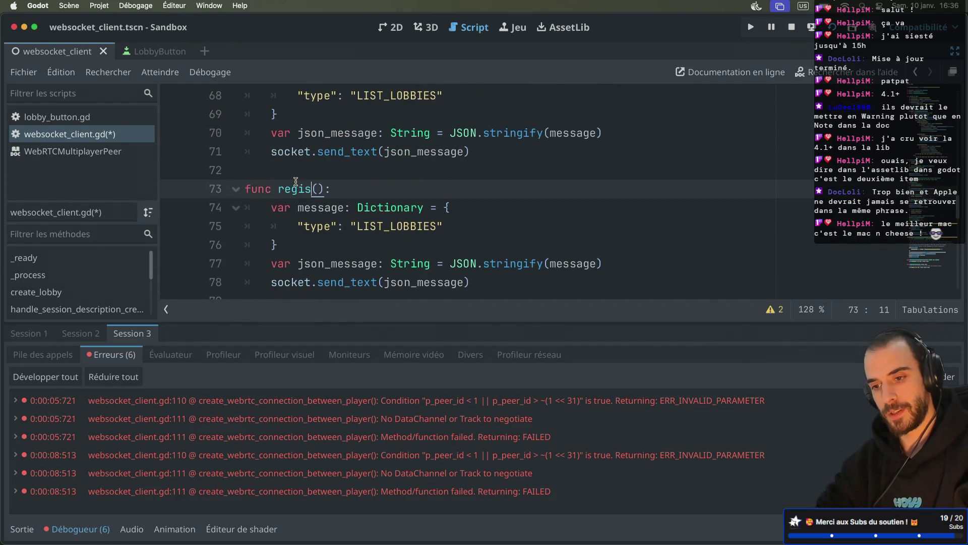
# Step: Change the copy's message type to REGISTER, add "playerId": player_id, and save the script
pyautogui.doubleClick(399, 221)
pyautogui.write('RE')
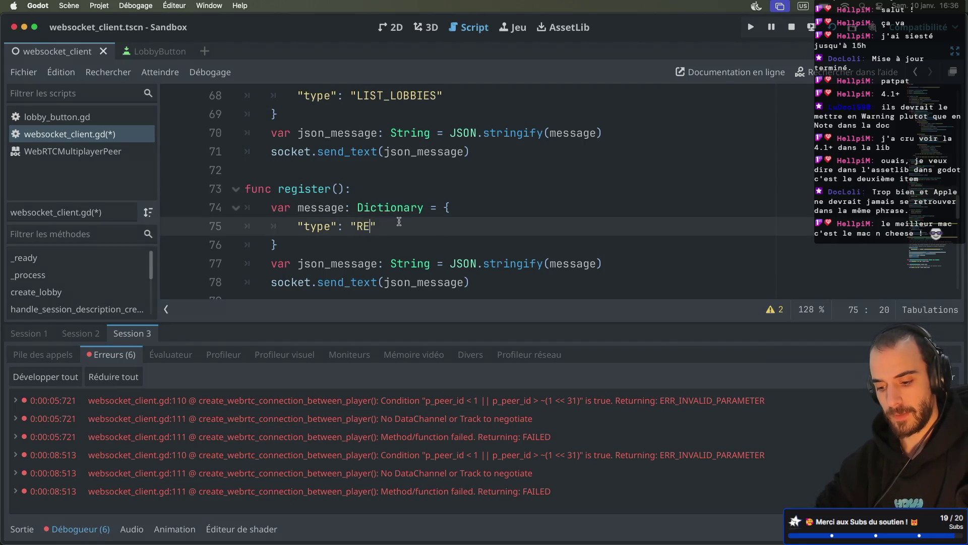
pyautogui.write(',')
pyautogui.press('Return')
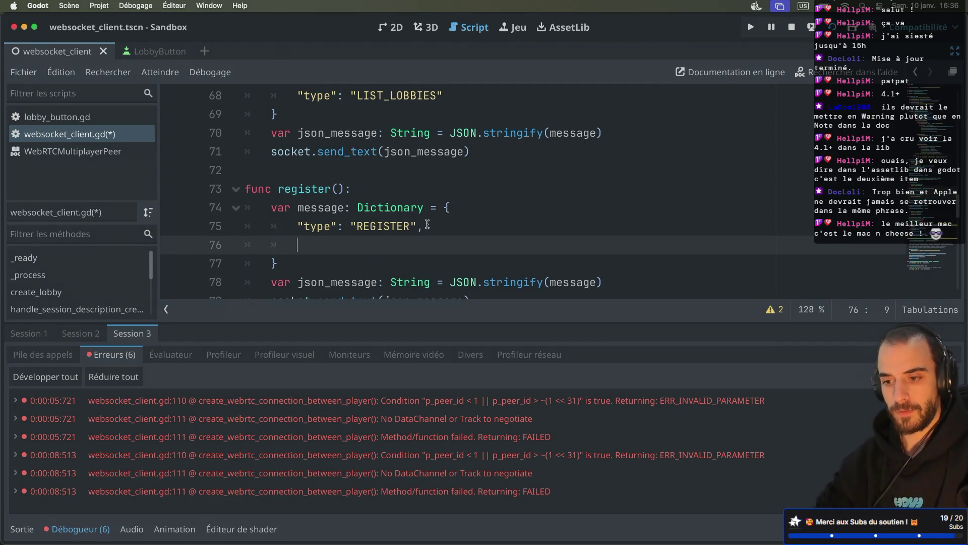
pyautogui.press('BackSpace')
pyautogui.write('layerId')
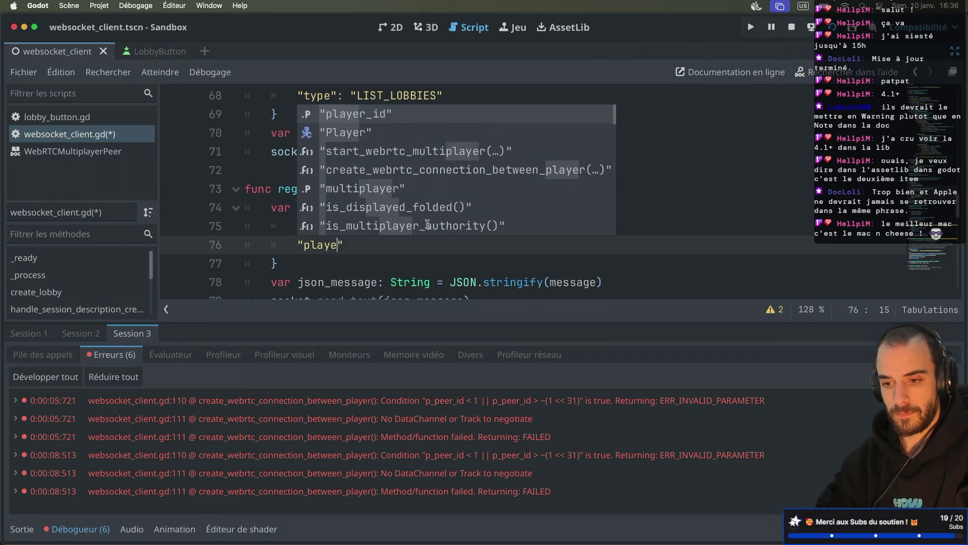
pyautogui.write('": pl')
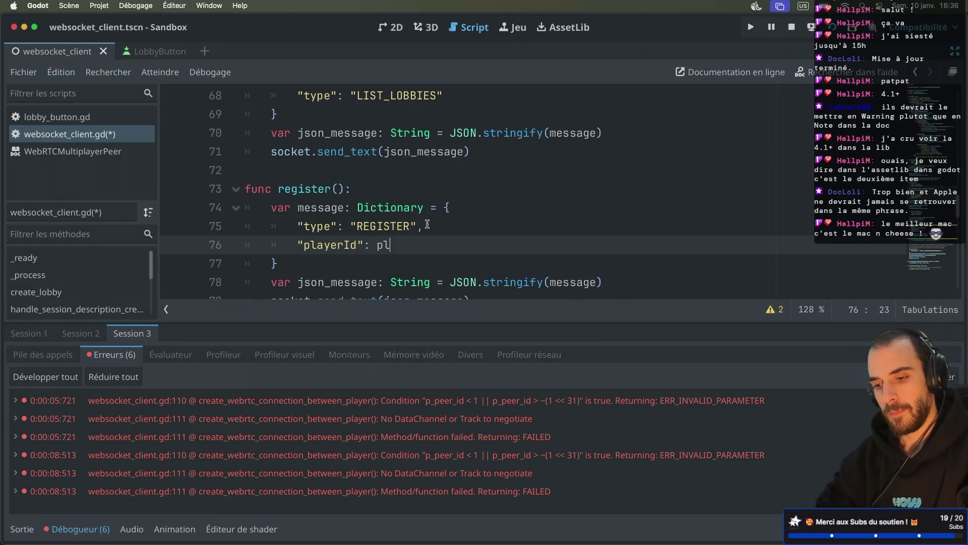
pyautogui.write('ay')
pyautogui.press('Return')
pyautogui.press('super+s')
# Step: Inspect the json_message variable in send_text on line 78
pyautogui.scroll(-3, 486, 220)
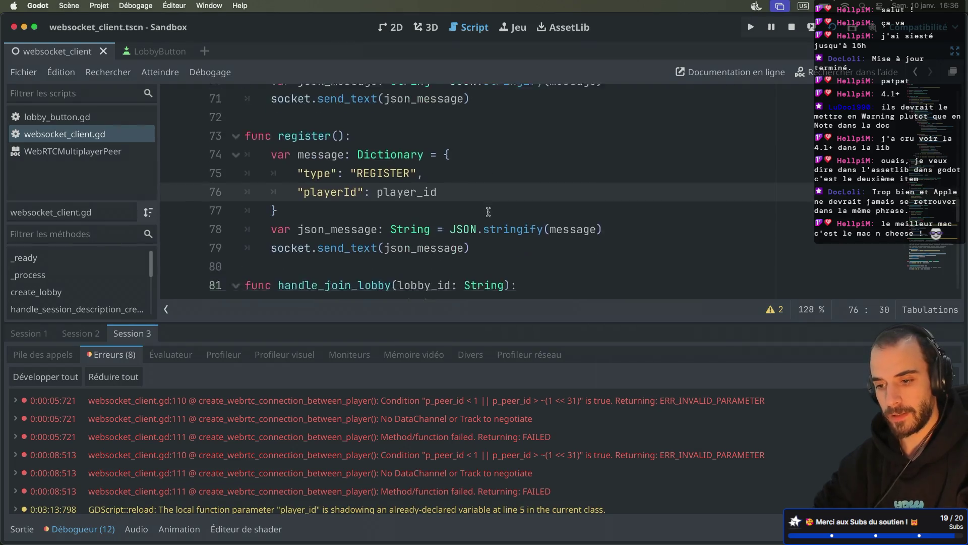
pyautogui.doubleClick(326, 195)
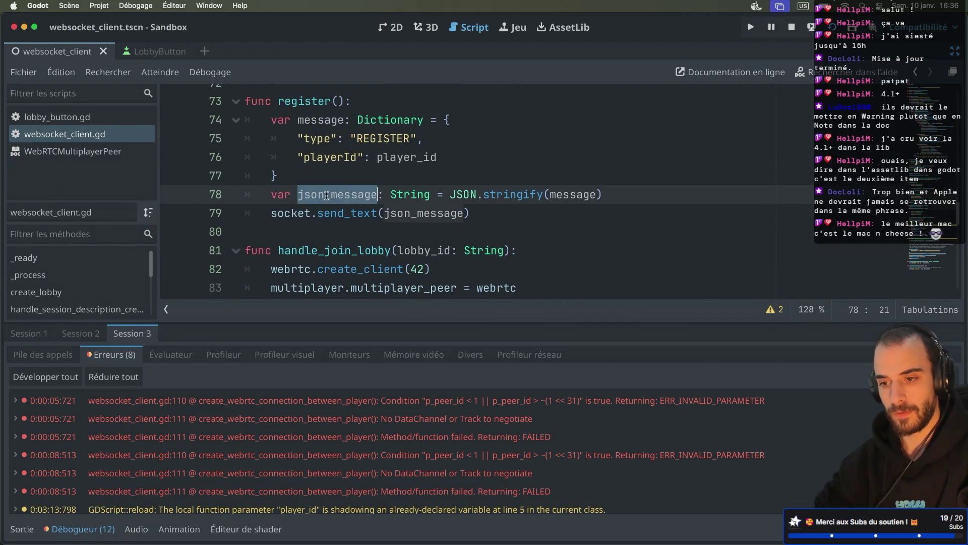
pyautogui.click(429, 213)
pyautogui.scroll(5, 428, 213)
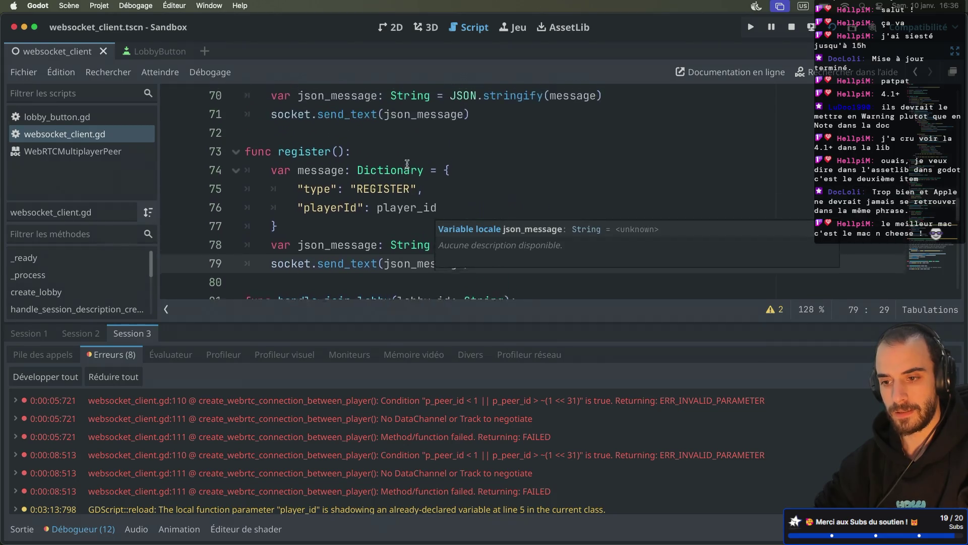
pyautogui.click(361, 199)
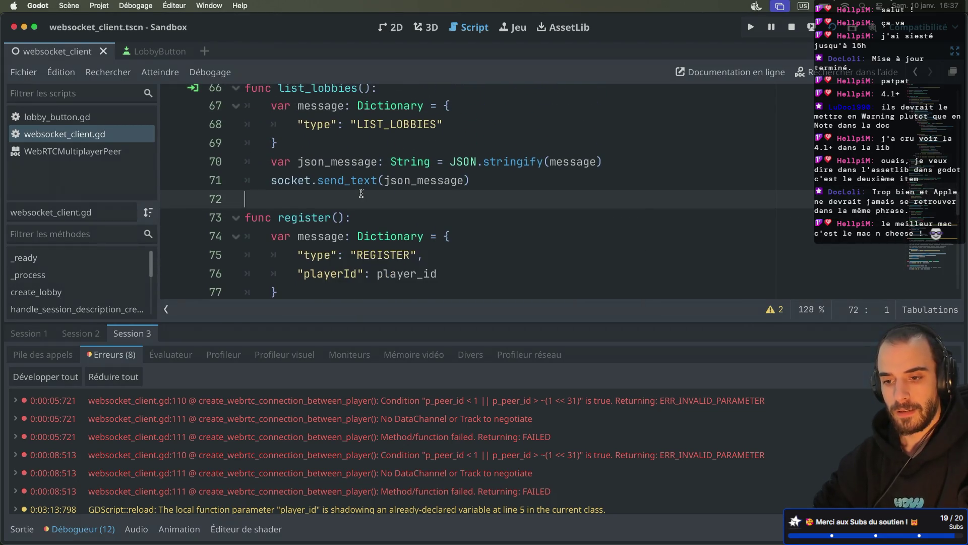
# Step: In _ready, start a new line after the push_error connection check
pyautogui.scroll(3, 361, 193)
pyautogui.scroll(12, 361, 193)
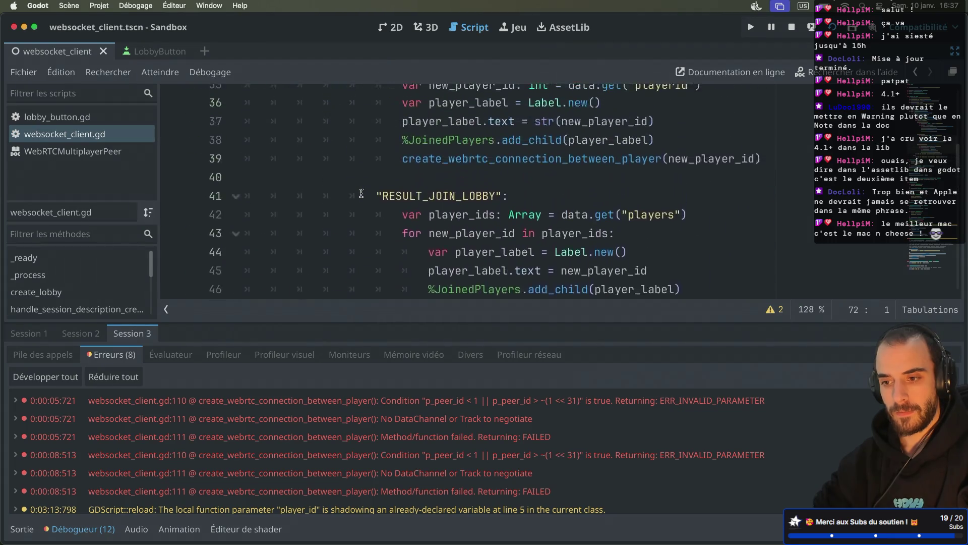
pyautogui.scroll(4, 361, 194)
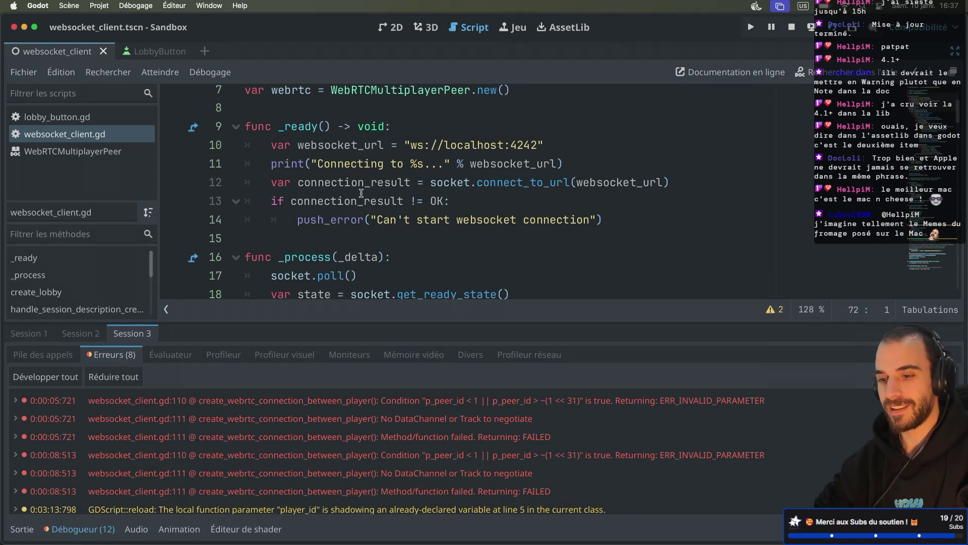
pyautogui.scroll(-1, 361, 193)
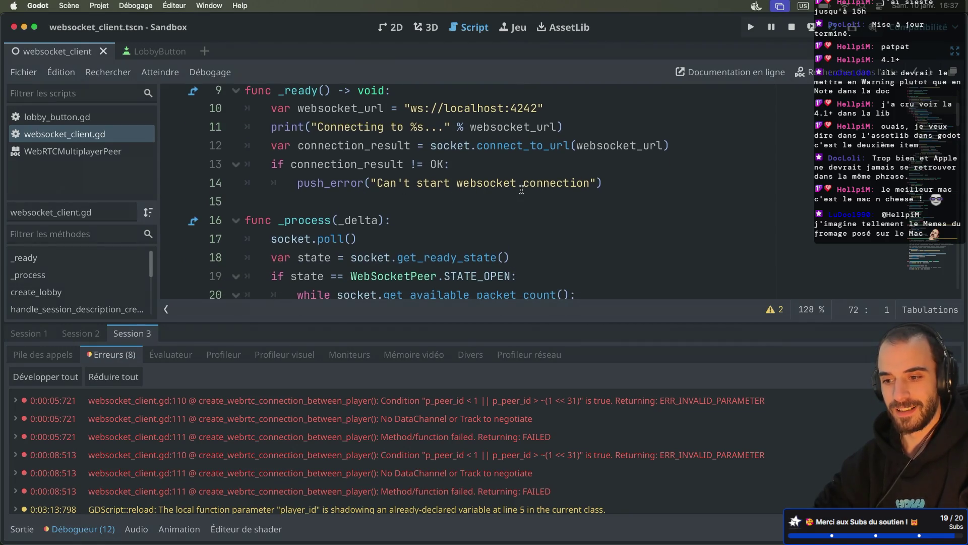
pyautogui.scroll(-1, 521, 190)
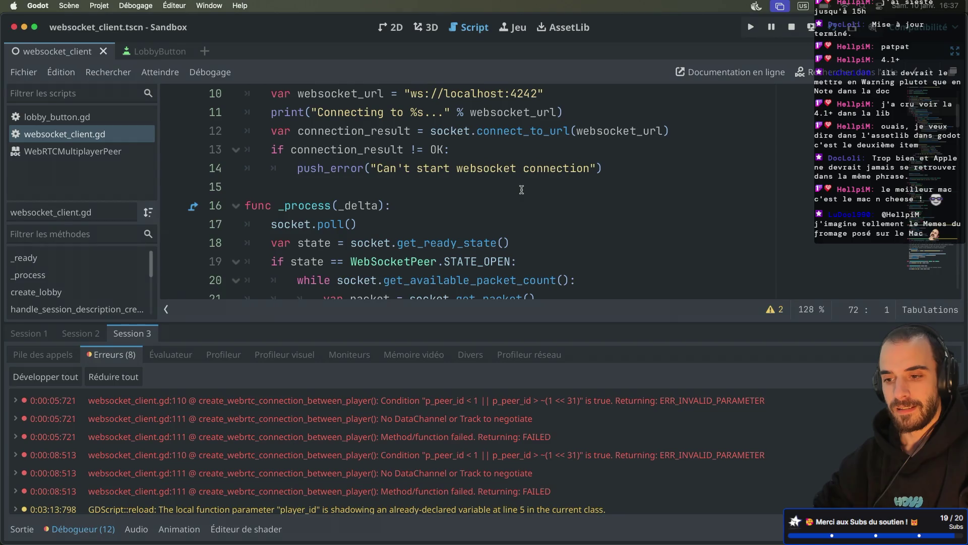
pyautogui.scroll(1, 521, 190)
pyautogui.click(626, 172)
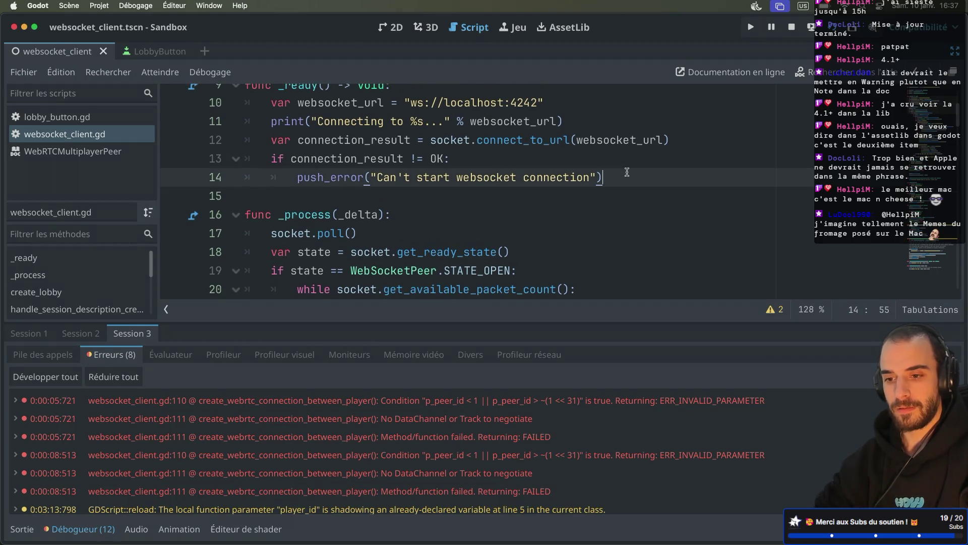
pyautogui.press('Return')
# Step: Begin a get_tree().root. line with autocomplete, then bring up the GitHub multiplayer_client.gd example
pyautogui.write('G')
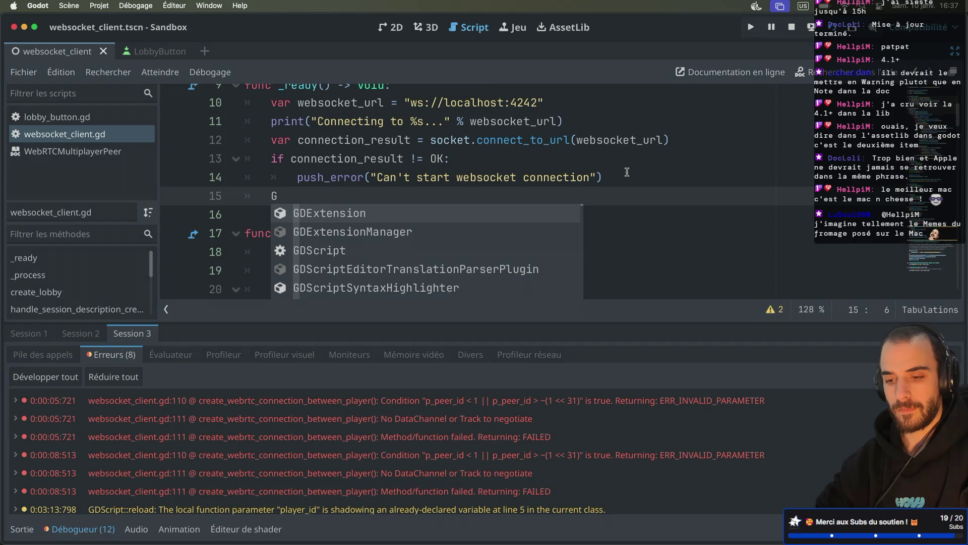
pyautogui.press('BackSpace')
pyautogui.write('get_tre')
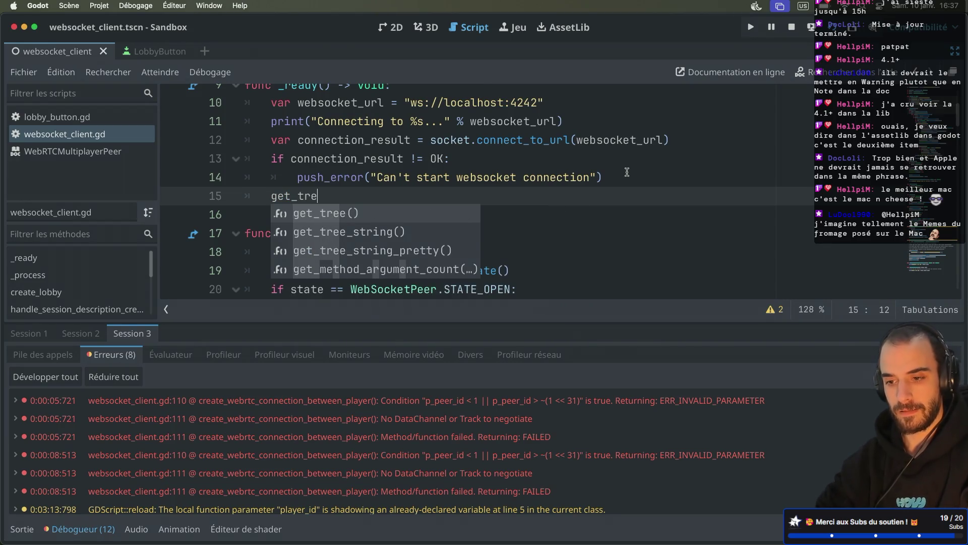
pyautogui.press('Return')
pyautogui.write('.')
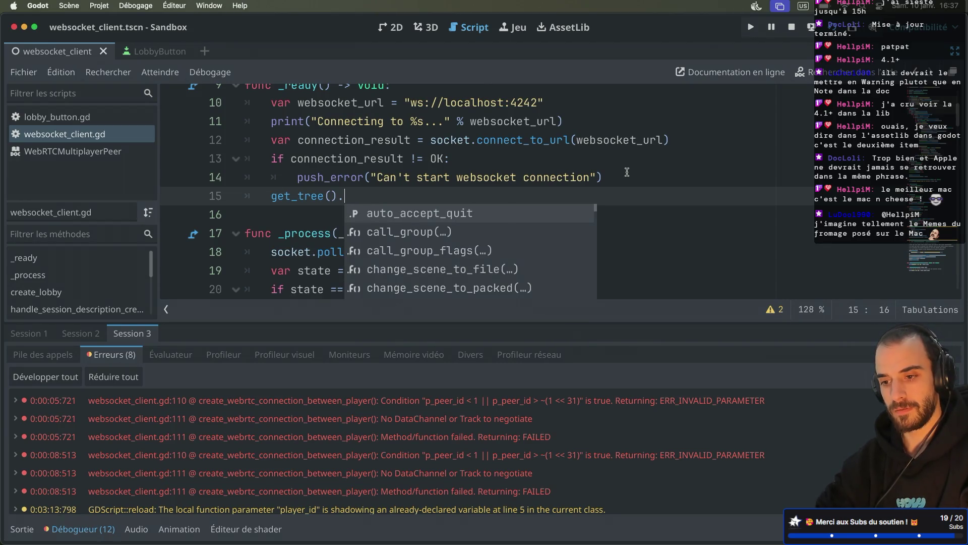
pyautogui.write('ro')
pyautogui.press('Return')
pyautogui.write('.create')
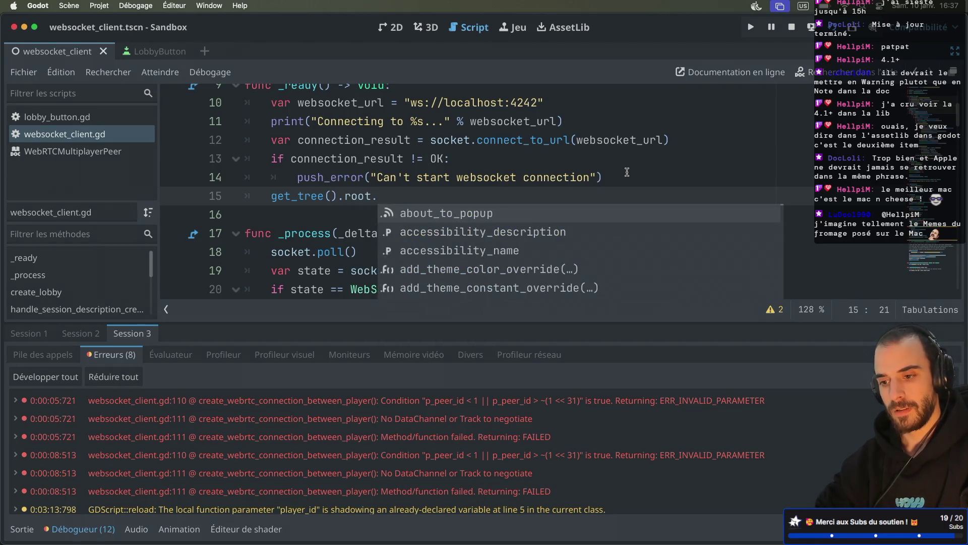
pyautogui.write('Ti')
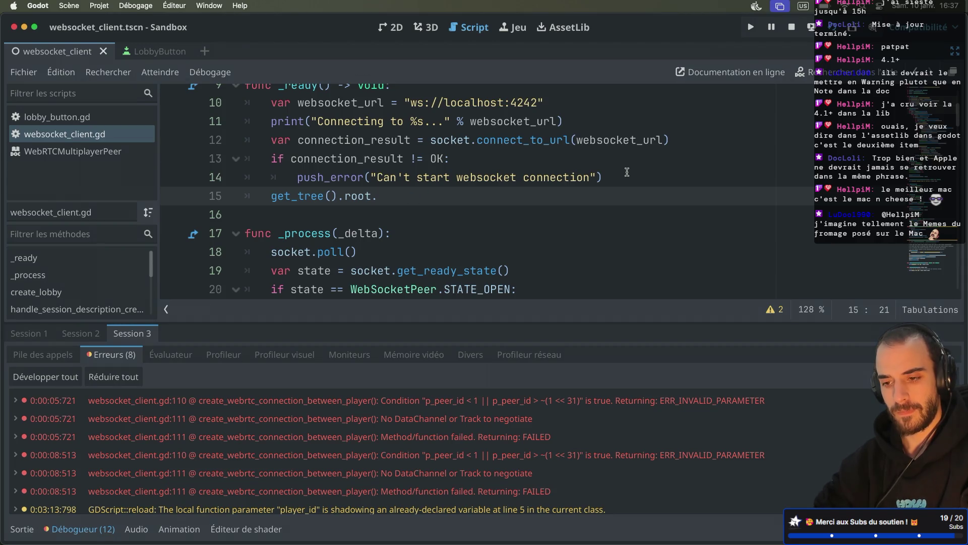
pyautogui.hotkey('ctrl', 'Right')
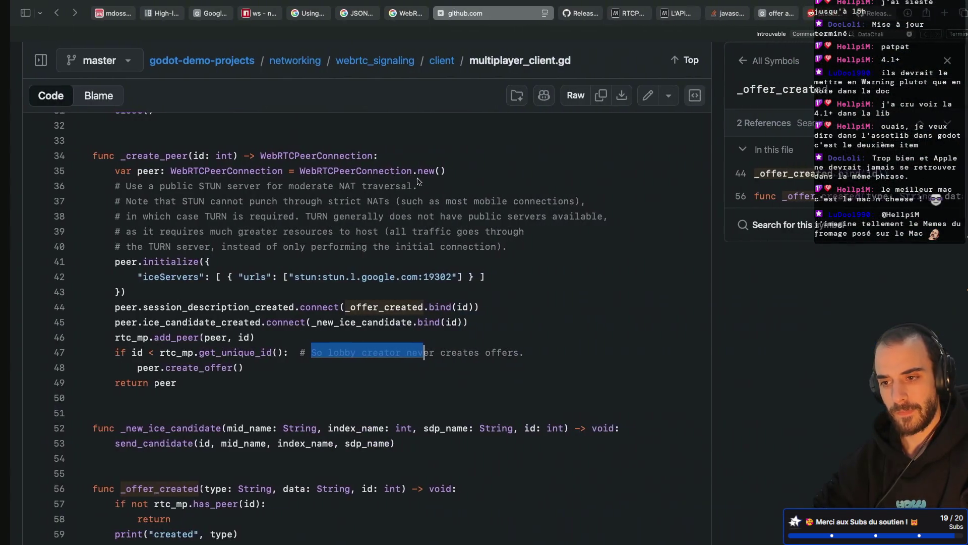
# Step: Read the WebRTC minimal connection example and the JSON class docs, then return to websocket_client.gd
pyautogui.click(400, 19)
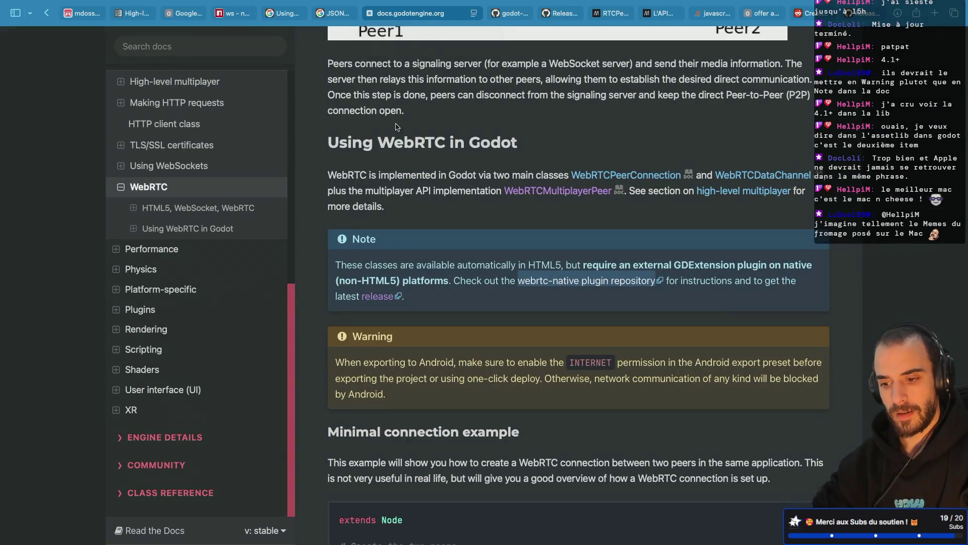
pyautogui.scroll(-4, 384, 243)
pyautogui.scroll(-5, 384, 242)
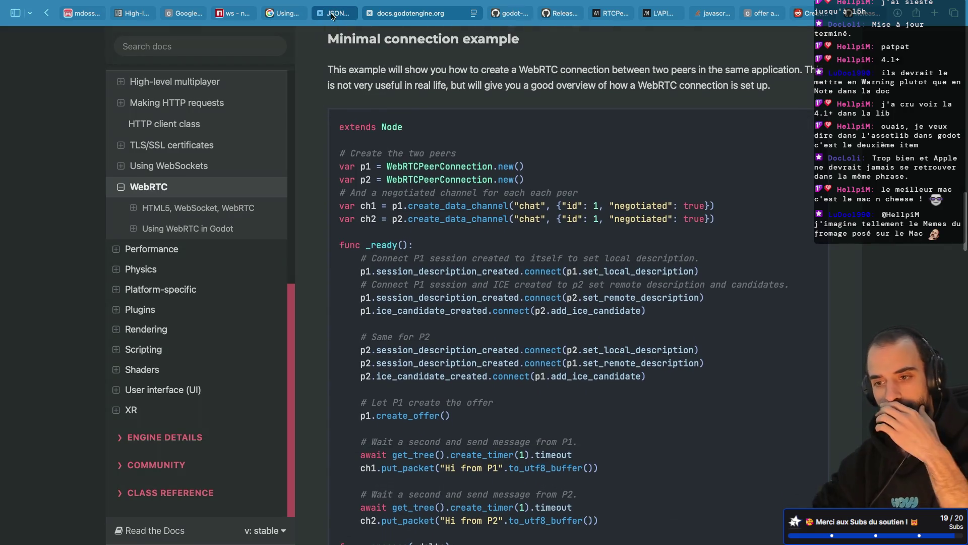
pyautogui.click(346, 13)
pyautogui.scroll(5, 358, 206)
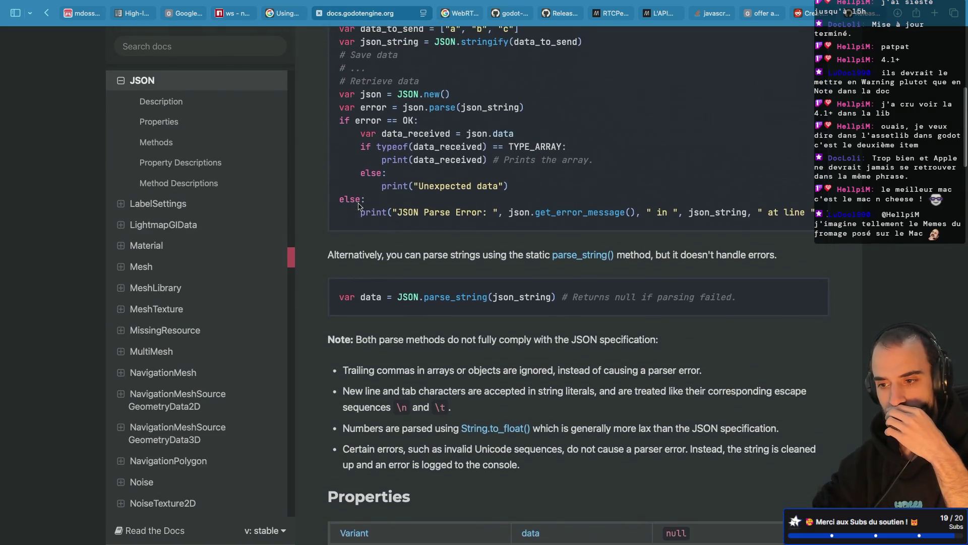
pyautogui.scroll(3, 359, 204)
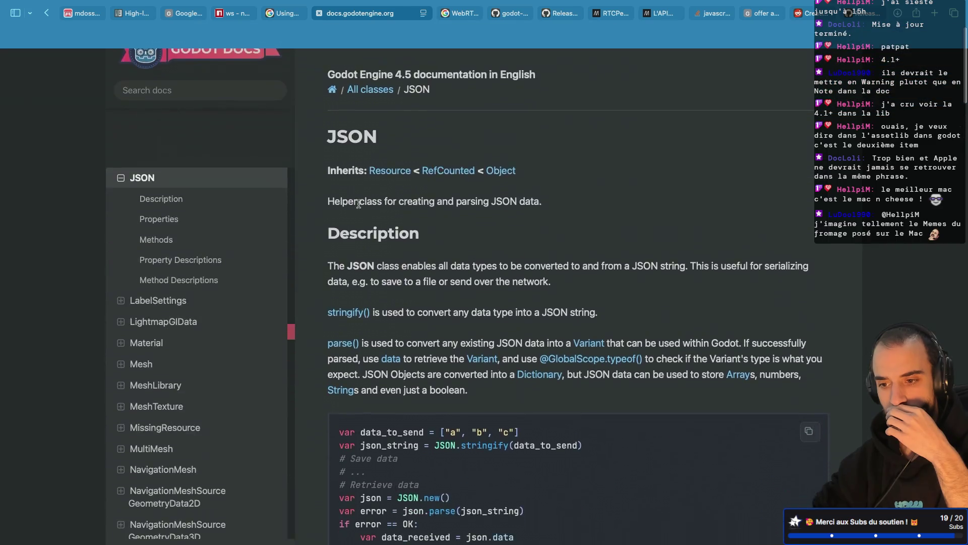
pyautogui.hotkey('ctrl', 'Tab')
pyautogui.scroll(-5, 449, 200)
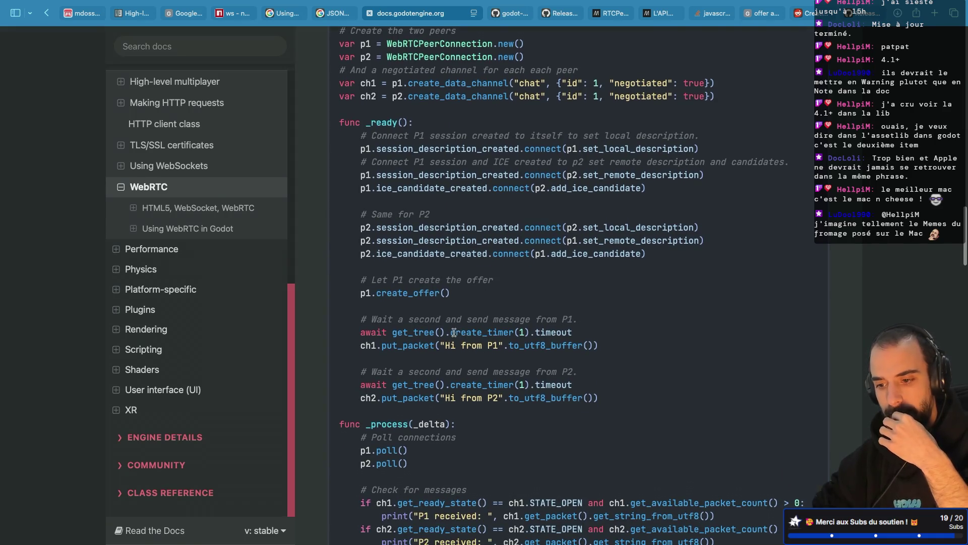
pyautogui.press('super+Tab')
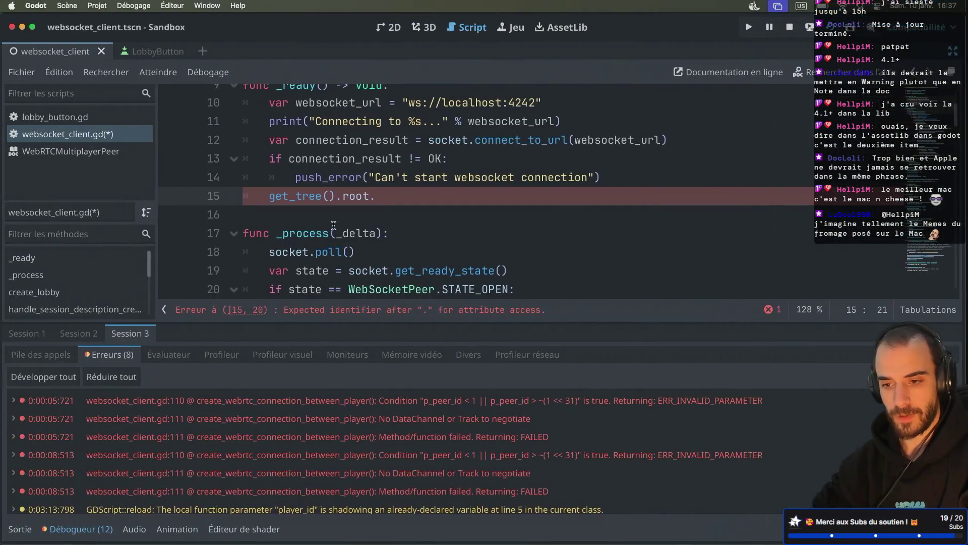
# Step: Rewrite line 15 as await get_tree().create_timer(1).timeout, checking the docs' timer example
pyautogui.write('await g')
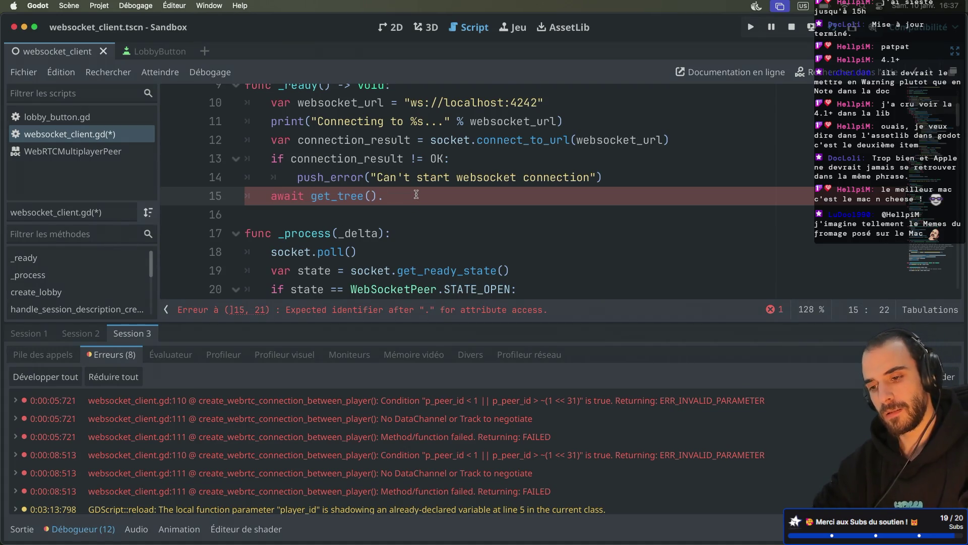
pyautogui.write('et')
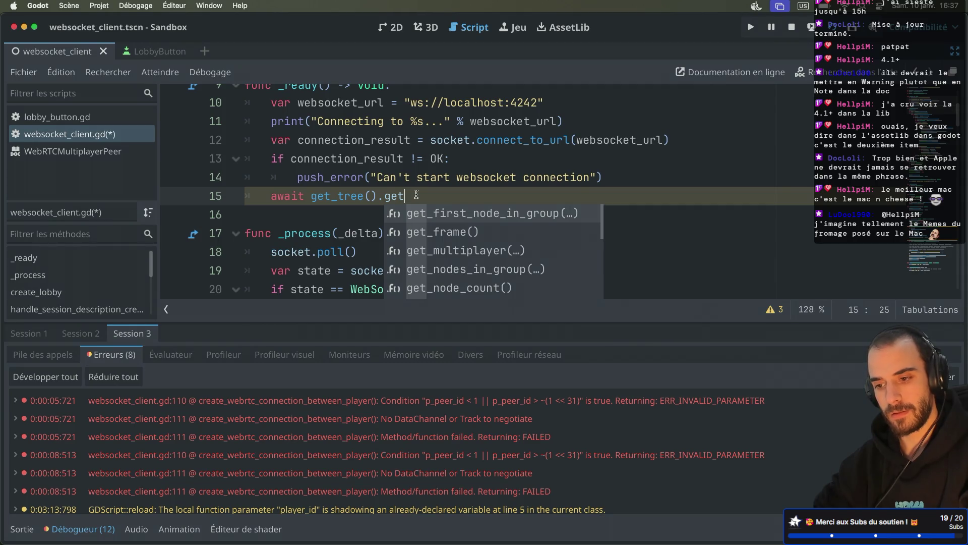
pyautogui.press('BackSpace')
pyautogui.press('BackSpace')
pyautogui.press('BackSpace')
pyautogui.write('create')
pyautogui.press('Return')
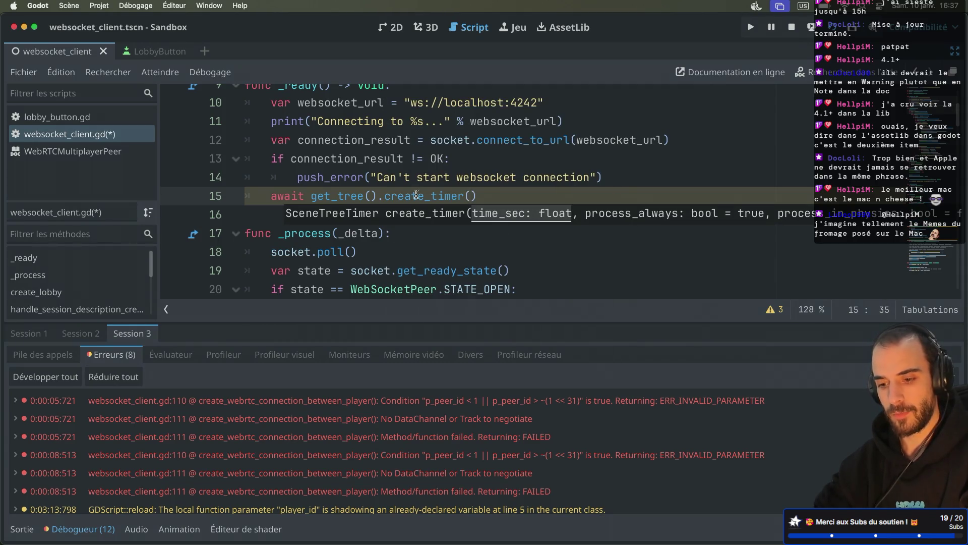
pyautogui.click(489, 202)
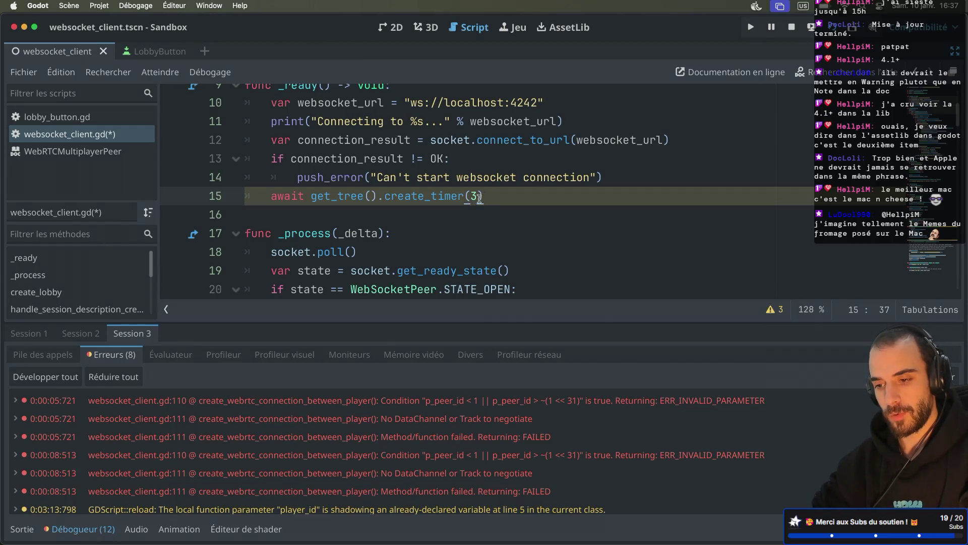
pyautogui.hotkey('ctrl', 'Right')
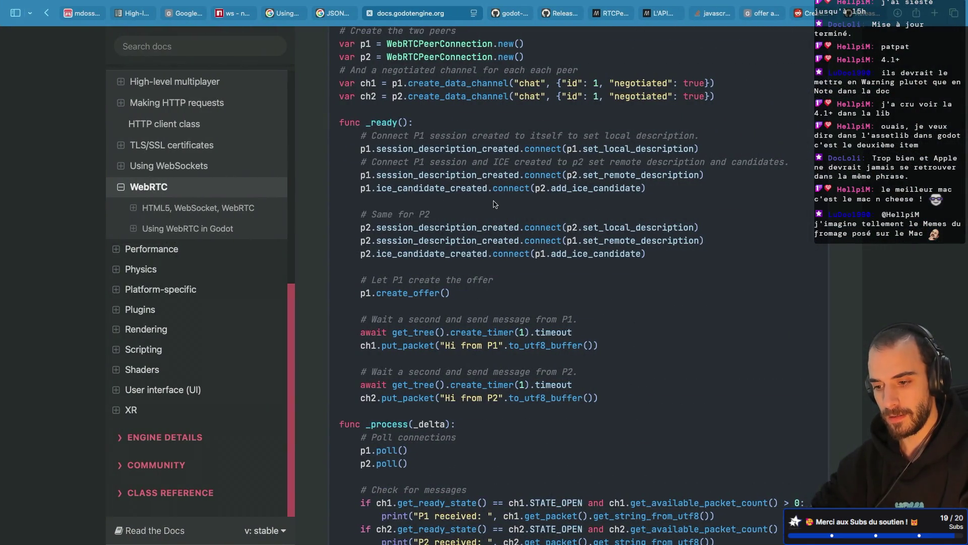
pyautogui.hotkey('ctrl', 'Left')
pyautogui.write('.tim')
pyautogui.press('Return')
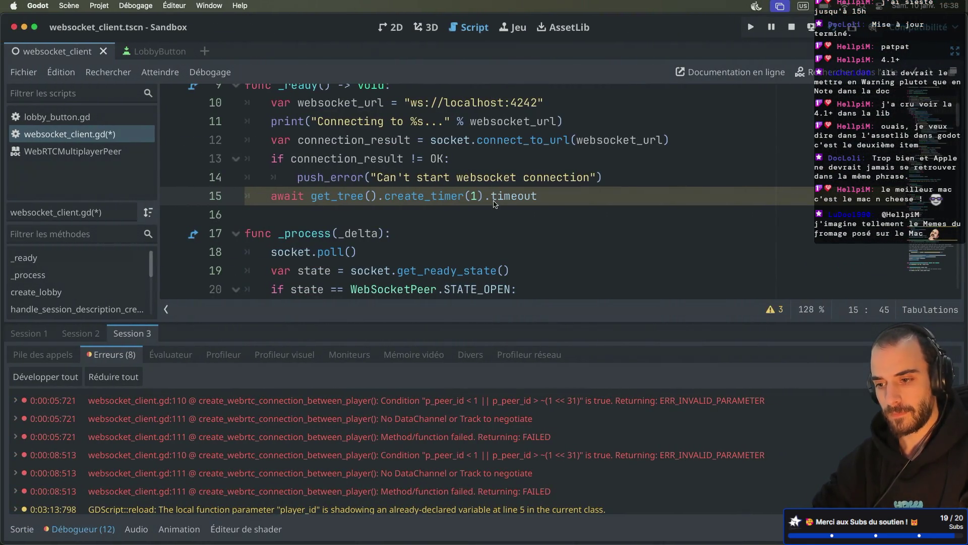
# Step: Add register() and print("REGISTERED") after the timer wait and save the script
pyautogui.press('Return')
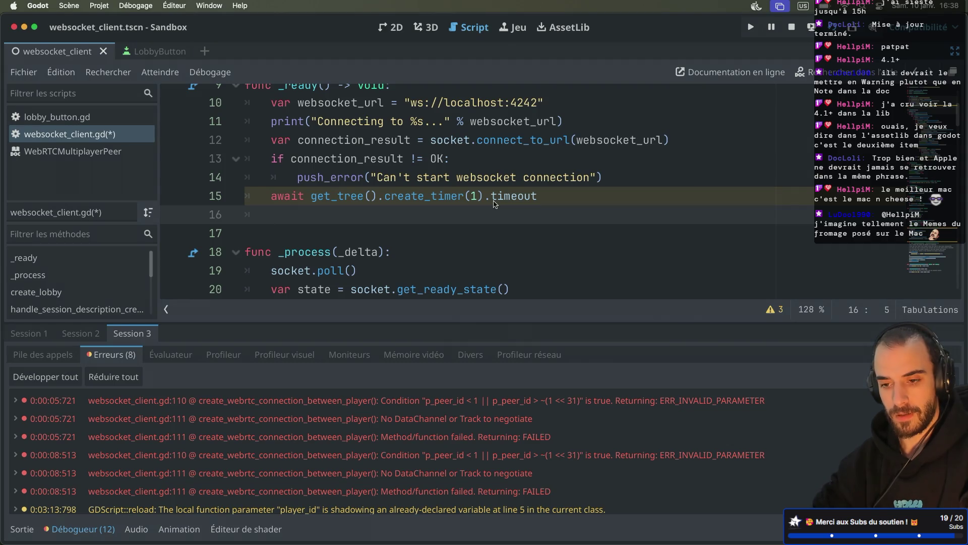
pyautogui.press('Return')
pyautogui.press('Return')
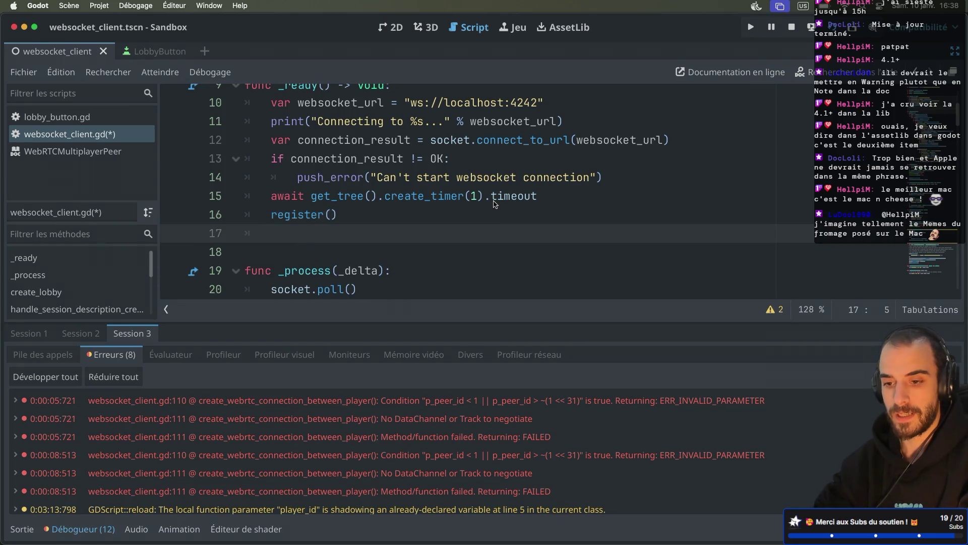
pyautogui.write('"RE")')
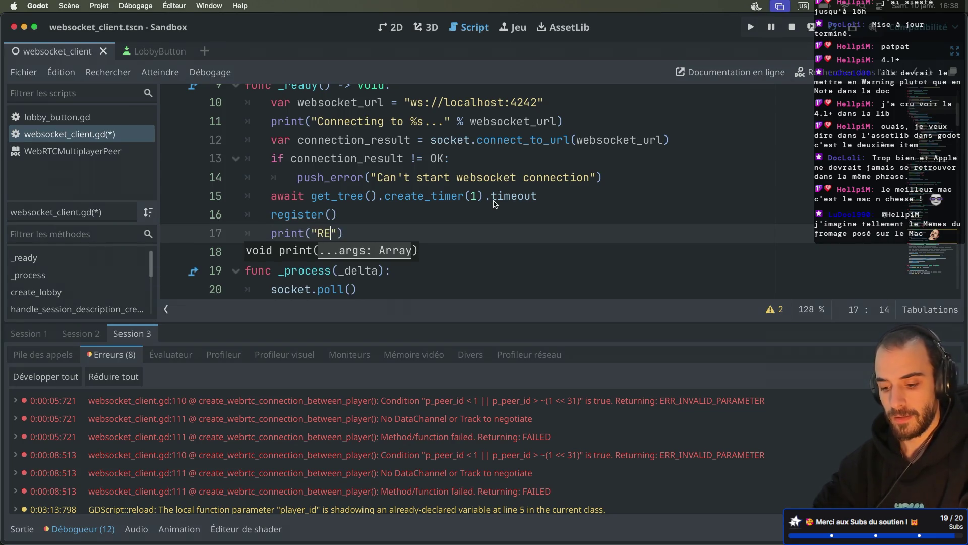
pyautogui.click(413, 217)
pyautogui.hotkey('ctrl', 's')
# Step: Stop the running Node server and switch the tmux window to nvim with src/index.js
pyautogui.hotkey('ctrl', 'Right')
pyautogui.hotkey('ctrl', 'Right')
pyautogui.hotkey('ctrl', 'c')
pyautogui.hotkey('ctrl', 'b')
pyautogui.press('w')
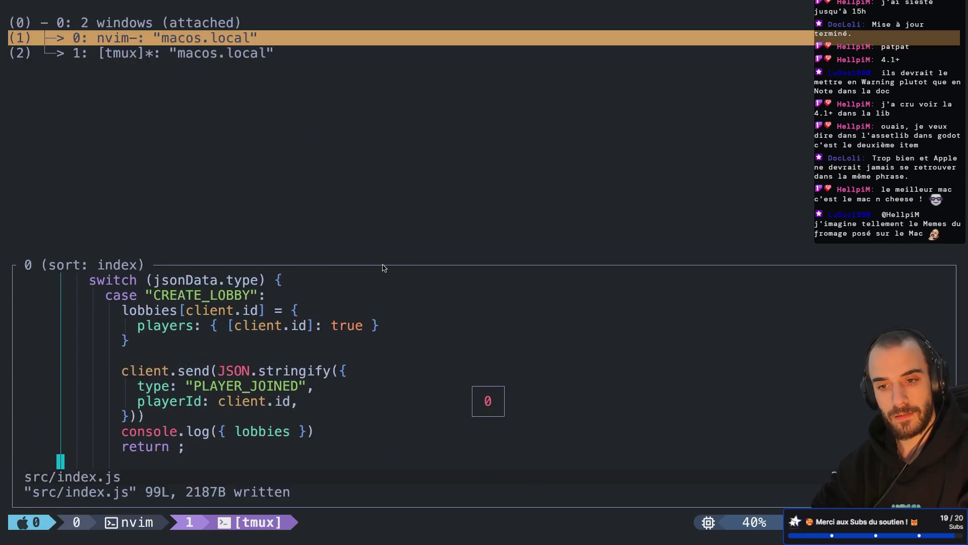
pyautogui.press('Up')
pyautogui.press('Return')
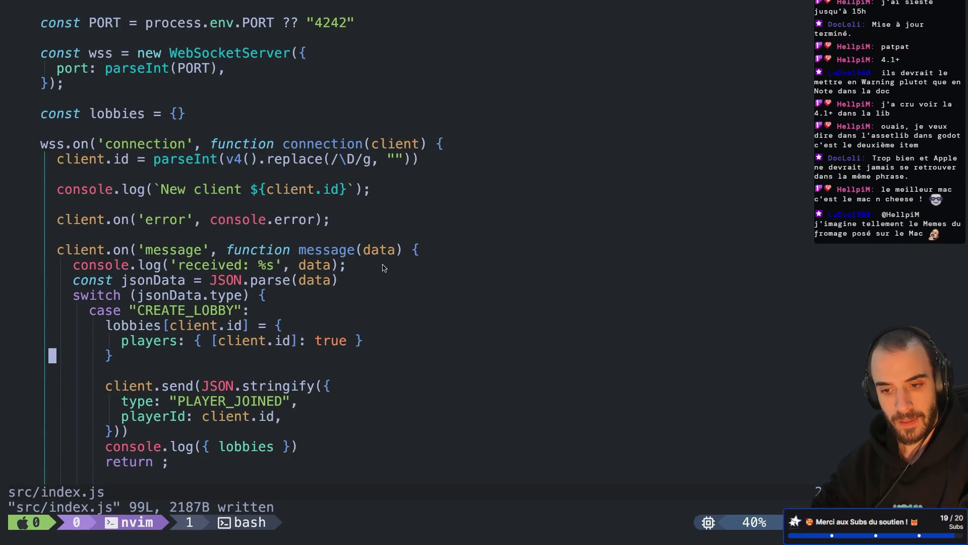
# Step: Duplicate the CREATE_LOBBY case in the message switch and save src/index.js
pyautogui.press('k')
pyautogui.press('k')
pyautogui.press('k')
pyautogui.press('j')
pyautogui.press('l')
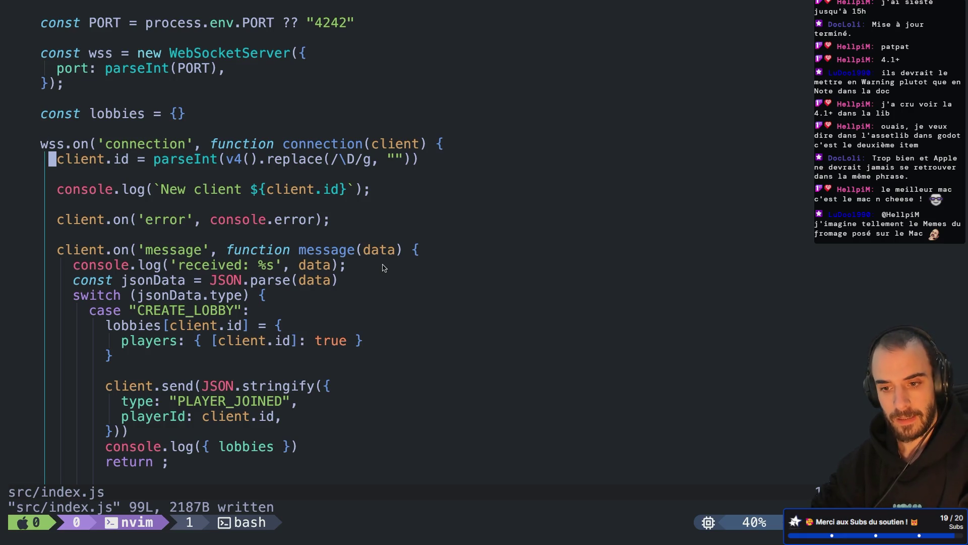
pyautogui.hotkey('ctrl', 'd')
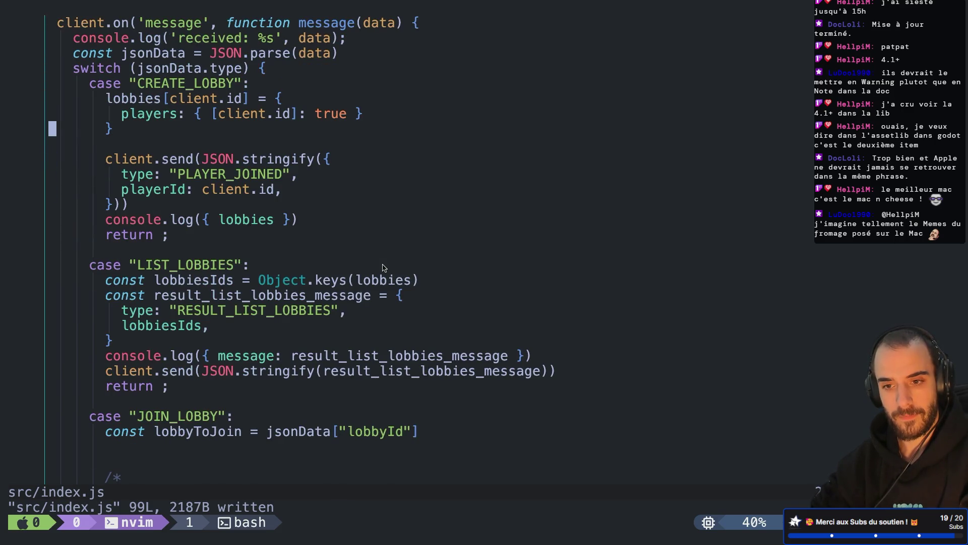
pyautogui.press('j')
pyautogui.hotkey('shift', 'v')
pyautogui.press('j')
pyautogui.press('j')
pyautogui.press('j')
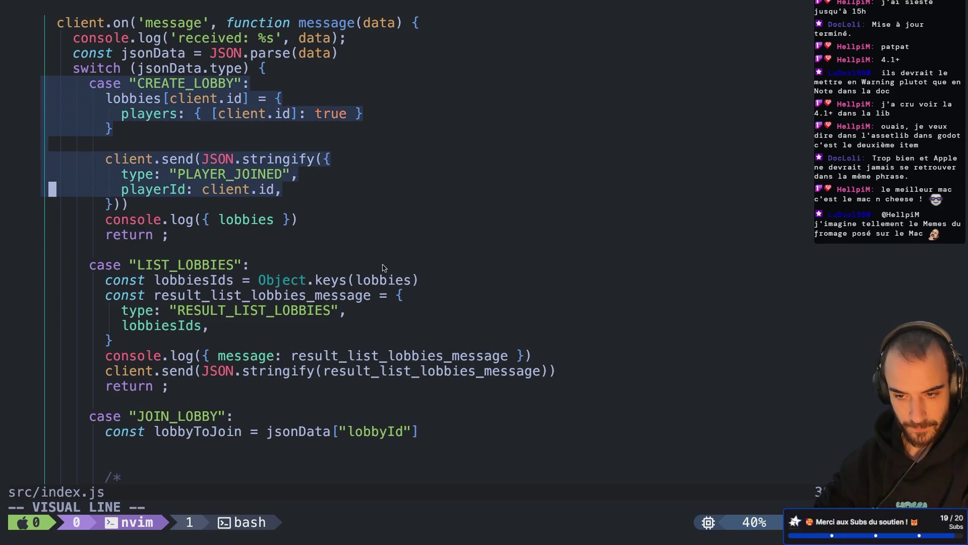
pyautogui.press('y')
pyautogui.press('P')
pyautogui.press('j')
pyautogui.press('j')
pyautogui.press('j')
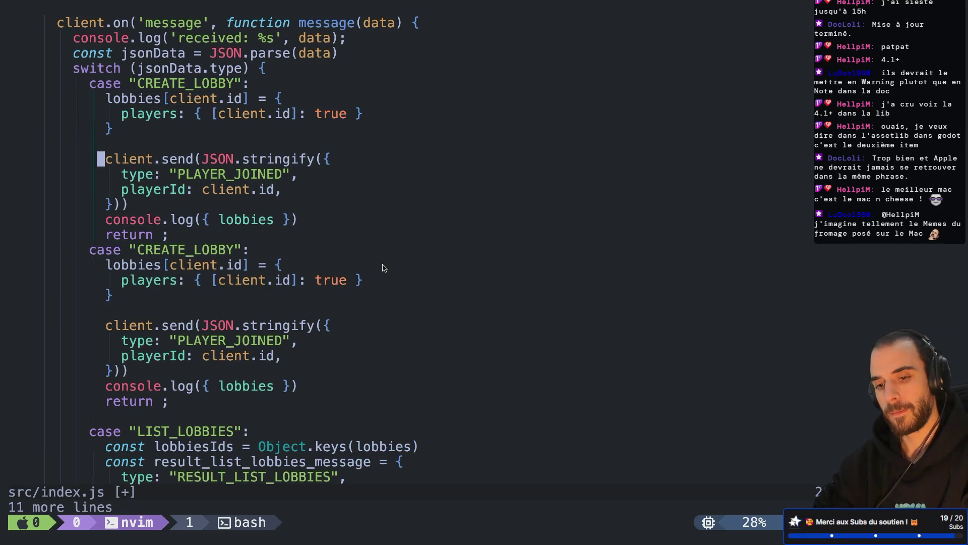
pyautogui.press('j')
pyautogui.press('o')
pyautogui.press('Escape')
pyautogui.press('k')
pyautogui.press('k')
pyautogui.press('k')
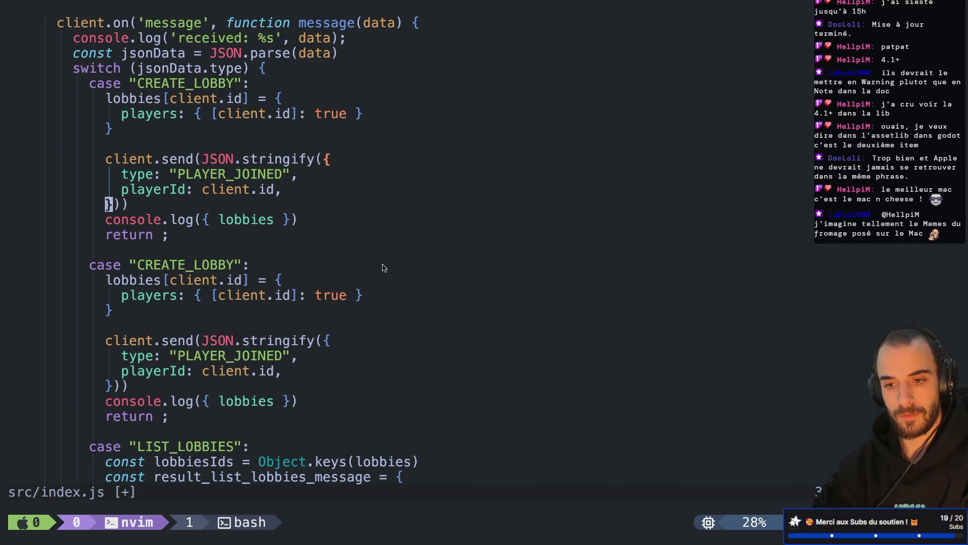
pyautogui.write(':w')
pyautogui.press('Return')
# Step: Rename the first duplicated case to REGISTER and save
pyautogui.press('k')
pyautogui.press('k')
pyautogui.press('k')
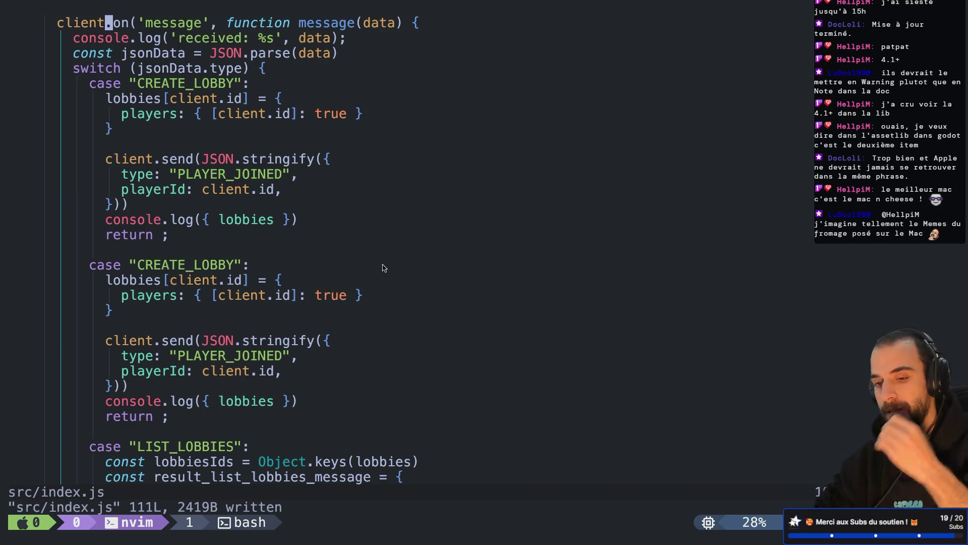
pyautogui.press('k')
pyautogui.press('j')
pyautogui.press('j')
pyautogui.press('j')
pyautogui.press('j')
pyautogui.press('j')
pyautogui.press('j')
pyautogui.press('c')
pyautogui.press('i')
pyautogui.press('"')
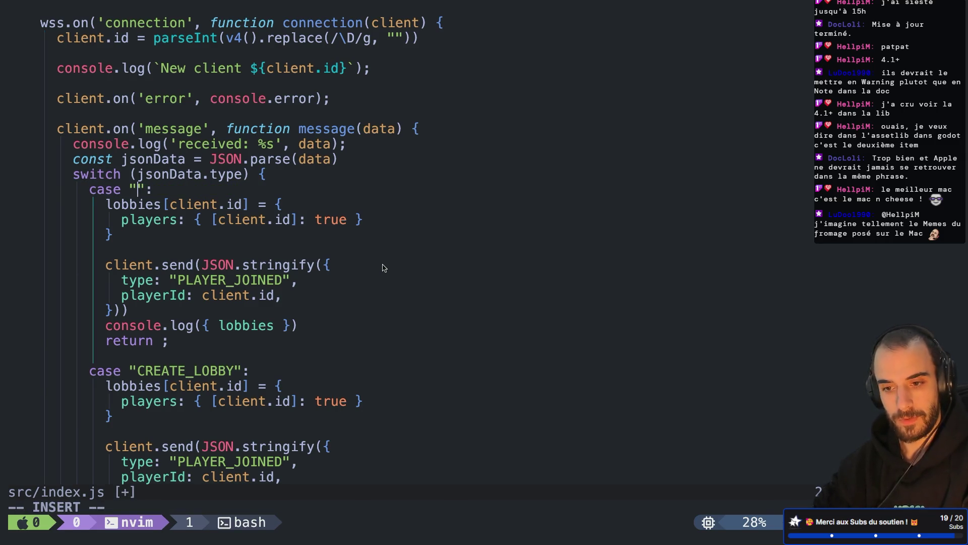
pyautogui.write('REGISTER')
pyautogui.press('Escape')
pyautogui.write(':w')
pyautogui.press('Return')
pyautogui.press('j')
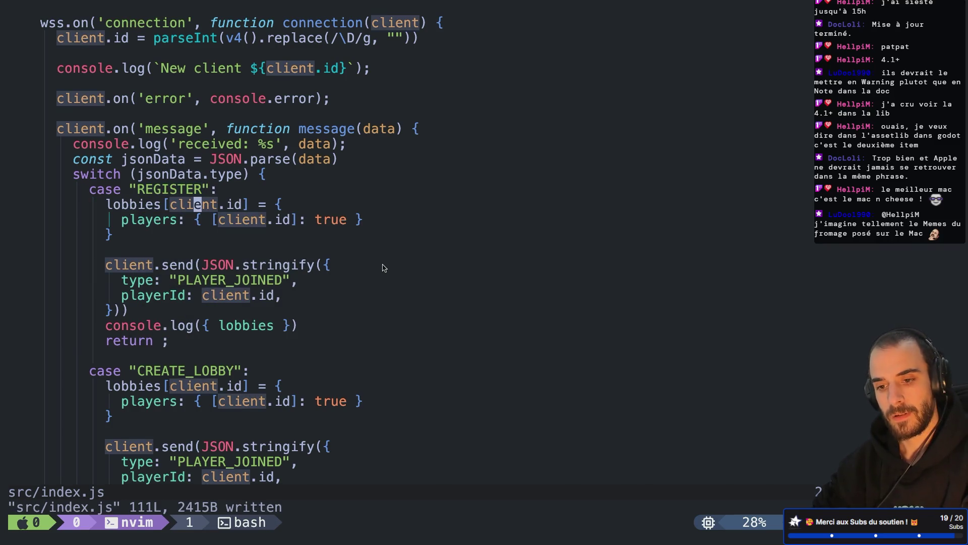
# Step: Replace the REGISTER case body with a client.id = jsonData assignment
pyautogui.press('V')
pyautogui.press('j')
pyautogui.press('j')
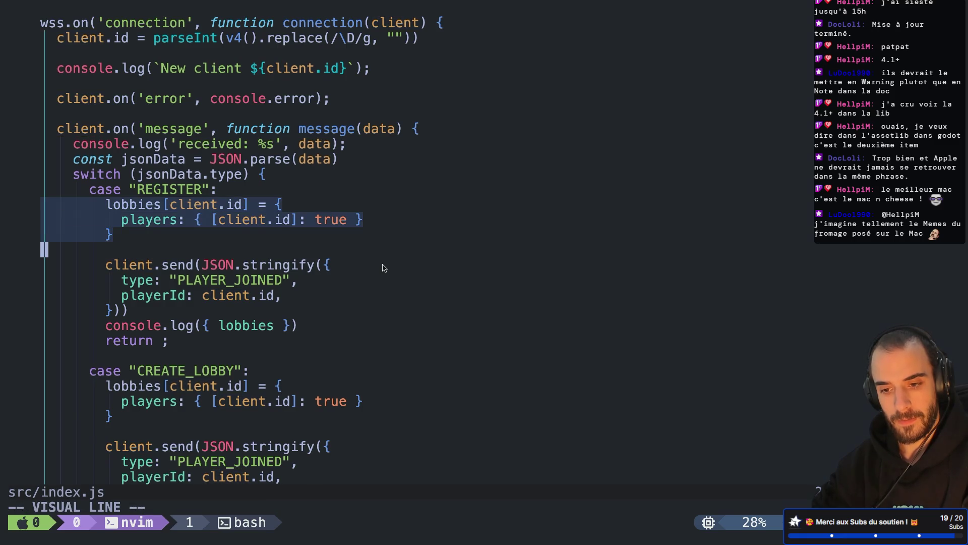
pyautogui.press('d')
pyautogui.press('d')
pyautogui.press('d')
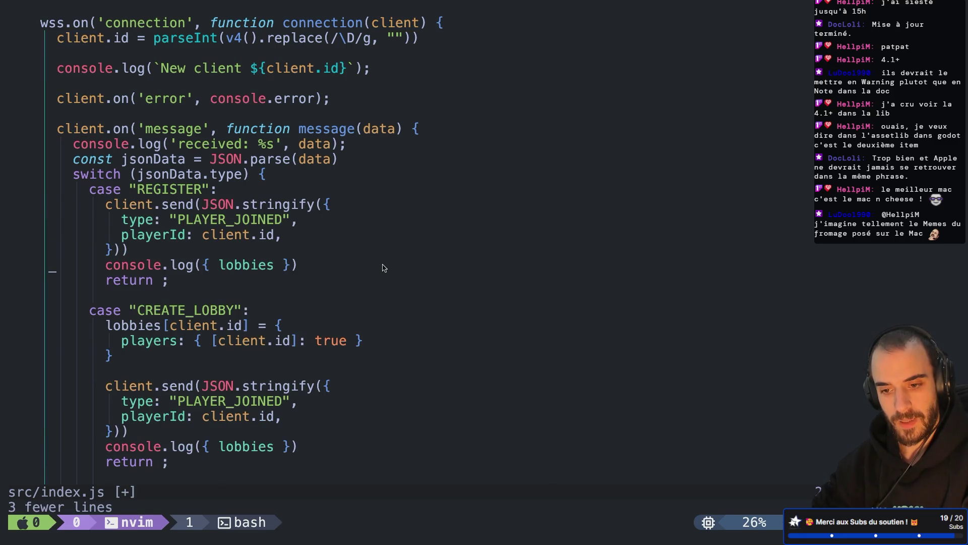
pyautogui.press('d')
pyautogui.press('k')
pyautogui.press('k')
pyautogui.press('V')
pyautogui.press('j')
pyautogui.press('j')
pyautogui.press('j')
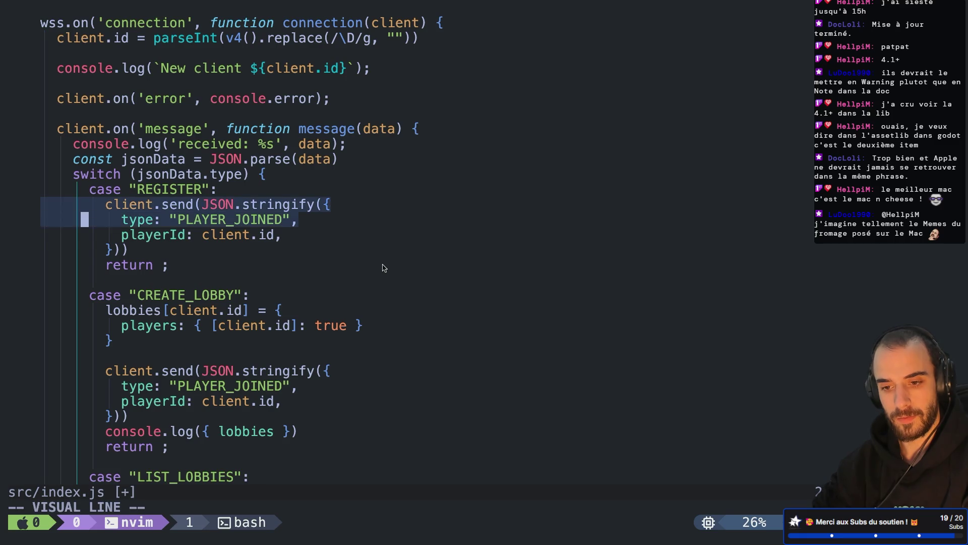
pyautogui.write('dkoclient.id ')
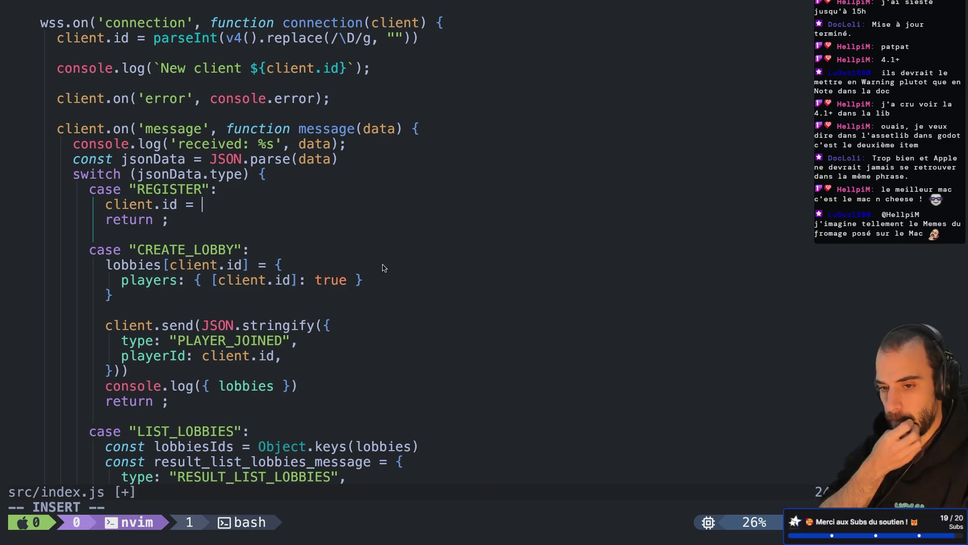
pyautogui.write('json')
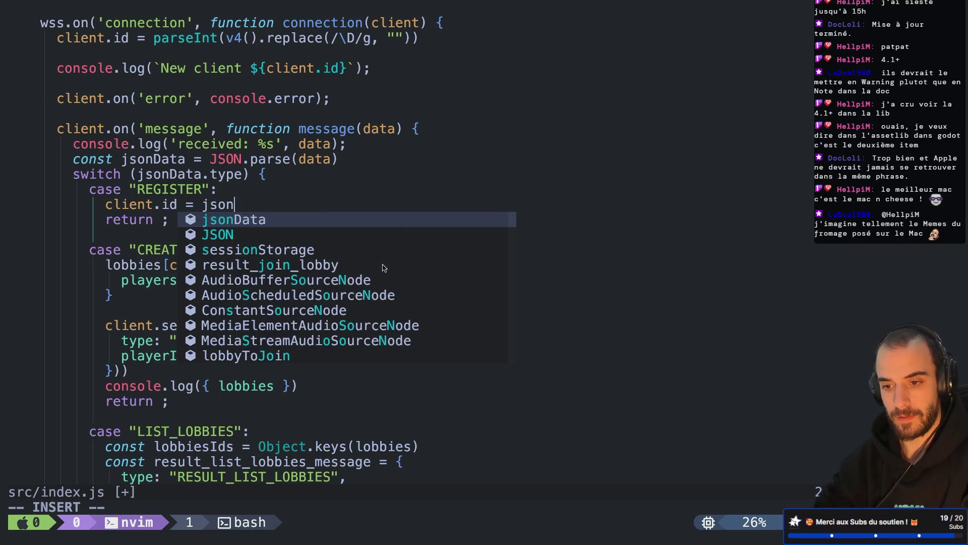
pyautogui.press('Tab')
pyautogui.press('super+Tab')
pyautogui.press('super+Tab')
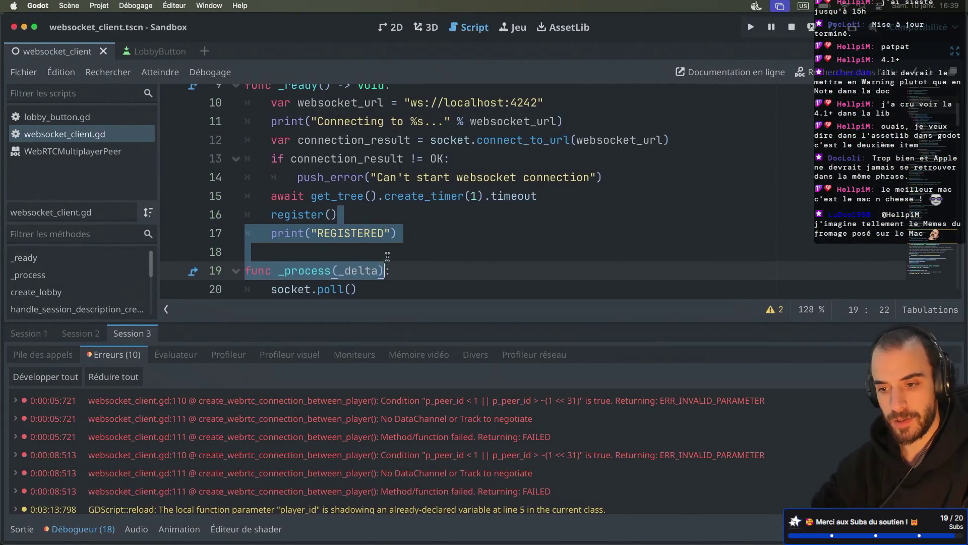
# Step: Collapse Godot's bottom debugger panel and look over the register() call before returning to the terminal
pyautogui.click(407, 222)
pyautogui.scroll(-15, 376, 225)
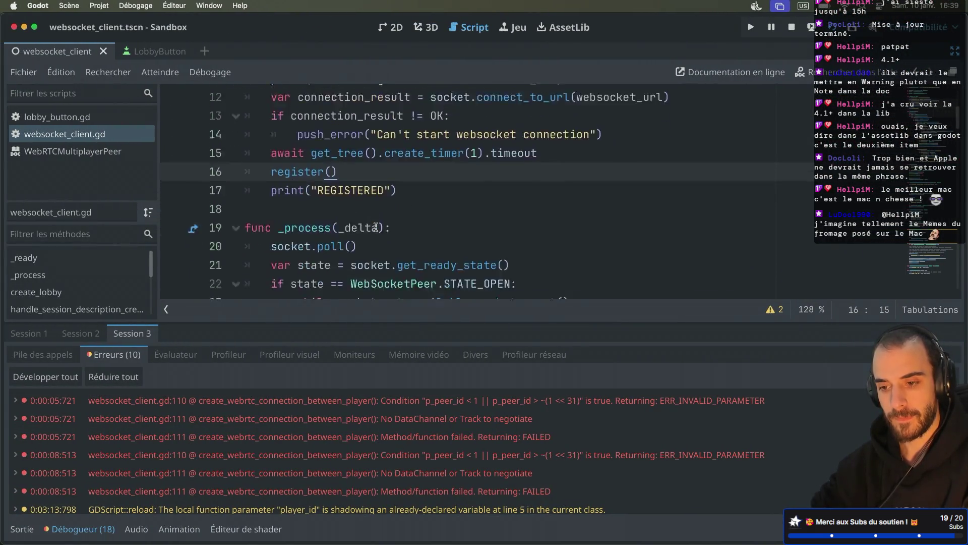
pyautogui.scroll(-3, 375, 226)
pyautogui.scroll(5, 375, 227)
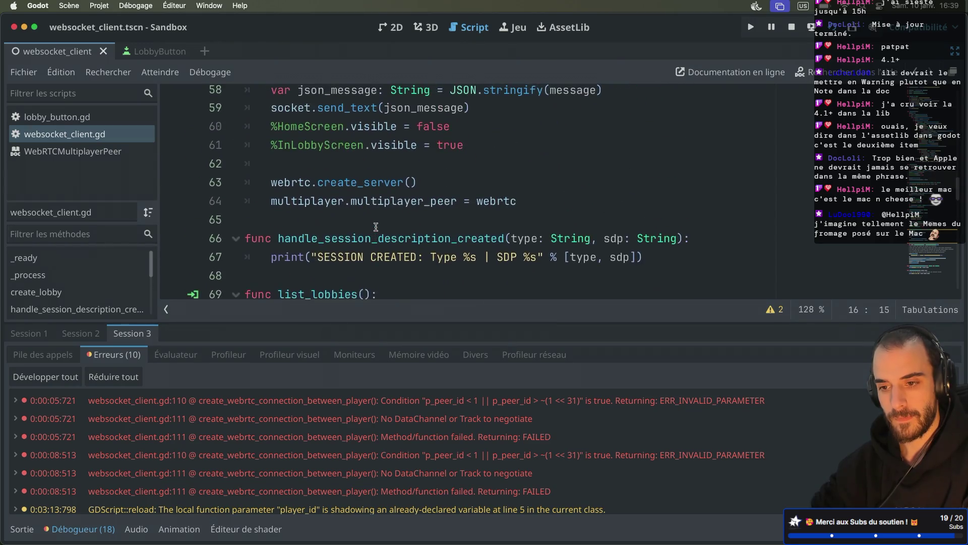
pyautogui.scroll(-3, 375, 228)
pyautogui.click(84, 528)
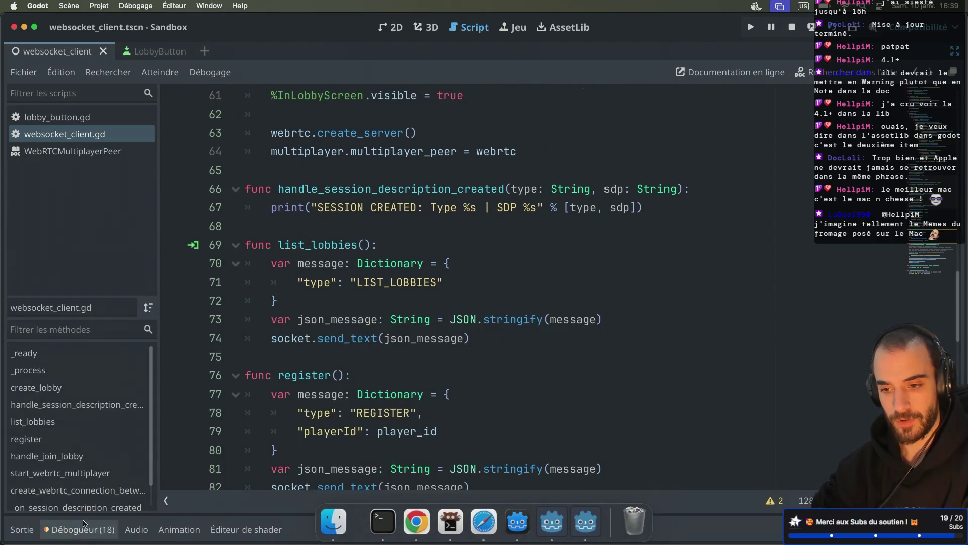
pyautogui.scroll(-8, 300, 304)
pyautogui.scroll(5, 300, 304)
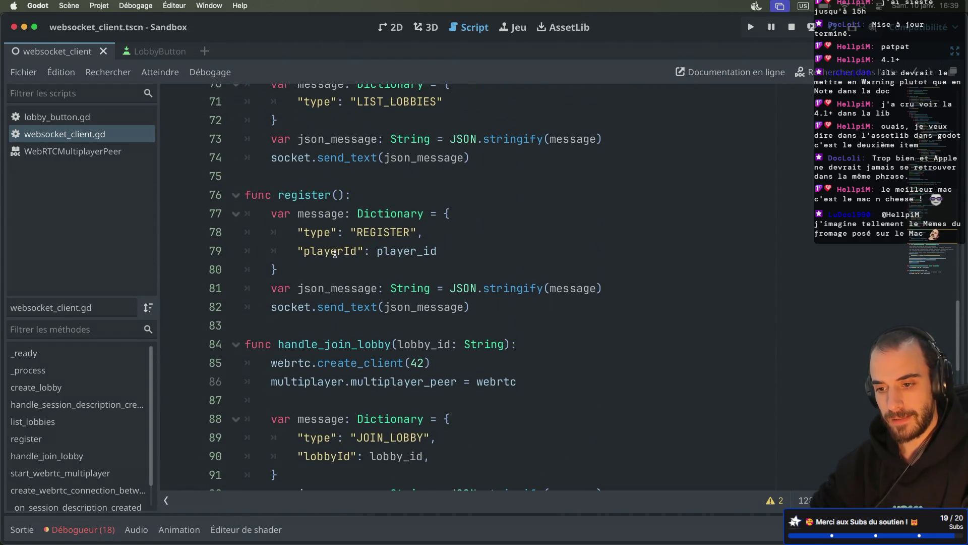
pyautogui.hotkey('ctrl', 'Right')
pyautogui.hotkey('ctrl', 'Right')
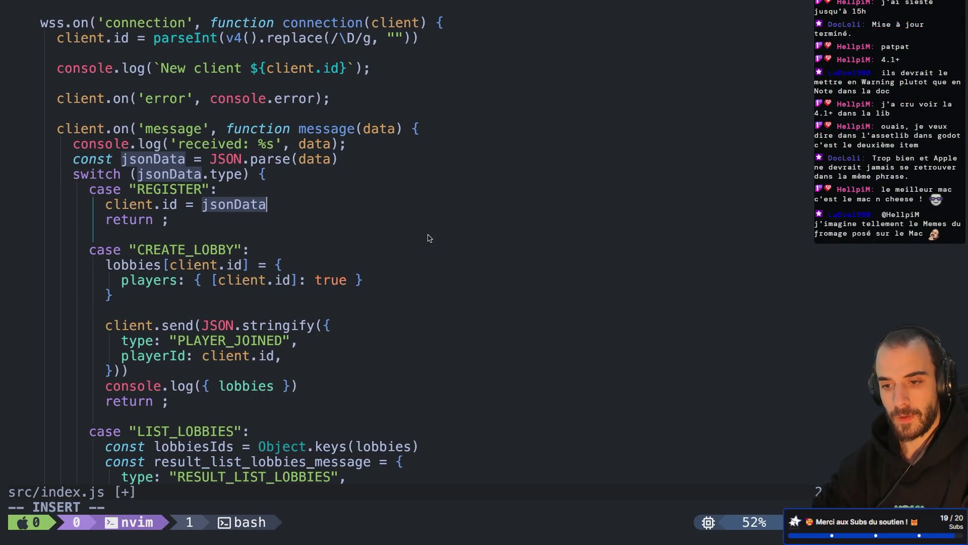
# Step: Complete the assignment as client.id = jsonData.playerId and save src/index.js
pyautogui.write('.playerId')
pyautogui.press('Escape')
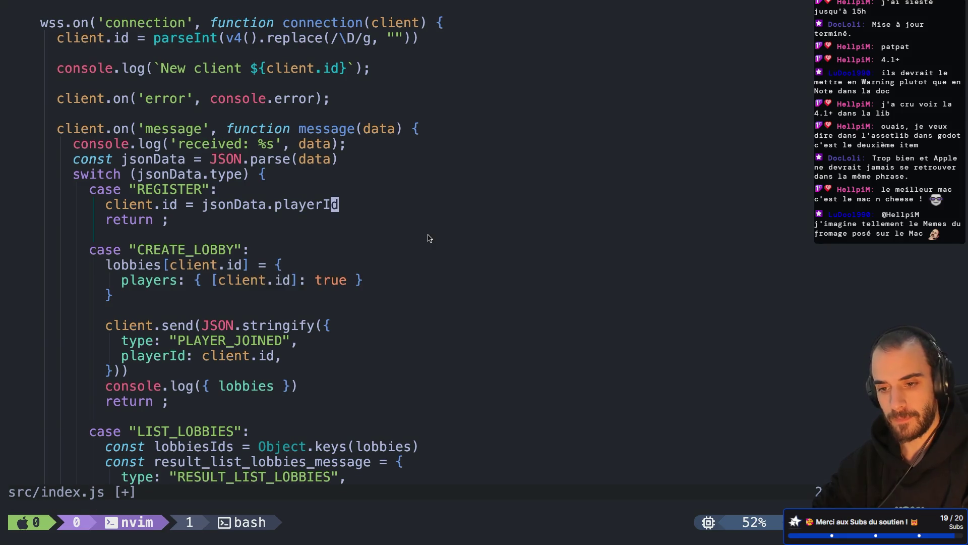
pyautogui.write(':w')
pyautogui.press('Return')
pyautogui.write(':w')
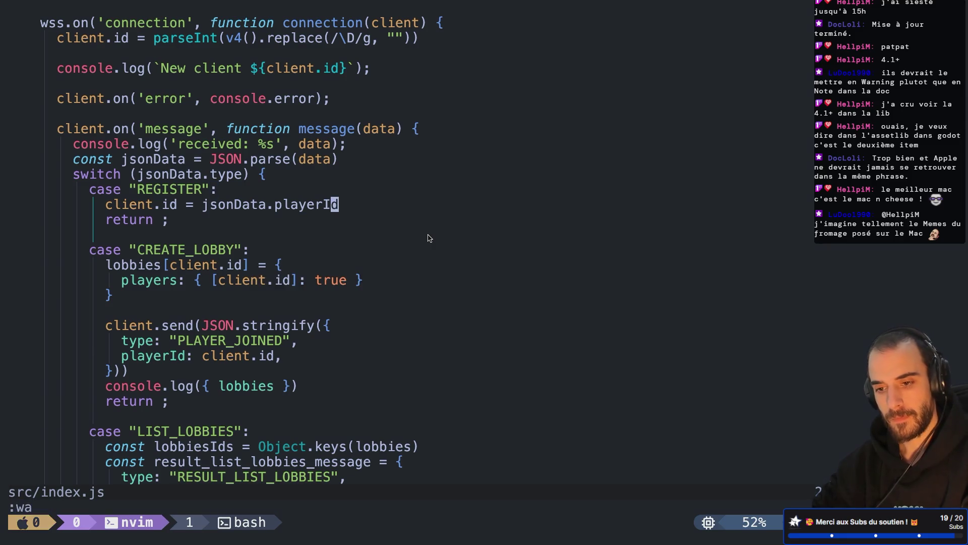
pyautogui.press('Return')
# Step: Restart the signaling server with node src/index.js on port 4242 and rerun the Godot project
pyautogui.hotkey('ctrl', 'b')
pyautogui.press('w')
pyautogui.press('Return')
pyautogui.press('Up')
pyautogui.press('Return')
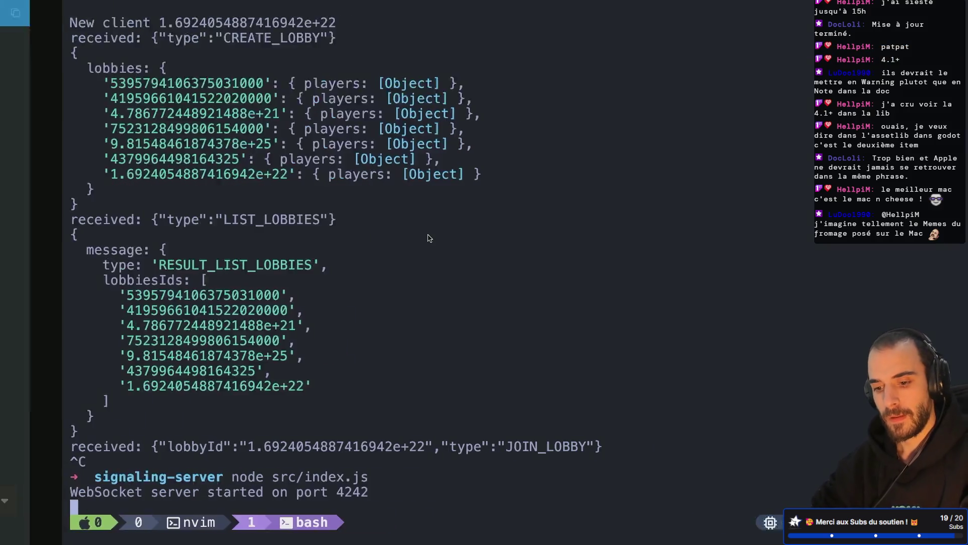
pyautogui.hotkey('ctrl', 'Left')
pyautogui.hotkey('ctrl', 'Left')
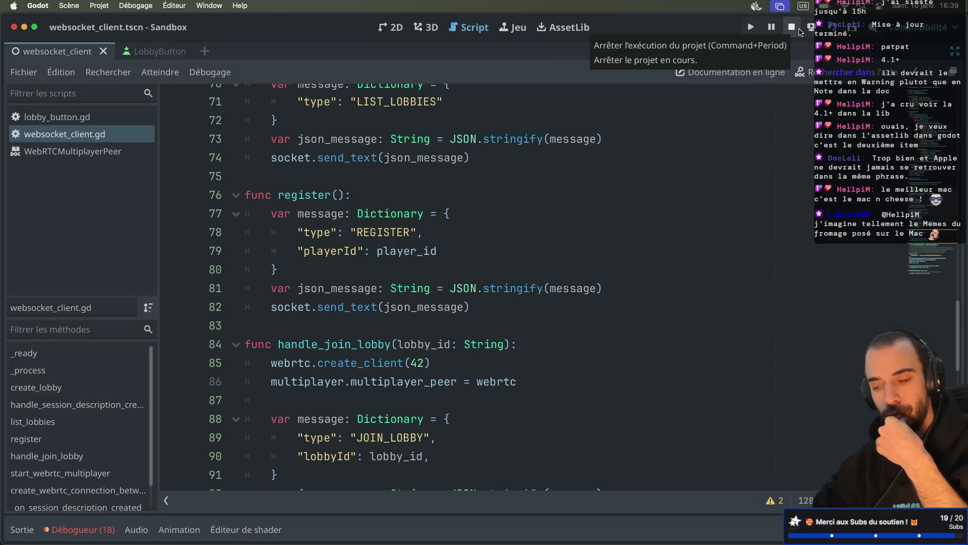
pyautogui.press('super+b')
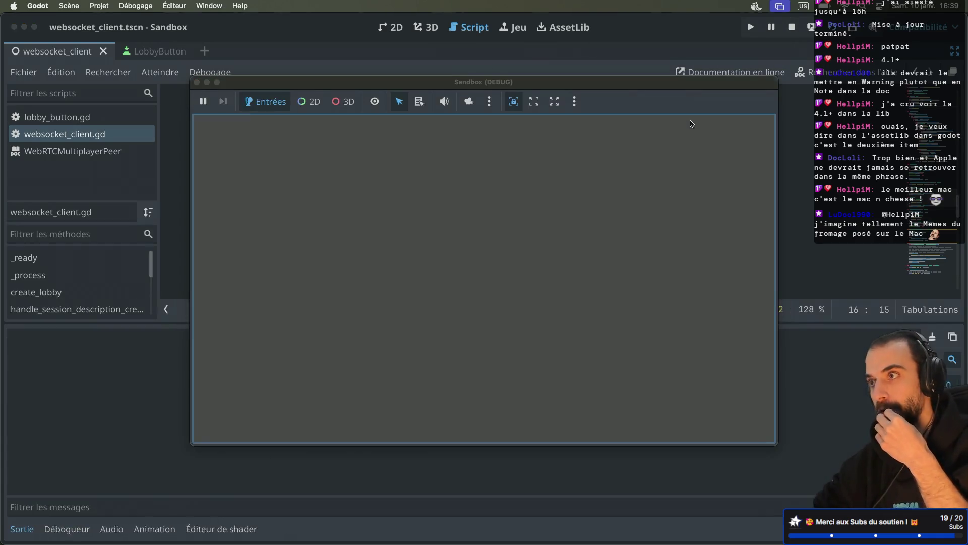
# Step: Create a lobby from the running client and bring the Godot editor back to front
pyautogui.click(237, 123)
pyautogui.moveTo(286, 115); pyautogui.dragTo(480, 202)
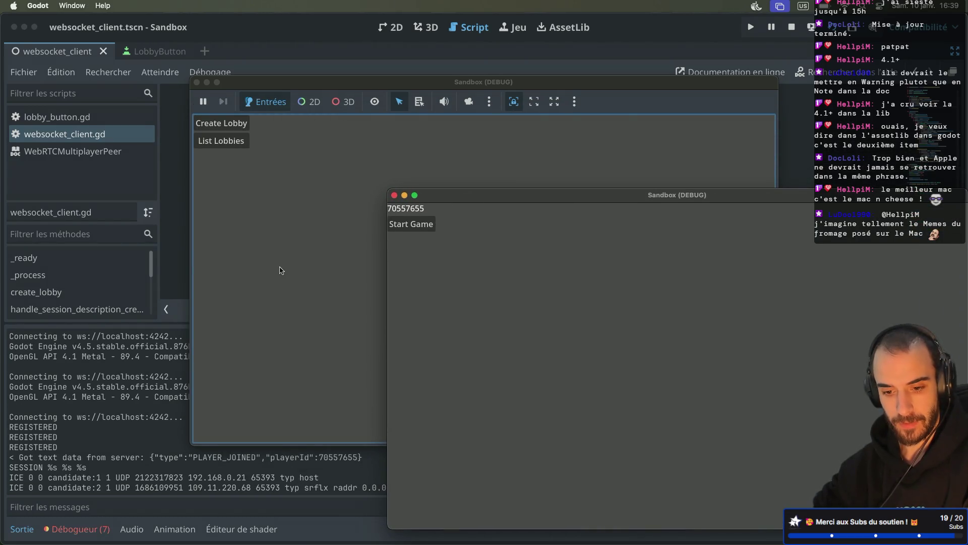
pyautogui.click(143, 410)
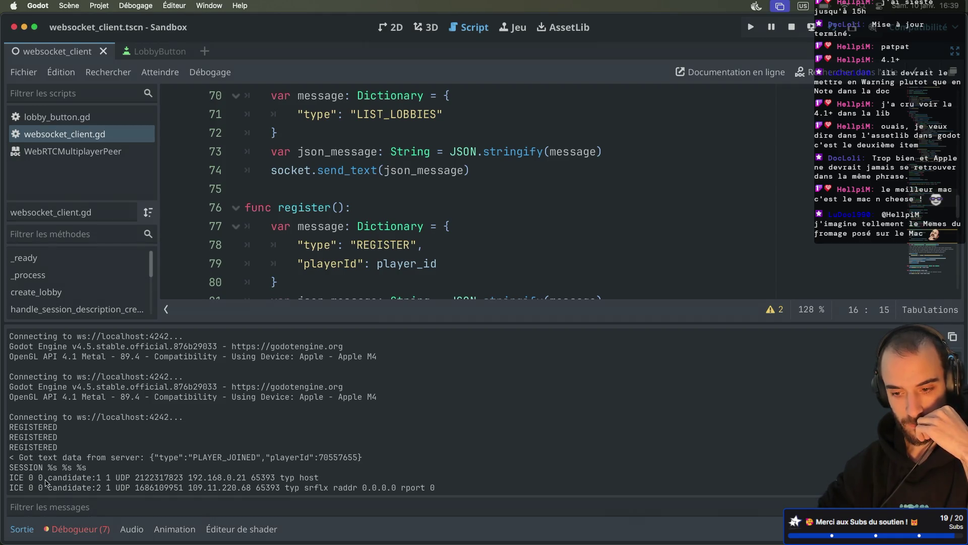
# Step: Check the local and public ICE IP addresses in Output, then view the Debugger's error list
pyautogui.moveTo(190, 488)
pyautogui.mouseDown()
pyautogui.moveTo(262, 488)
pyautogui.moveTo(252, 487)
pyautogui.mouseUp()
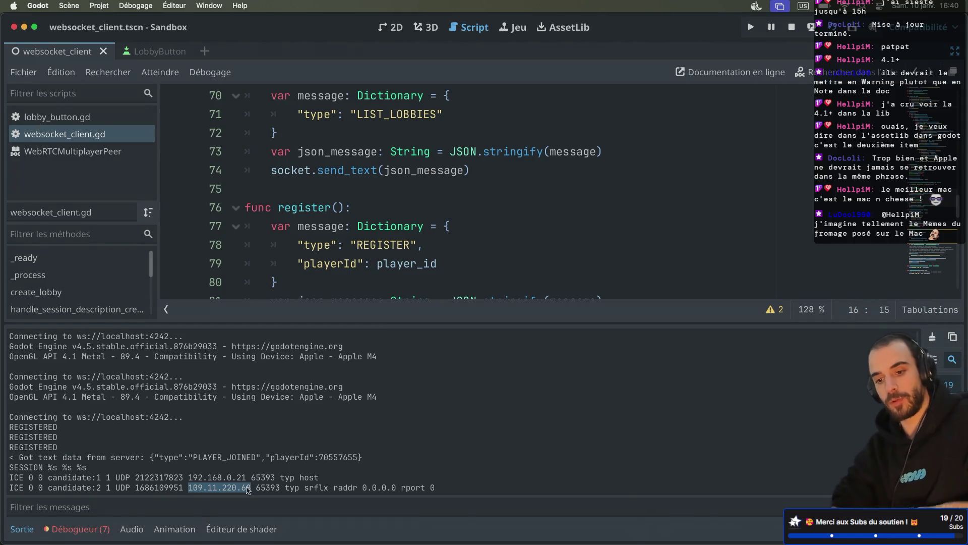
pyautogui.moveTo(189, 477); pyautogui.dragTo(247, 478)
pyautogui.moveTo(190, 487); pyautogui.dragTo(249, 486)
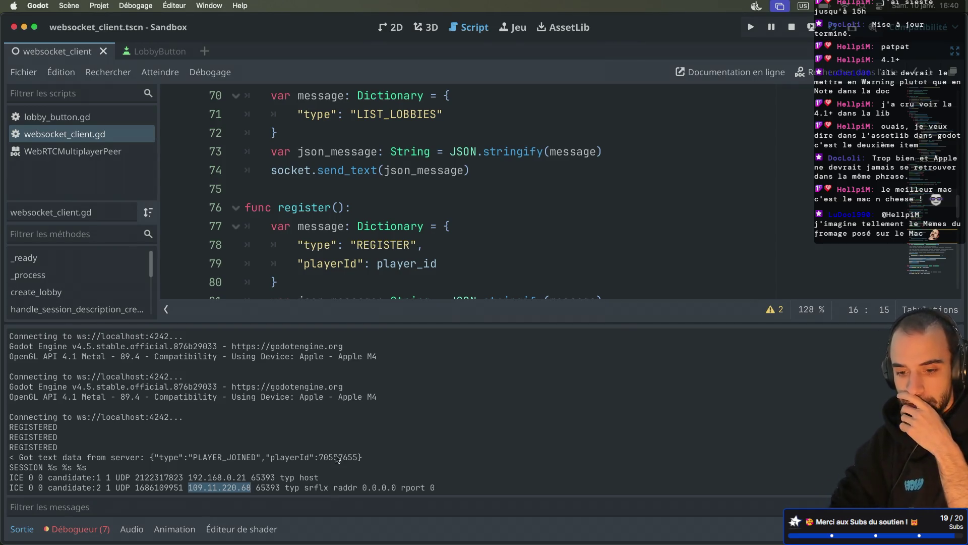
pyautogui.click(333, 472)
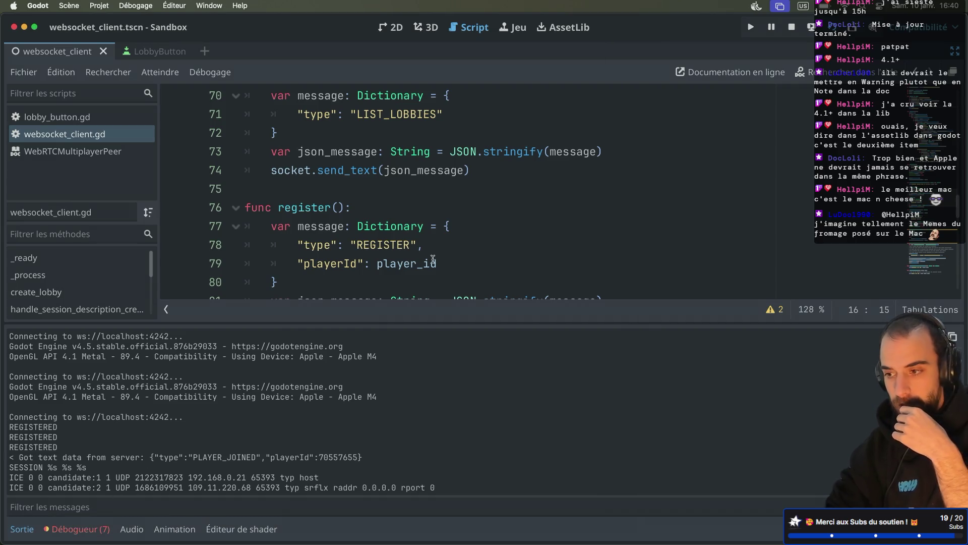
pyautogui.click(95, 526)
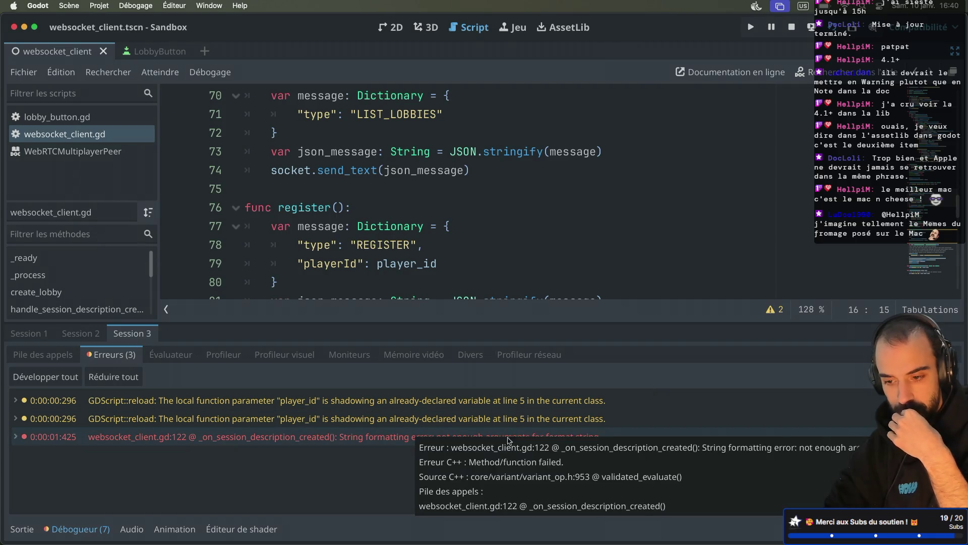
# Step: Fix line 122's SESSION print to use two %s placeholders, save the script, and rerun the project
pyautogui.scroll(-3, 464, 238)
pyautogui.scroll(-3, 465, 238)
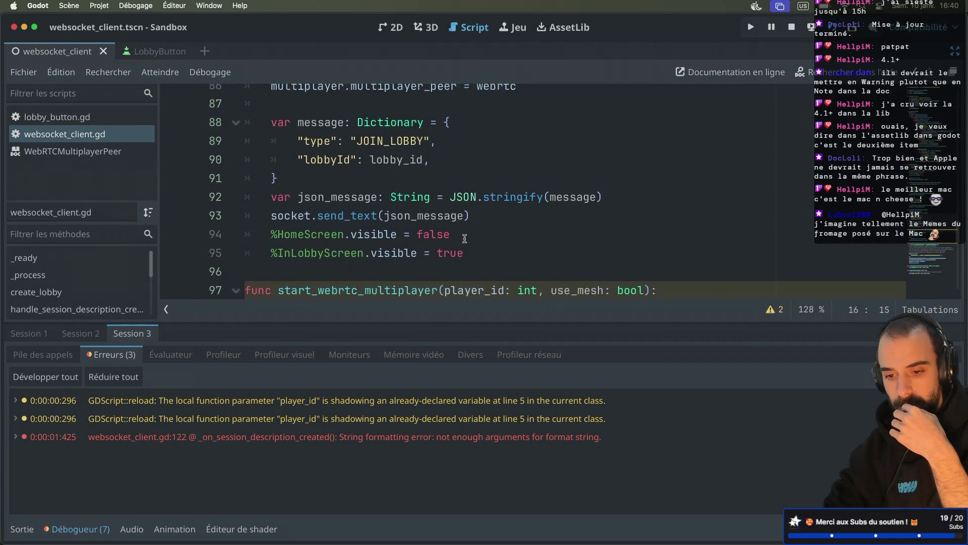
pyautogui.scroll(2, 464, 238)
pyautogui.click(274, 447)
pyautogui.click(266, 437)
pyautogui.click(429, 188)
pyautogui.press('BackSpace')
pyautogui.press('BackSpace')
pyautogui.press('BackSpace')
pyautogui.press('super+s')
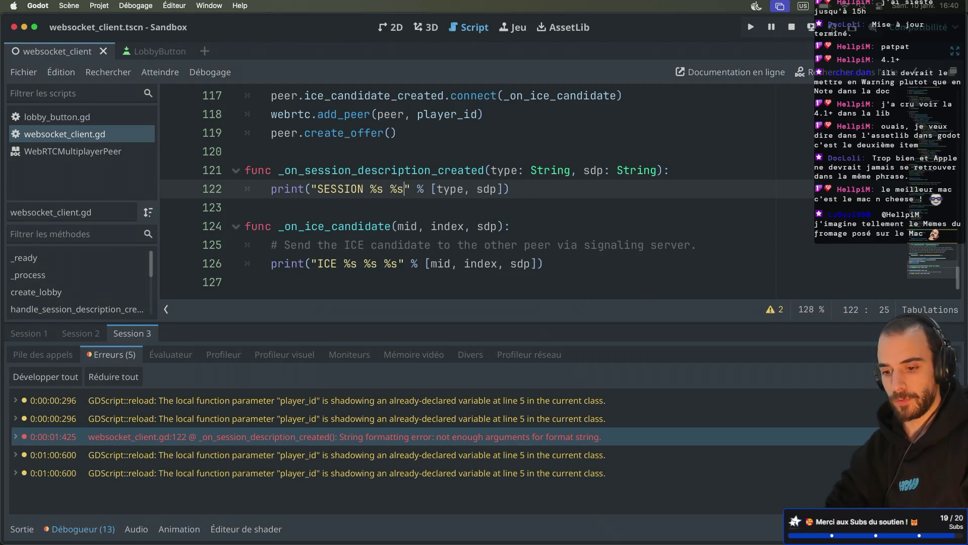
pyautogui.press('super+b')
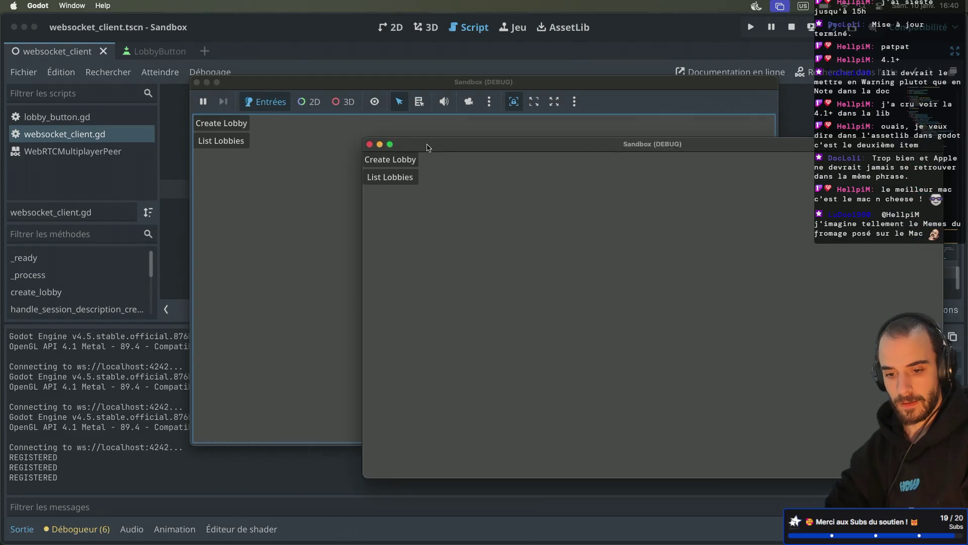
# Step: Create a lobby from the second game client, then return to the editor
pyautogui.moveTo(421, 144); pyautogui.dragTo(481, 180)
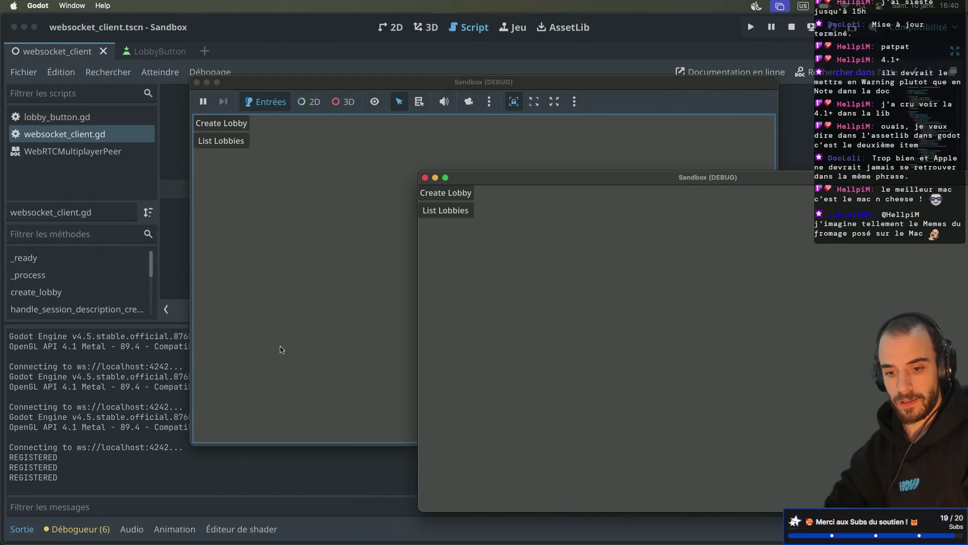
pyautogui.click(466, 200)
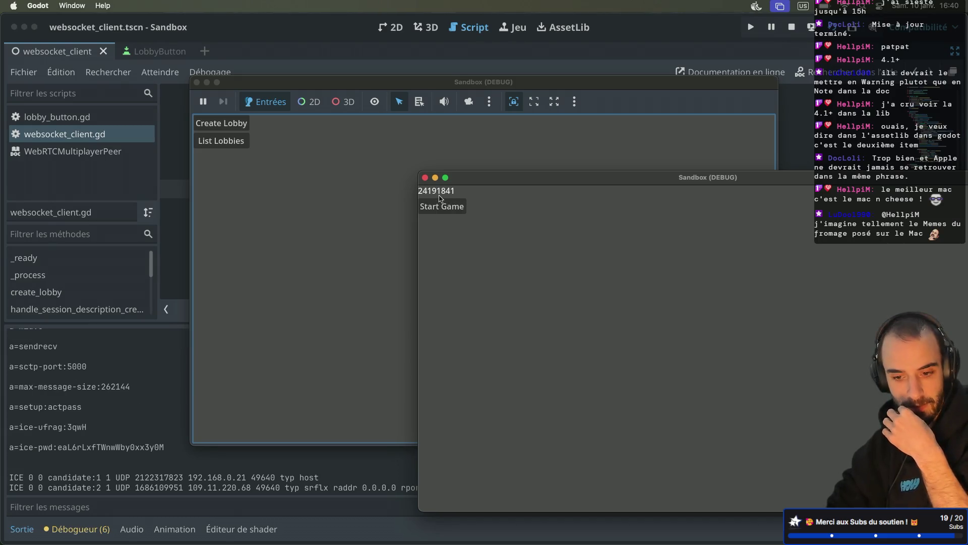
pyautogui.click(125, 403)
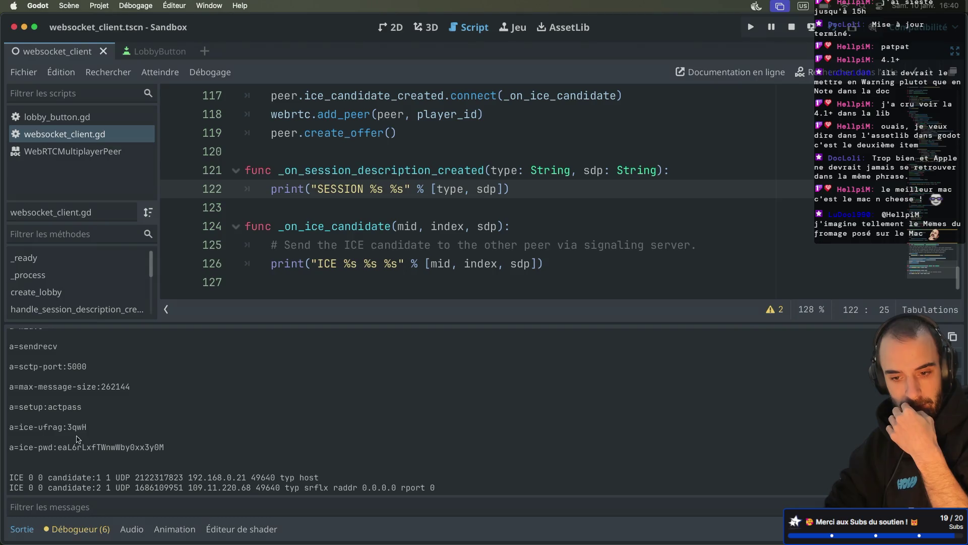
# Step: Scroll the Output log to review the SESSION offer SDP and its ICE candidate lines
pyautogui.scroll(10, 77, 439)
pyautogui.scroll(1, 78, 439)
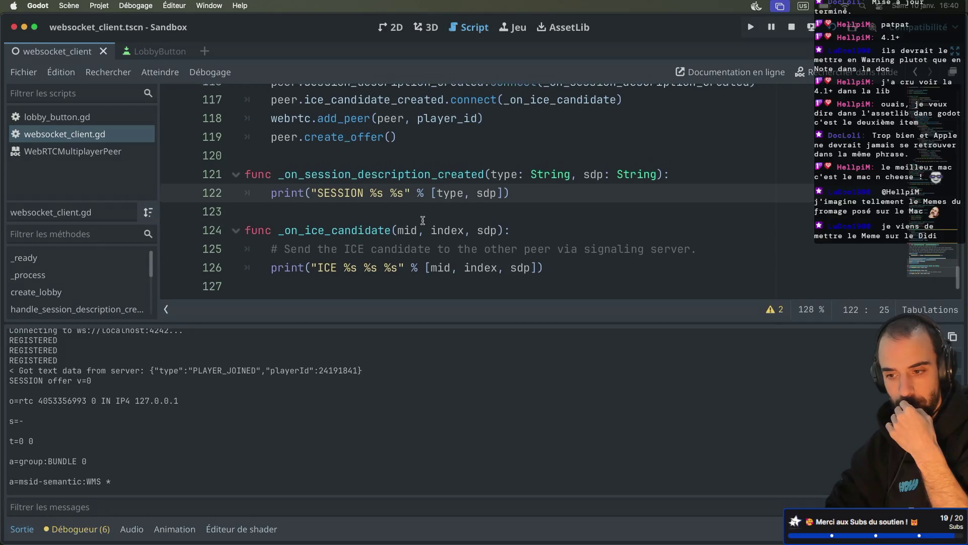
pyautogui.scroll(2, 421, 222)
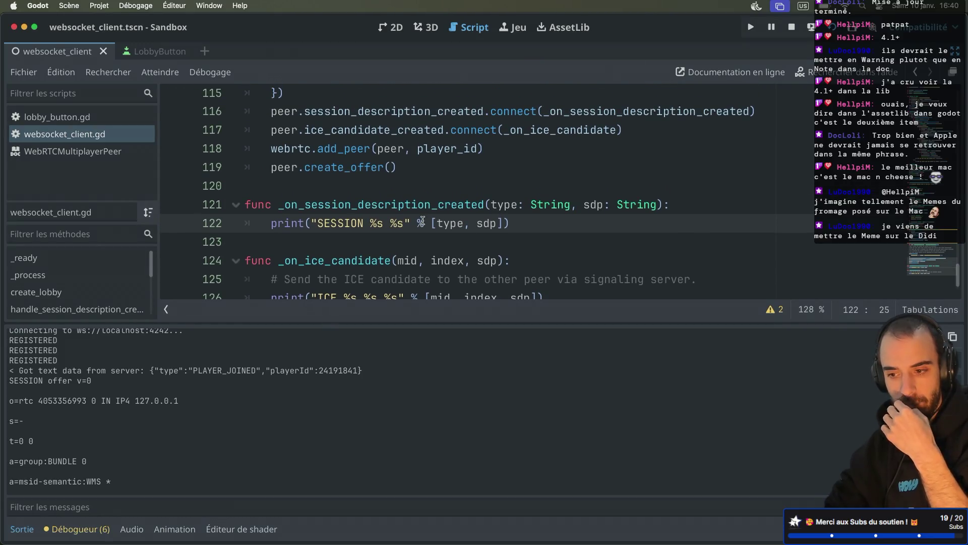
pyautogui.scroll(-5, 314, 383)
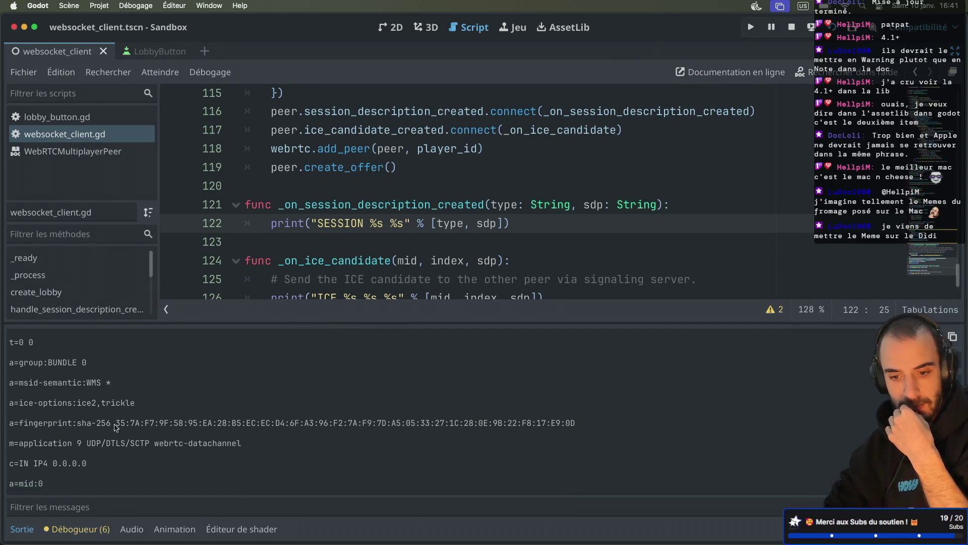
pyautogui.scroll(-2, 163, 431)
pyautogui.scroll(-5, 162, 431)
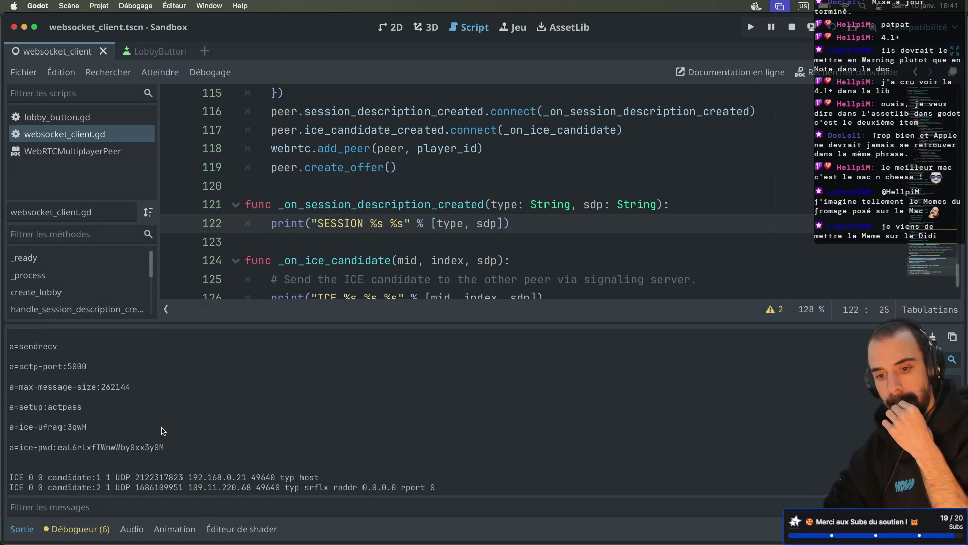
pyautogui.scroll(5, 185, 416)
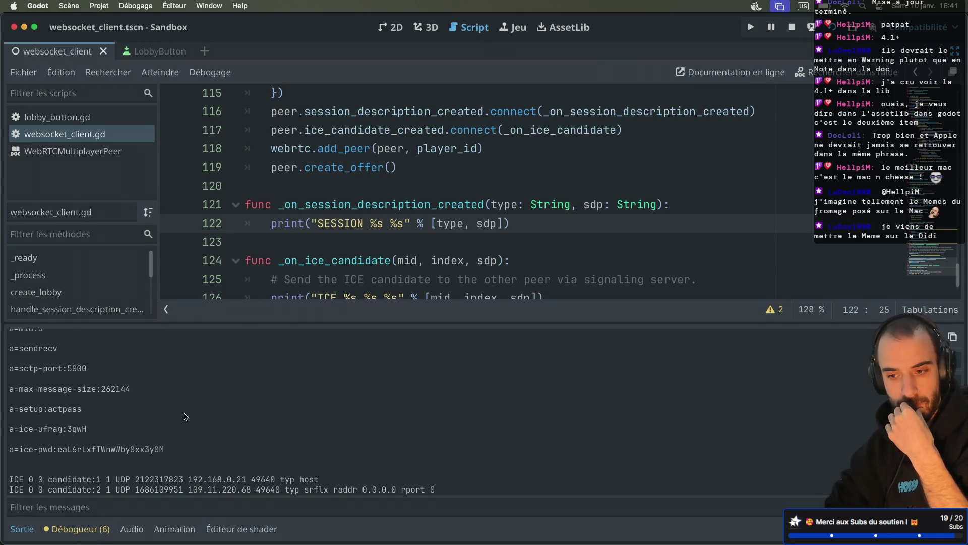
pyautogui.scroll(6, 185, 417)
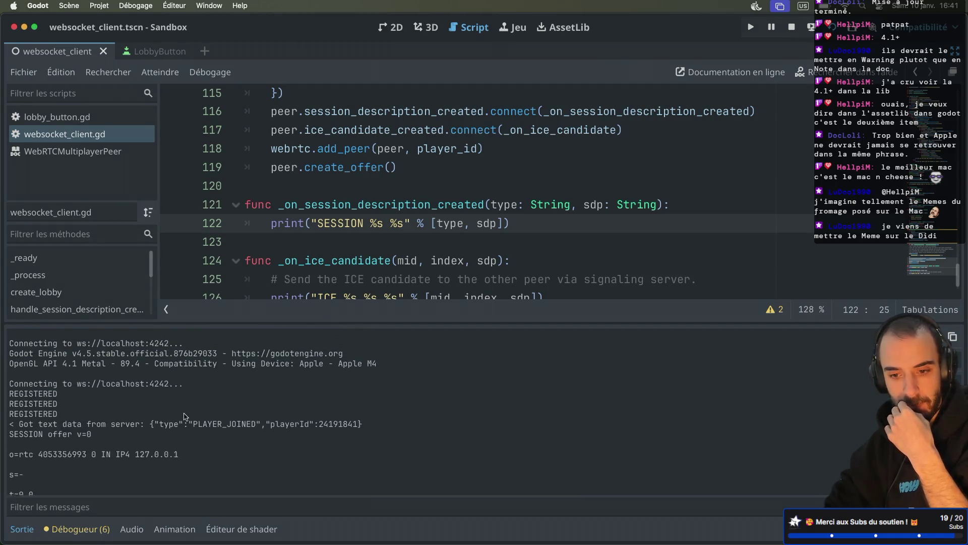
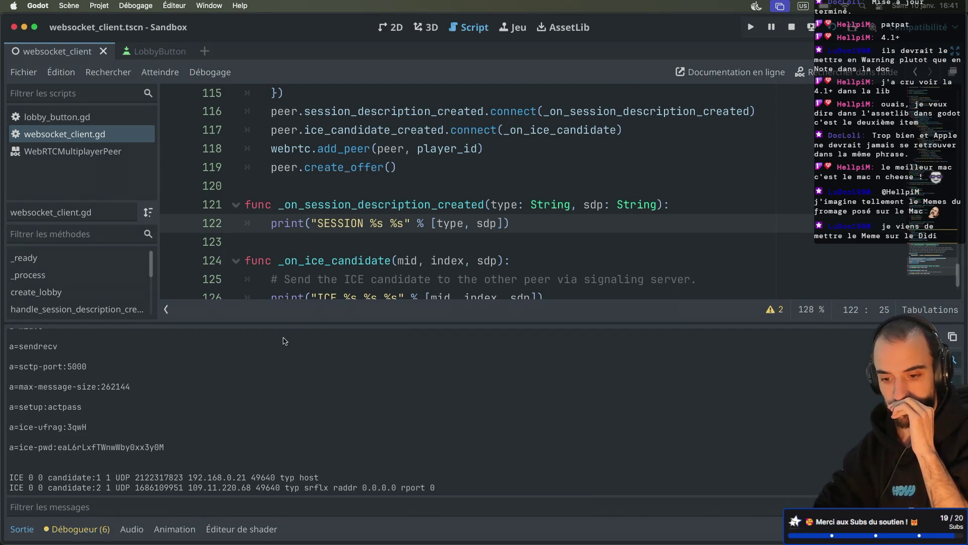
# Step: Drag the output panel divider down to give the script editor more room
pyautogui.moveTo(321, 322); pyautogui.dragTo(312, 382)
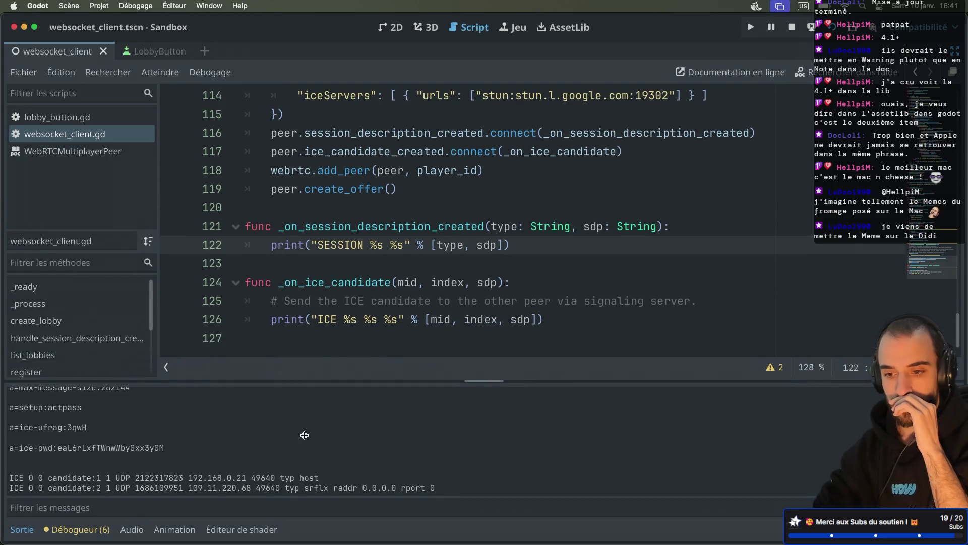
pyautogui.scroll(3, 348, 197)
pyautogui.scroll(2, 349, 196)
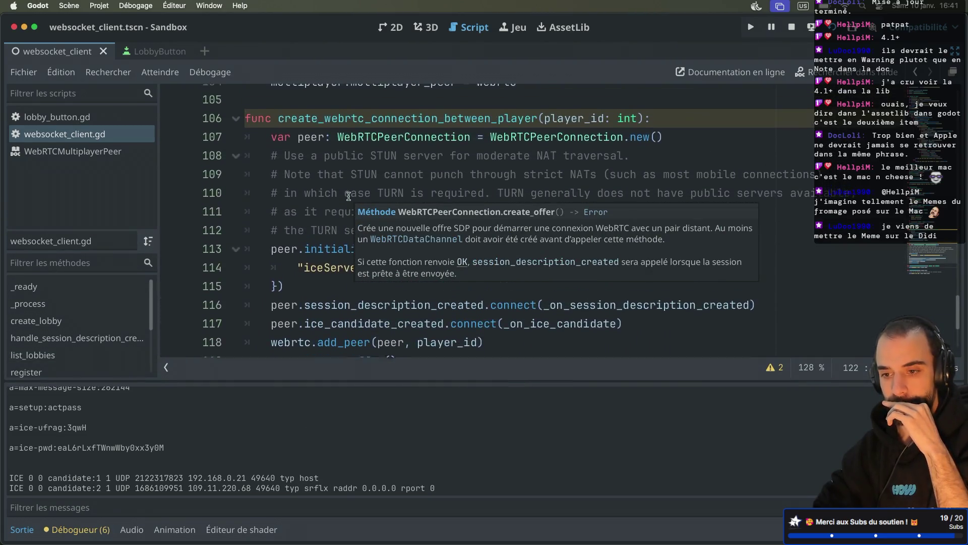
# Step: Select the create_offer call on line 119, then move to the browser's Godot WebRTC docs
pyautogui.click(302, 287)
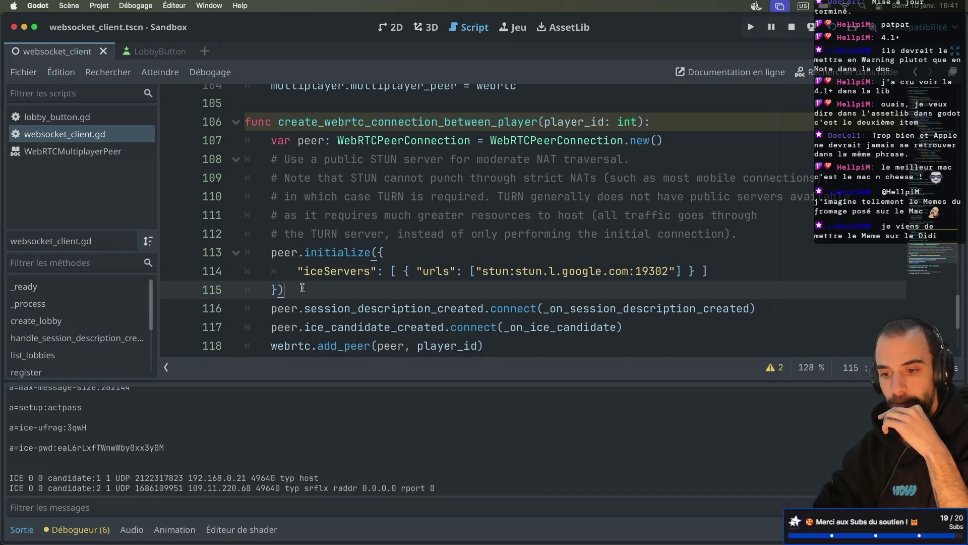
pyautogui.scroll(-3, 302, 287)
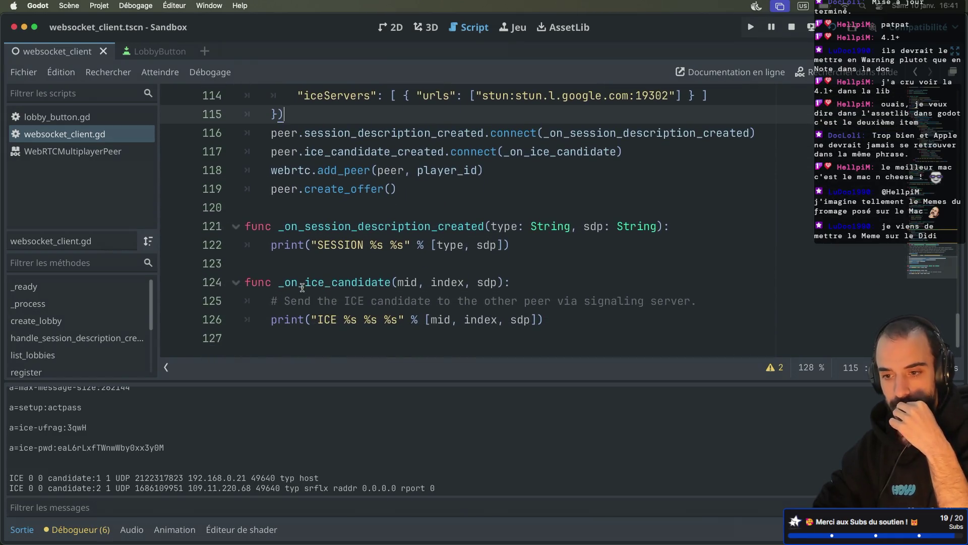
pyautogui.doubleClick(352, 196)
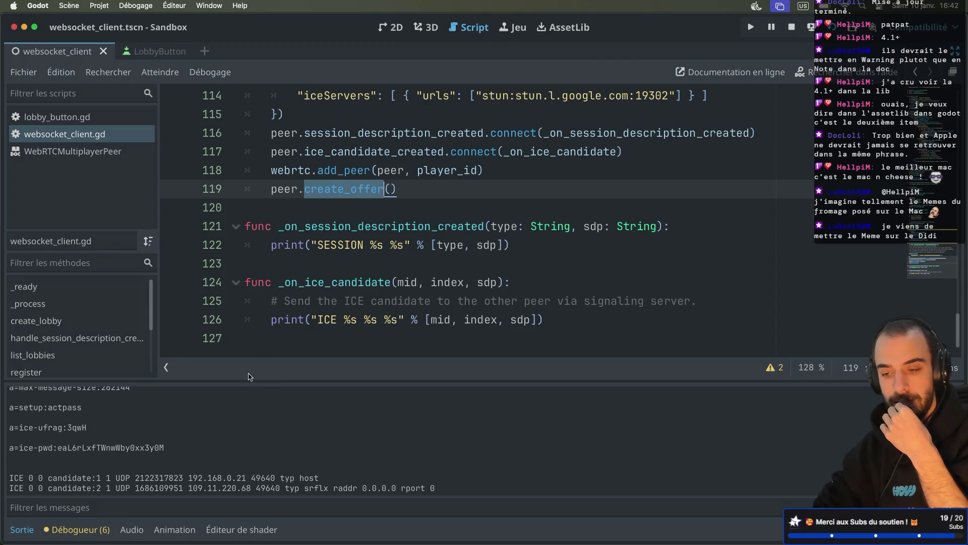
pyautogui.hotkey('ctrl', 'Right')
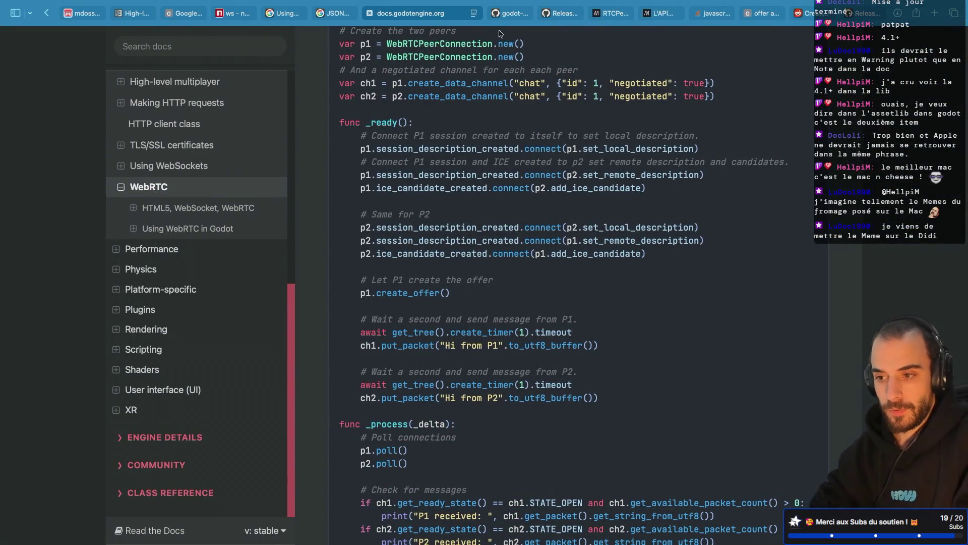
# Step: On GitHub's multiplayer_client.gd, look up references to create_offer and _offer_created
pyautogui.click(511, 15)
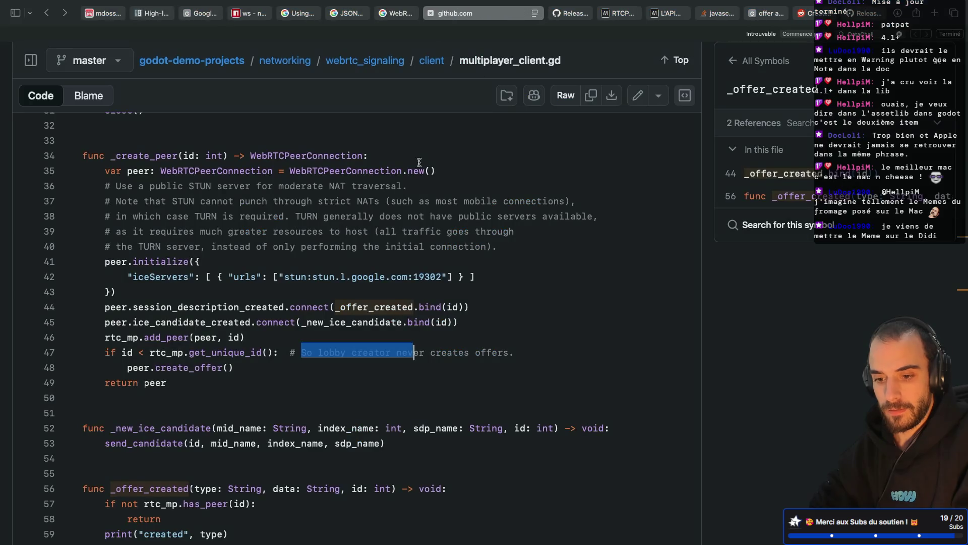
pyautogui.scroll(-1, 366, 258)
pyautogui.click(156, 372)
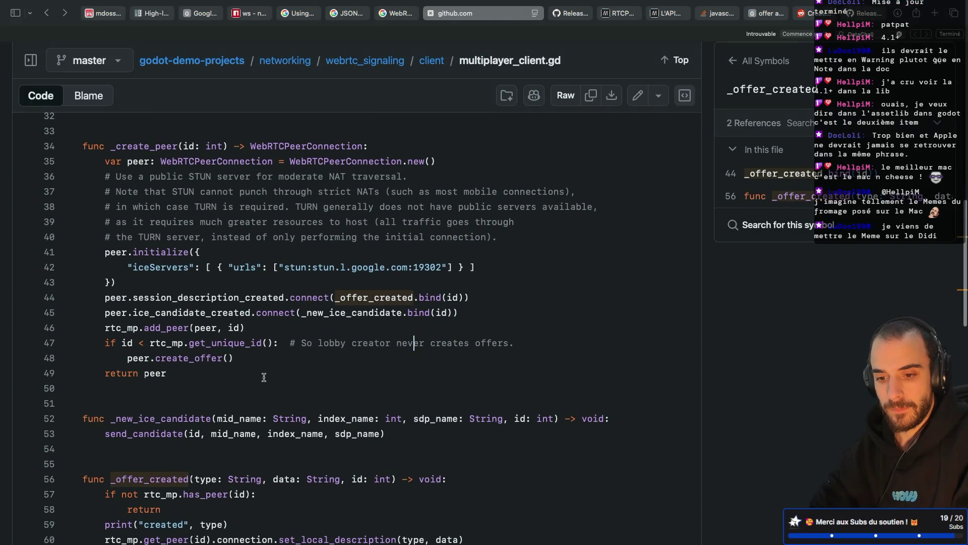
pyautogui.click(203, 358)
pyautogui.click(389, 297)
pyautogui.click(353, 325)
pyautogui.scroll(-3, 314, 365)
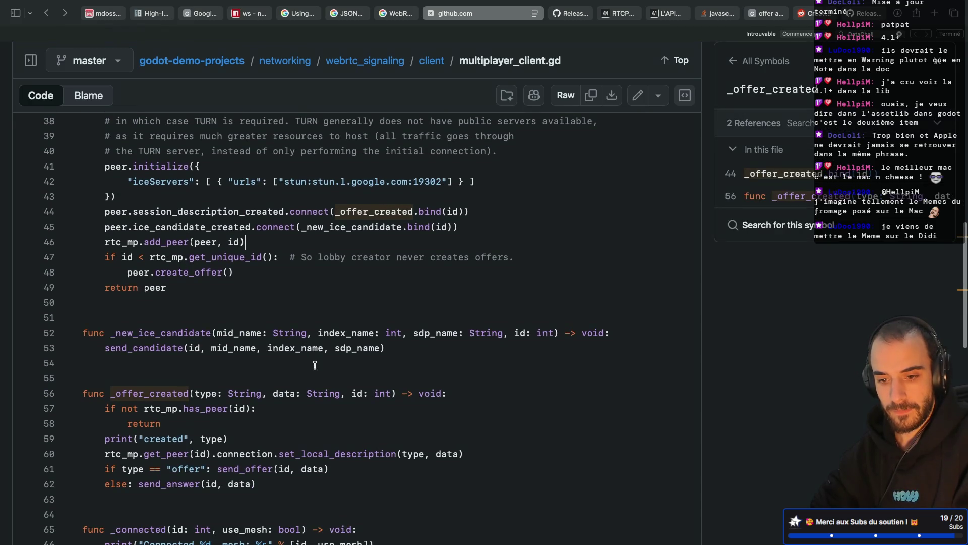
# Step: Select send_candidate on line 53 and open ws_webrtc_client.gd from the repository file tree
pyautogui.doubleClick(159, 350)
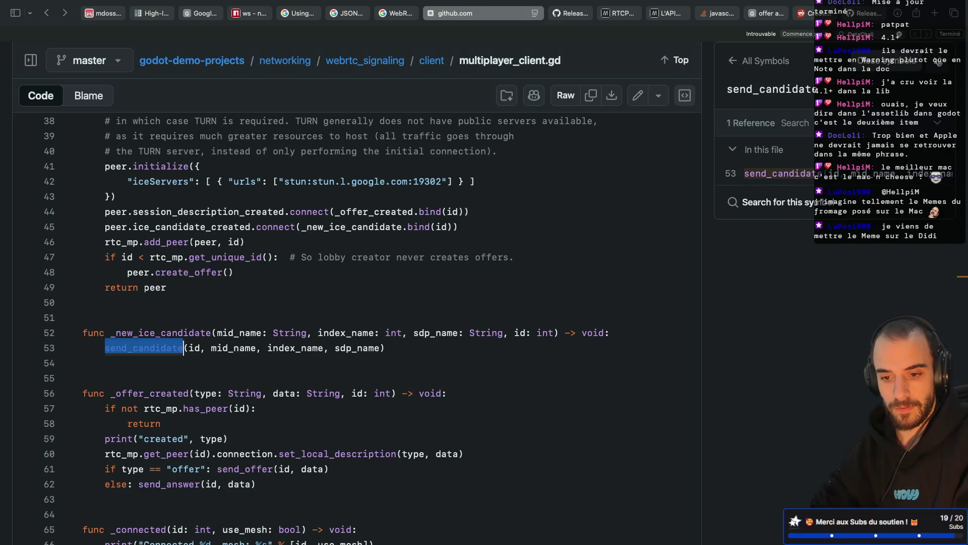
pyautogui.press('super+a')
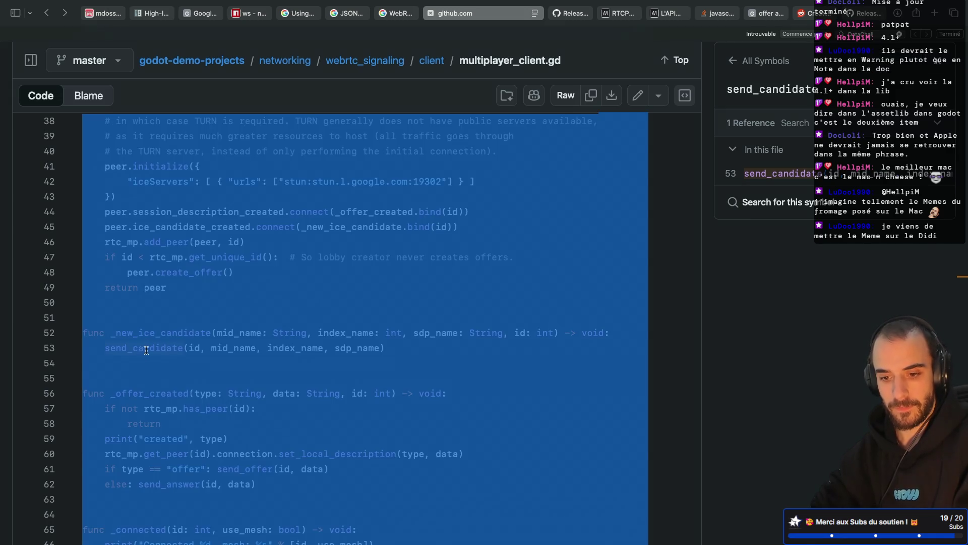
pyautogui.doubleClick(145, 350)
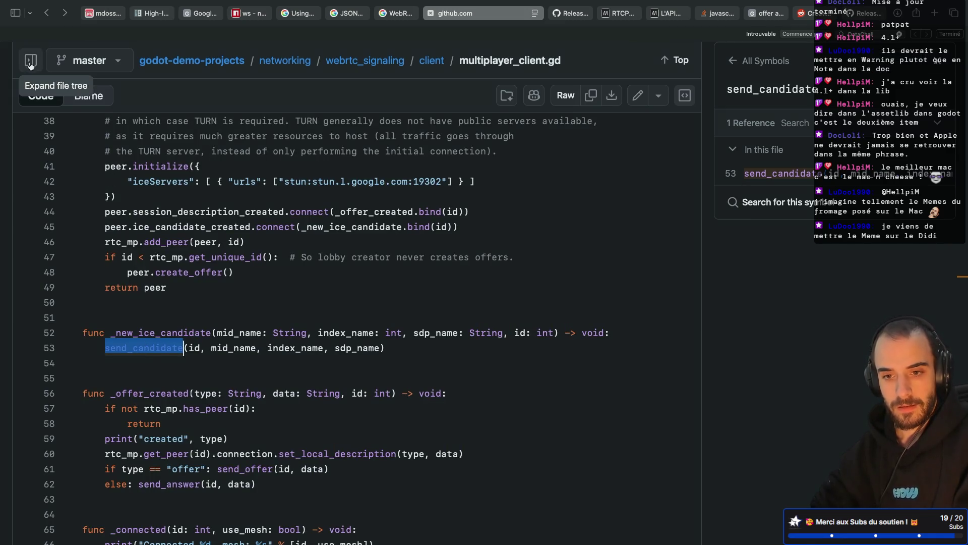
pyautogui.click(31, 60)
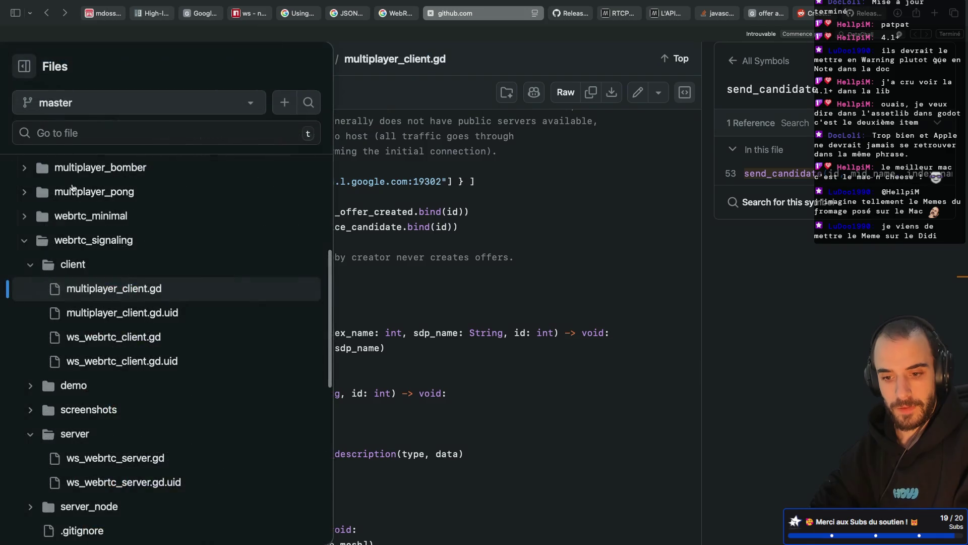
pyautogui.click(128, 342)
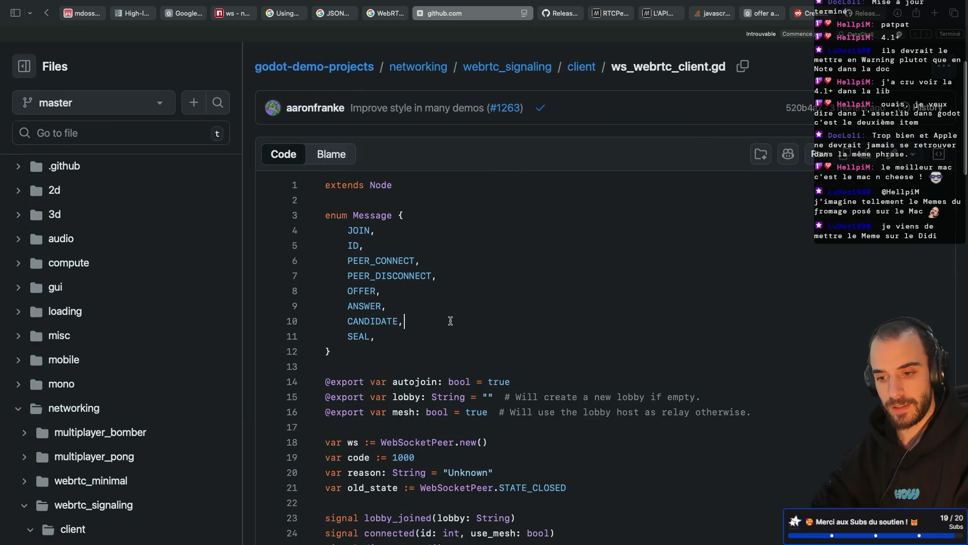
# Step: Find send_candidate in ws_webrtc_client.gd, then return to the Godot editor
pyautogui.write('send_candidate')
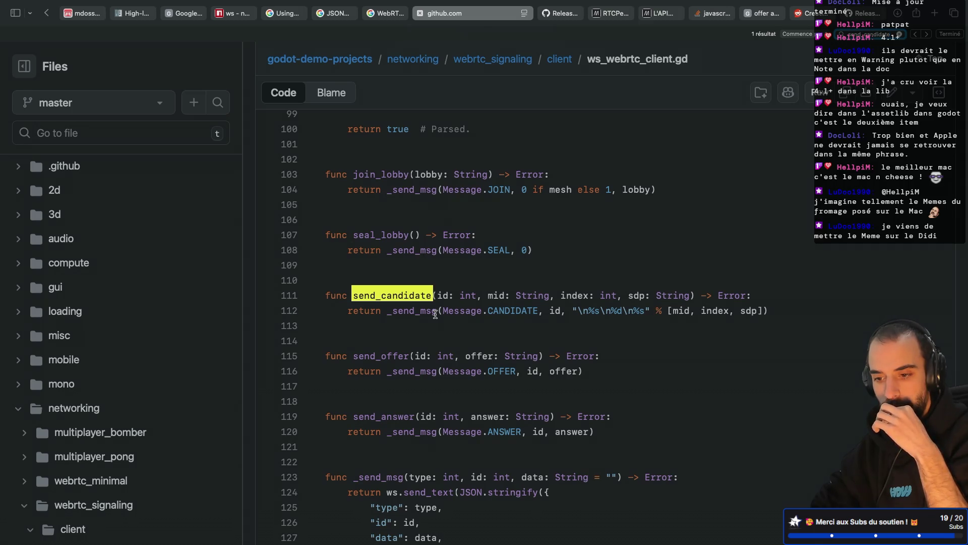
pyautogui.press('super+Tab')
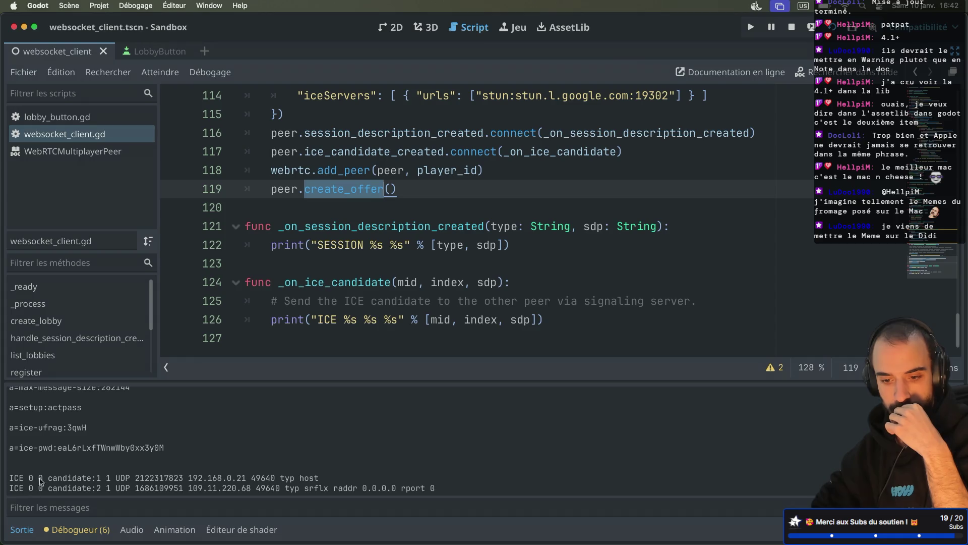
# Step: Add ' | ' separators between the fields of the ICE print string on line 126
pyautogui.click(337, 319)
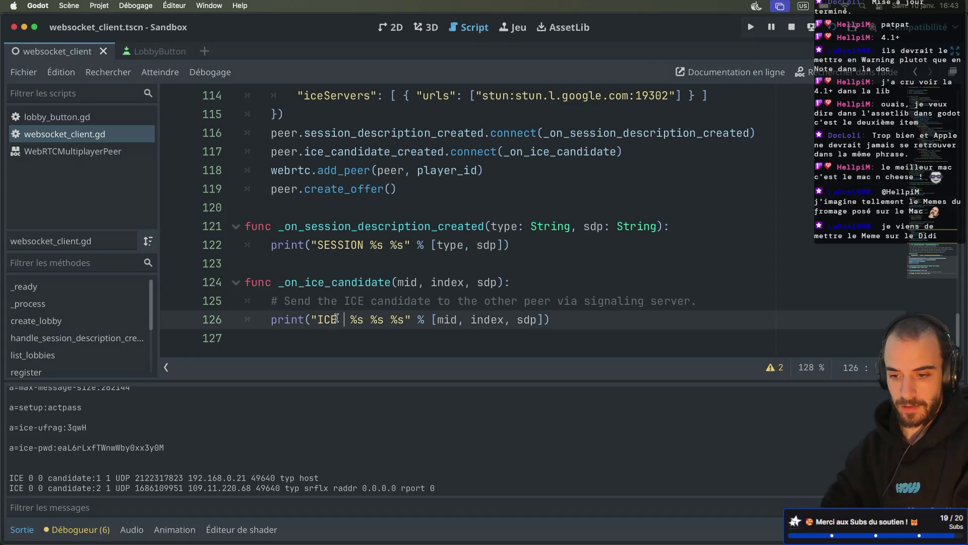
pyautogui.write('|')
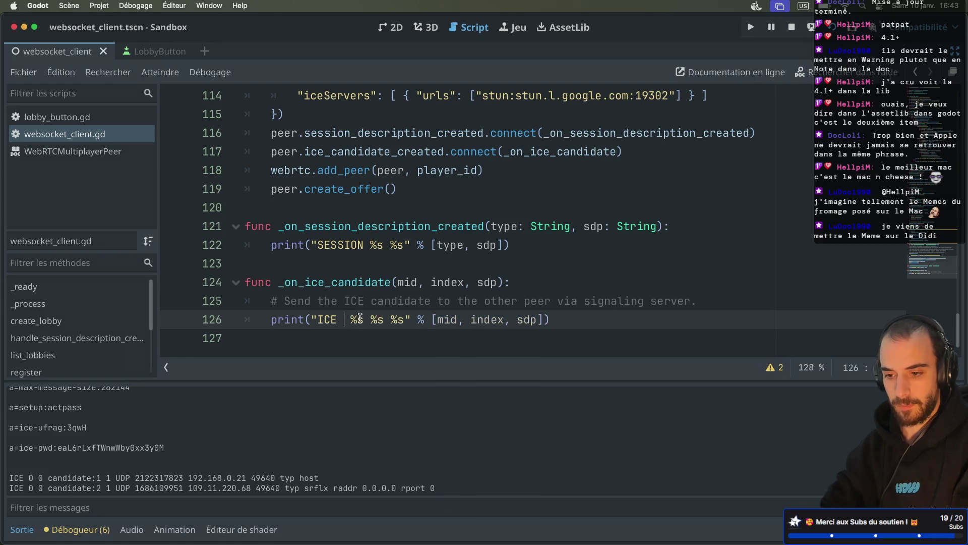
pyautogui.click(373, 319)
pyautogui.write('|')
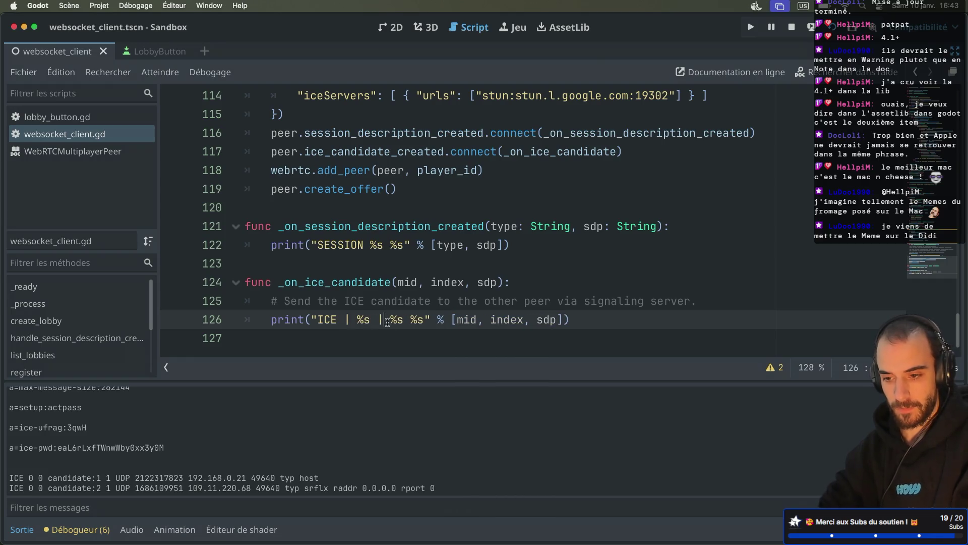
pyautogui.click(406, 320)
pyautogui.write('|')
pyautogui.click(437, 319)
pyautogui.write('|')
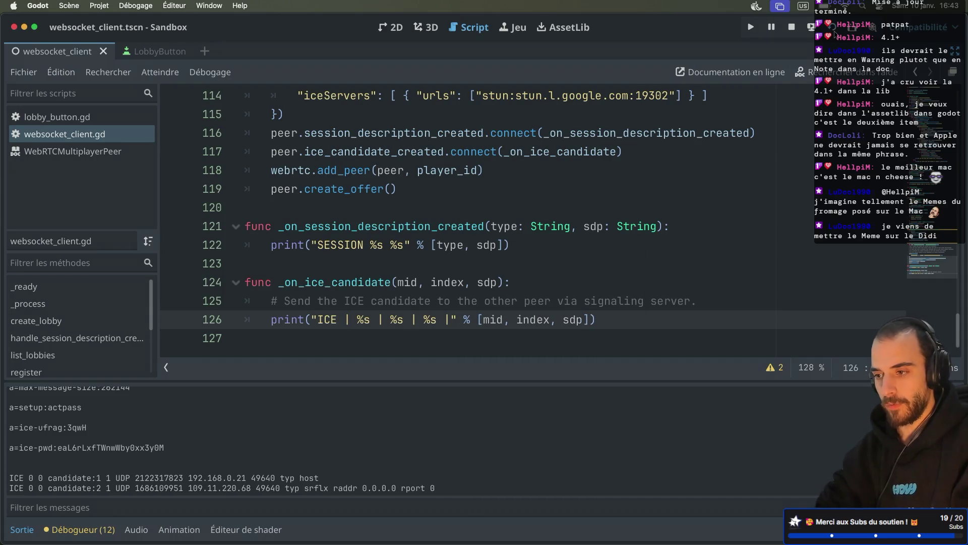
# Step: Run the game and create a lobby to log the pipe-separated candidates, then go to the browser
pyautogui.click(833, 30)
pyautogui.click(237, 124)
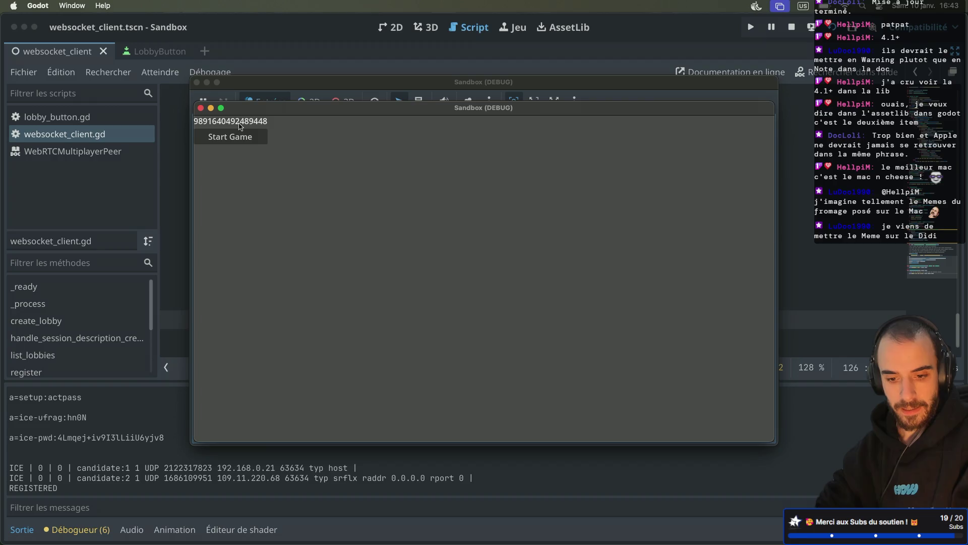
pyautogui.click(153, 437)
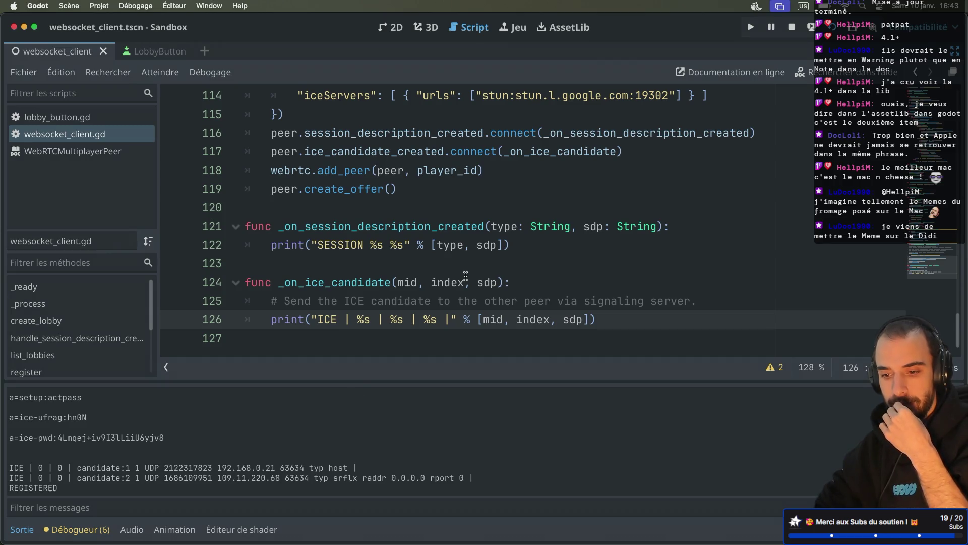
pyautogui.hotkey('ctrl', 'Right')
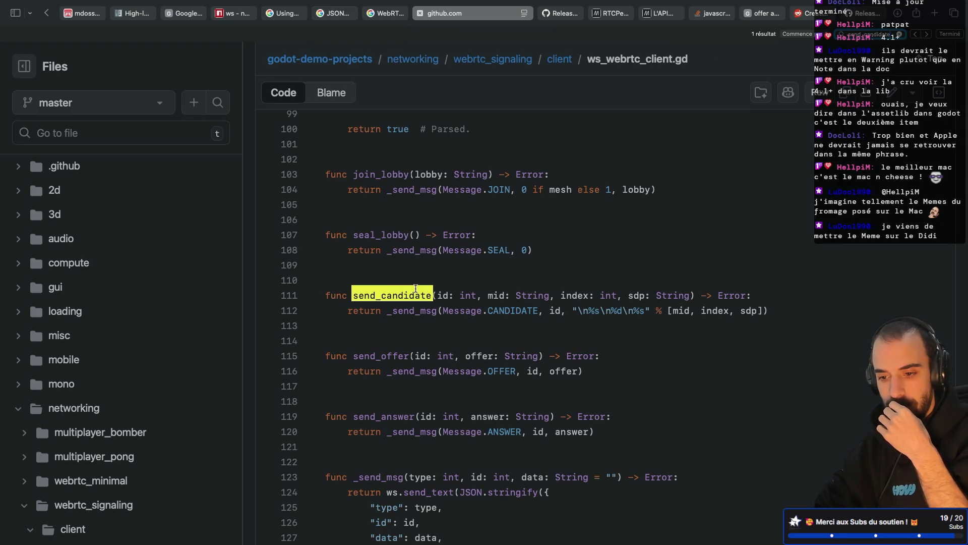
# Step: Inspect send_candidate and look up the send_offer function in ws_webrtc_client.gd
pyautogui.click(416, 293)
pyautogui.click(273, 295)
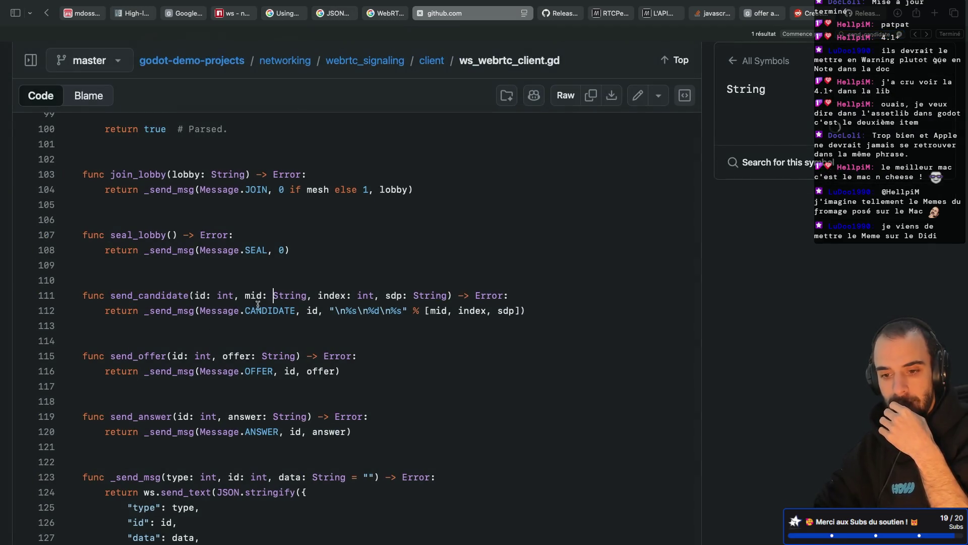
pyautogui.click(144, 354)
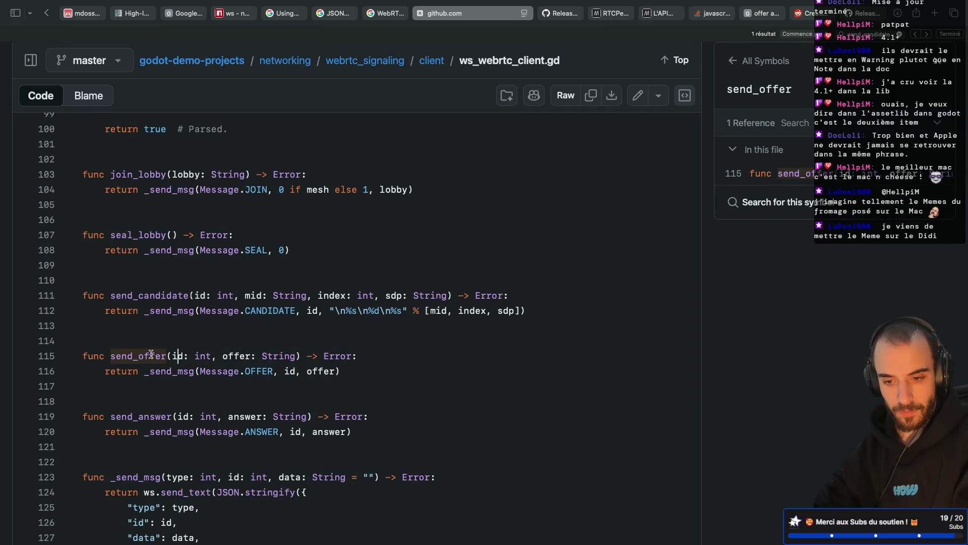
pyautogui.doubleClick(151, 354)
pyautogui.scroll(3, 213, 297)
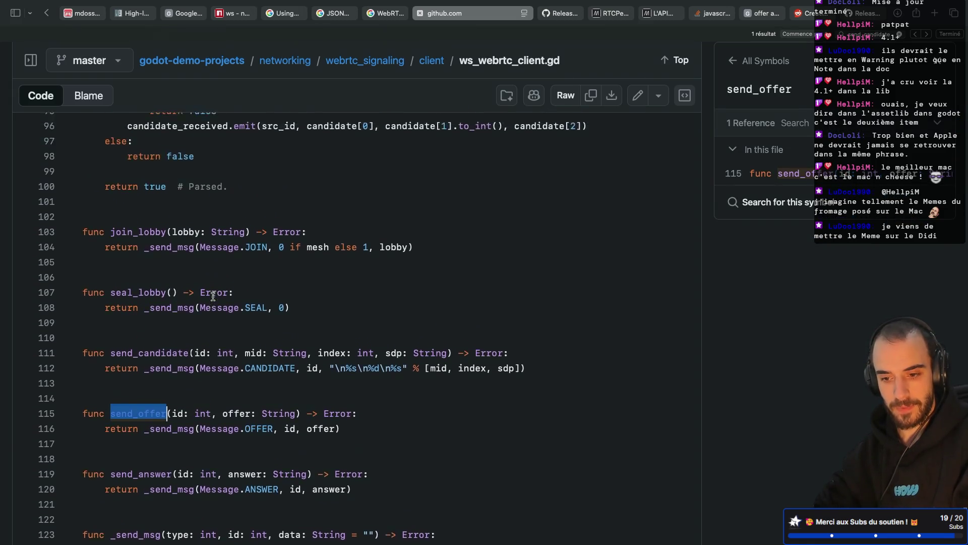
pyautogui.scroll(10, 213, 296)
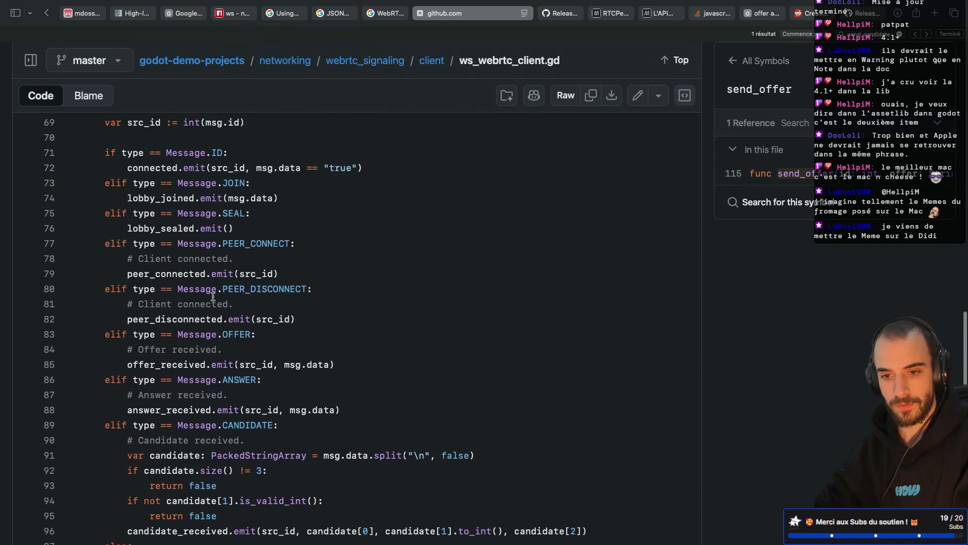
# Step: Open multiplayer_client.gd and find the send_offer call inside _offer_created
pyautogui.click(28, 60)
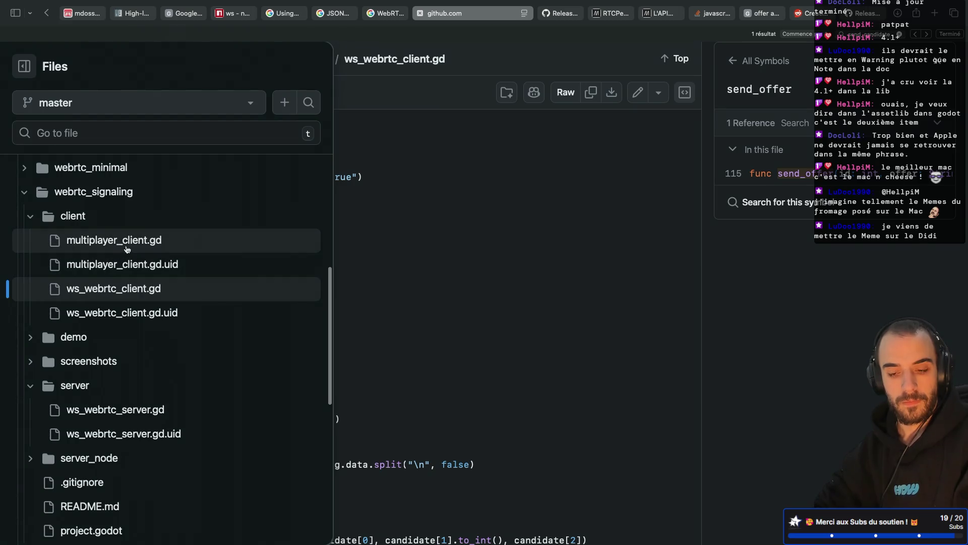
pyautogui.click(128, 249)
pyautogui.write('send_offer')
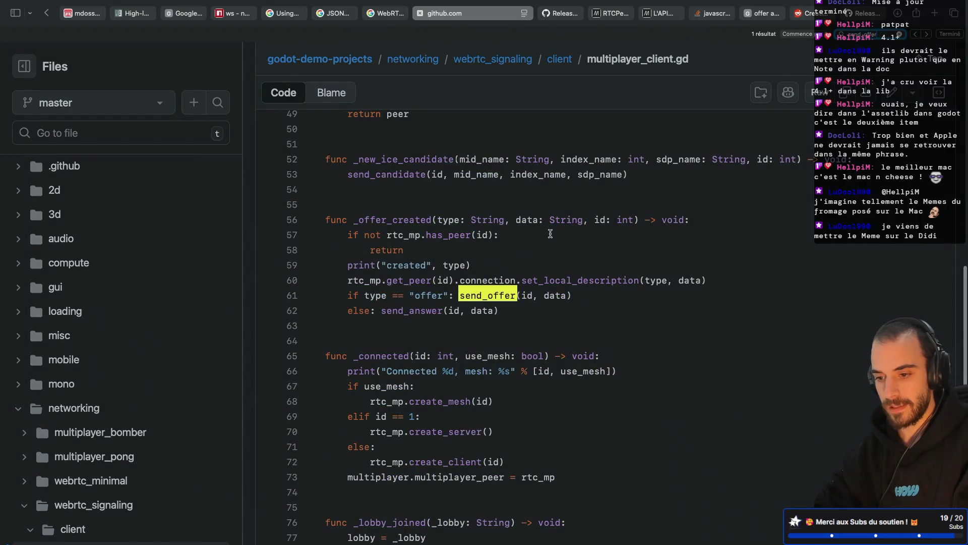
pyautogui.press('Return')
pyautogui.scroll(2, 420, 240)
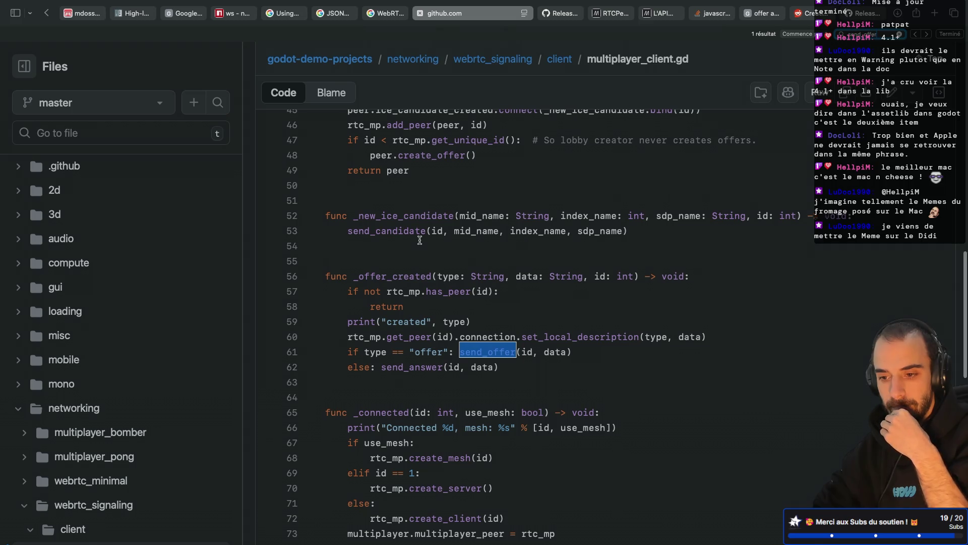
pyautogui.scroll(7, 420, 240)
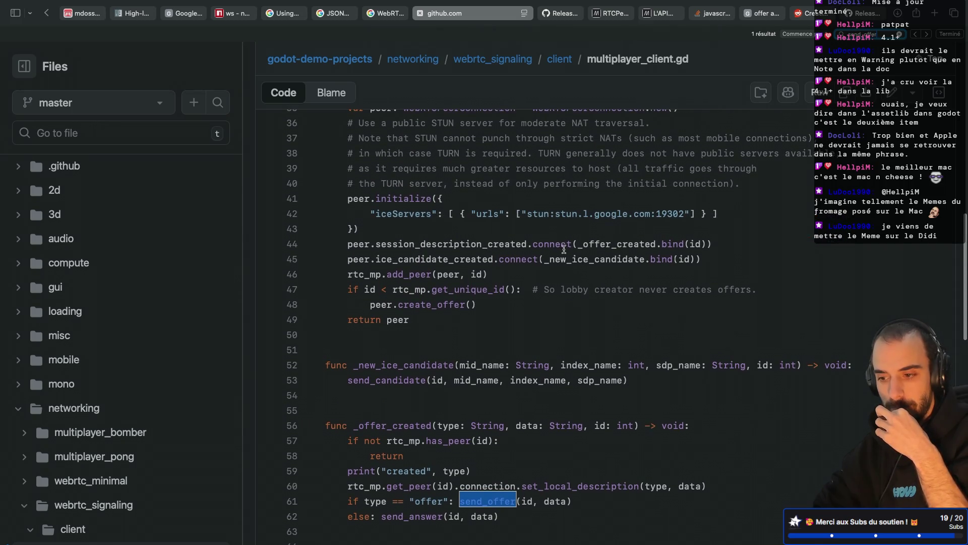
pyautogui.scroll(-1, 565, 249)
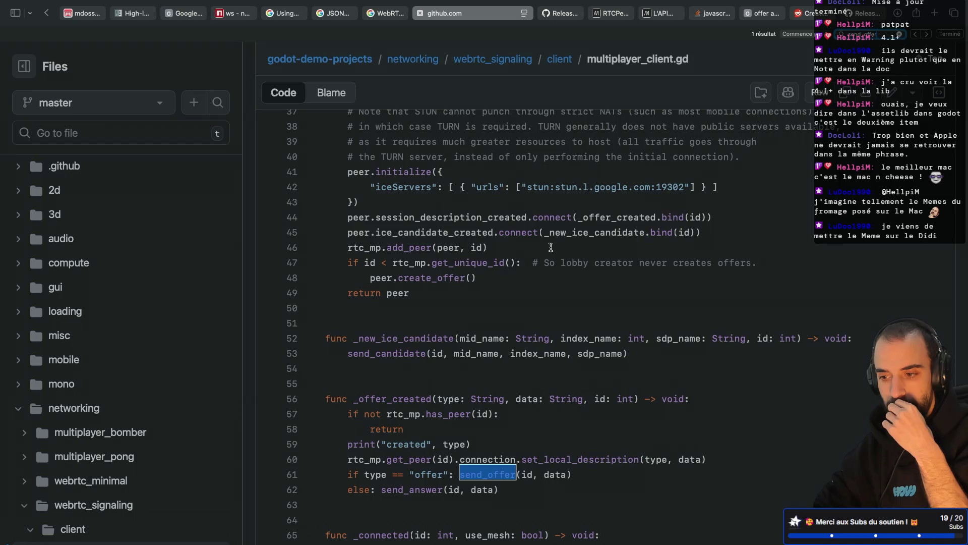
pyautogui.scroll(-2, 551, 247)
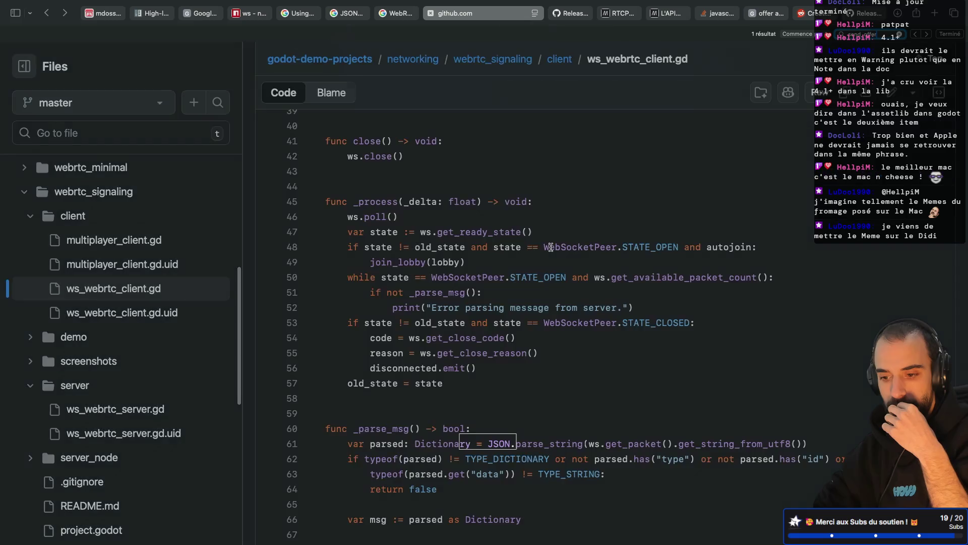
pyautogui.scroll(-3, 483, 353)
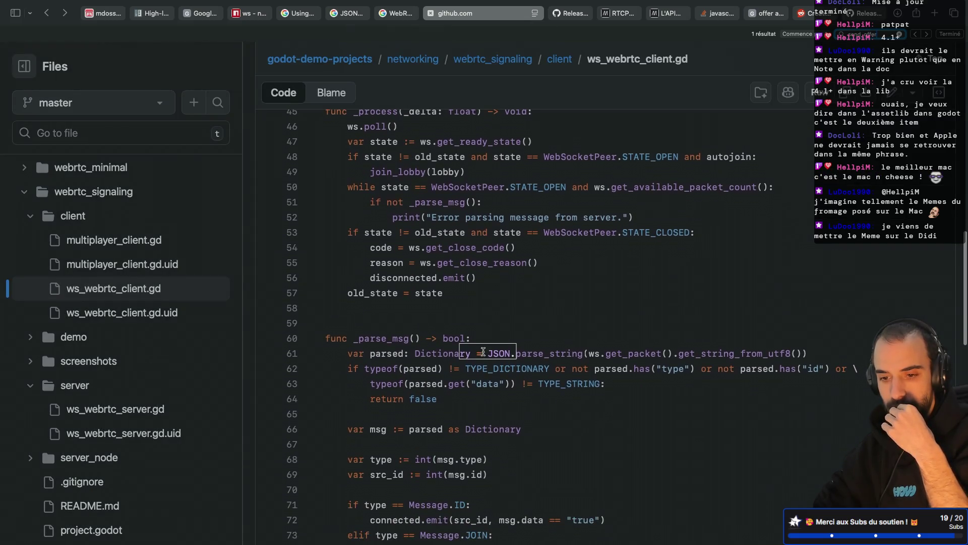
pyautogui.click(493, 295)
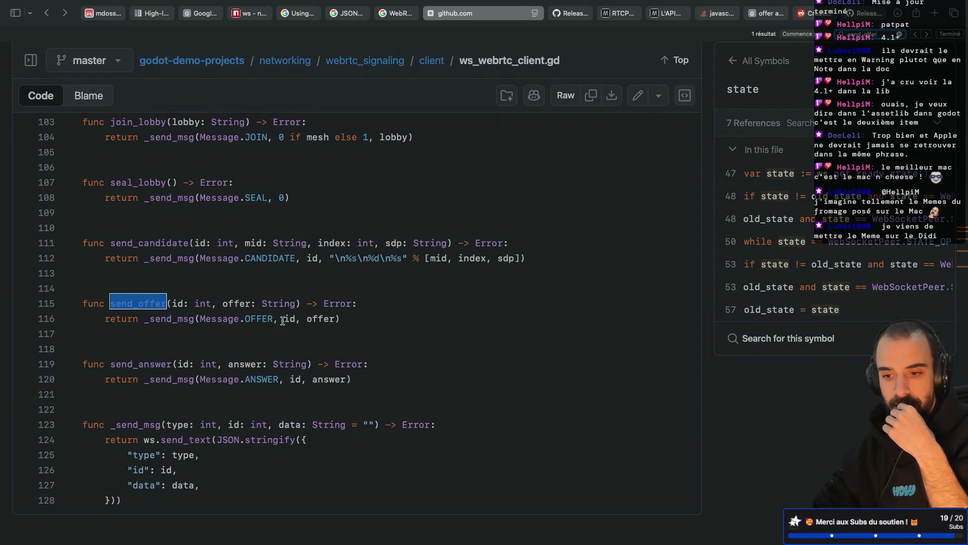
pyautogui.moveTo(285, 318); pyautogui.dragTo(335, 318)
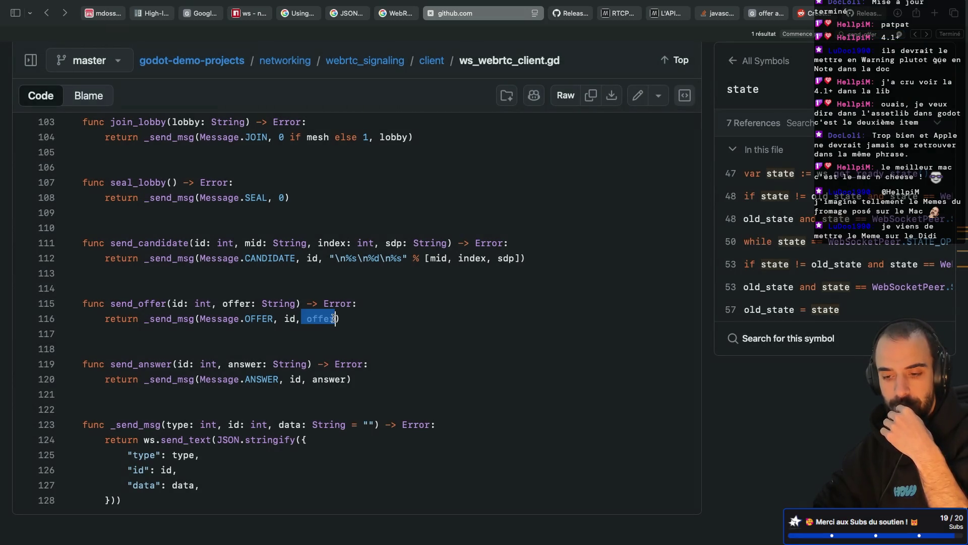
pyautogui.click(379, 312)
pyautogui.click(157, 360)
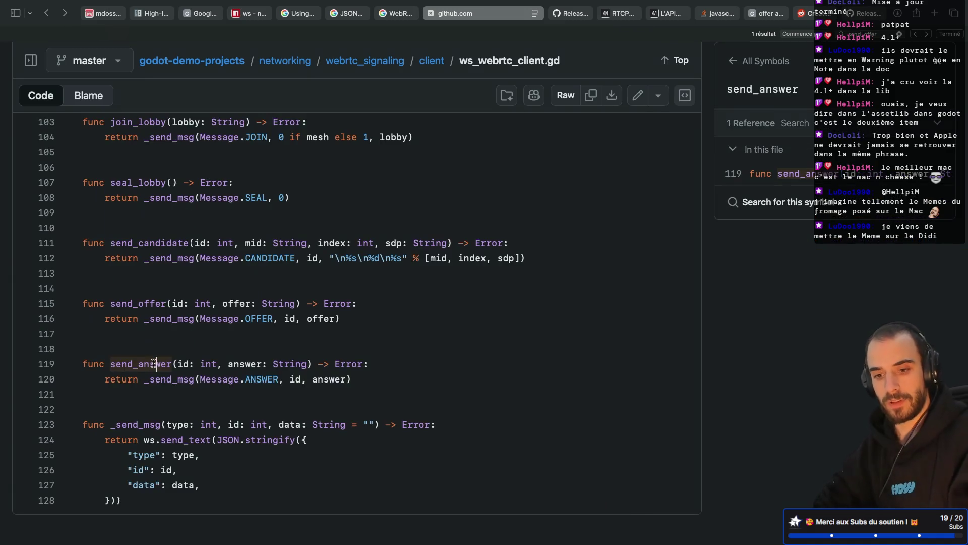
pyautogui.moveTo(111, 363); pyautogui.dragTo(165, 363)
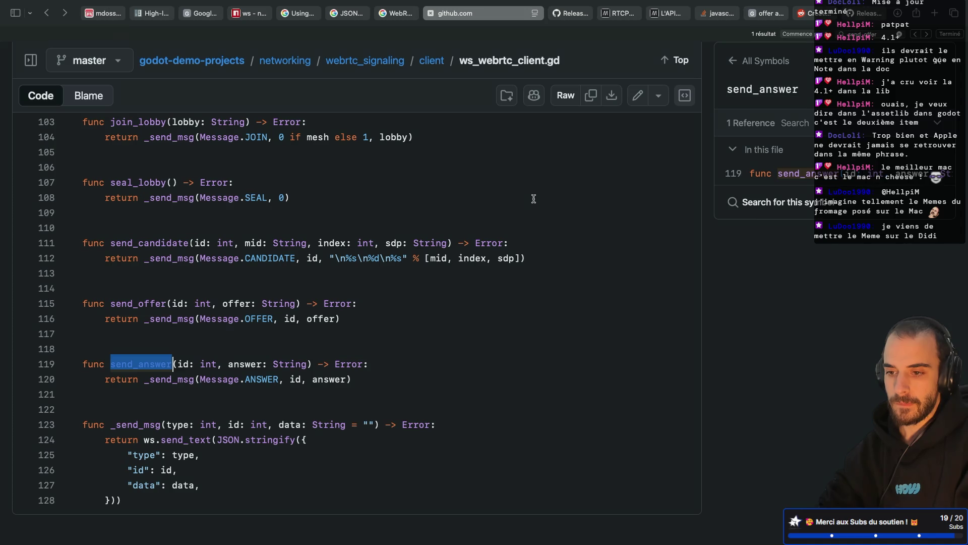
pyautogui.click(31, 61)
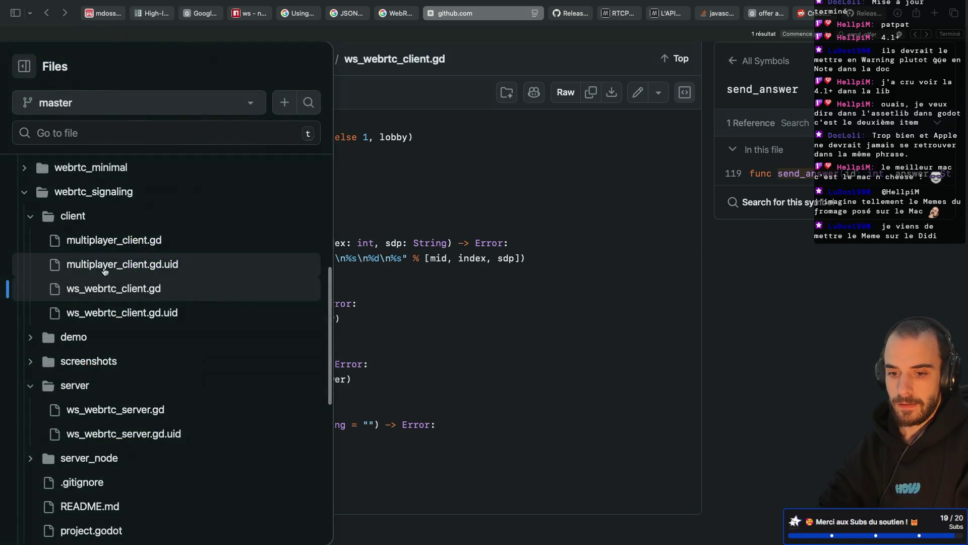
pyautogui.click(113, 240)
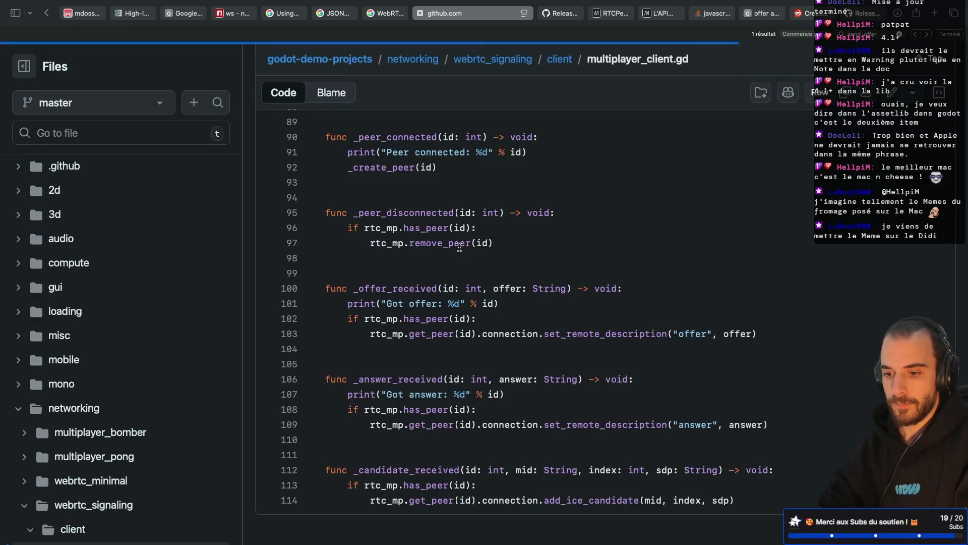
# Step: Search for send_answer and list the _offer_created references on lines 44 and 56
pyautogui.write('send_answer')
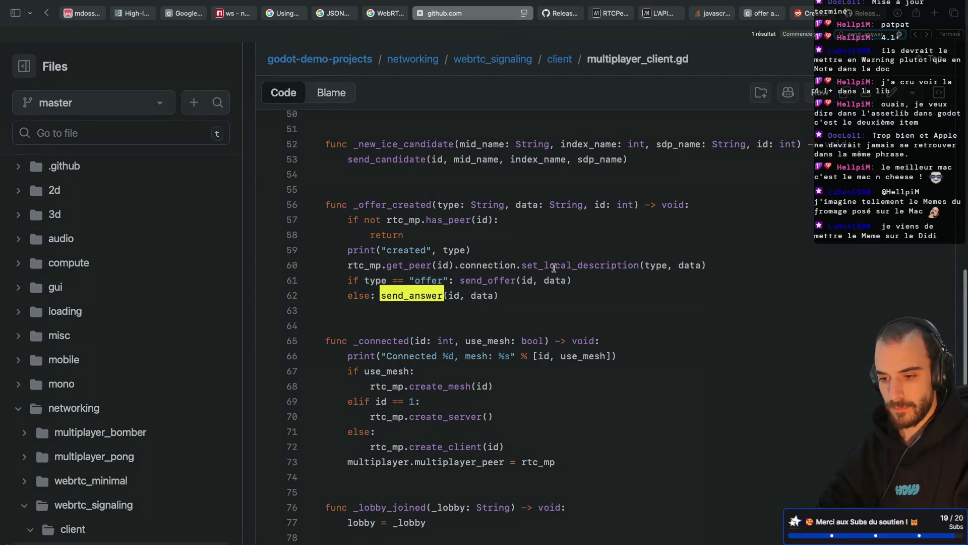
pyautogui.scroll(3, 555, 268)
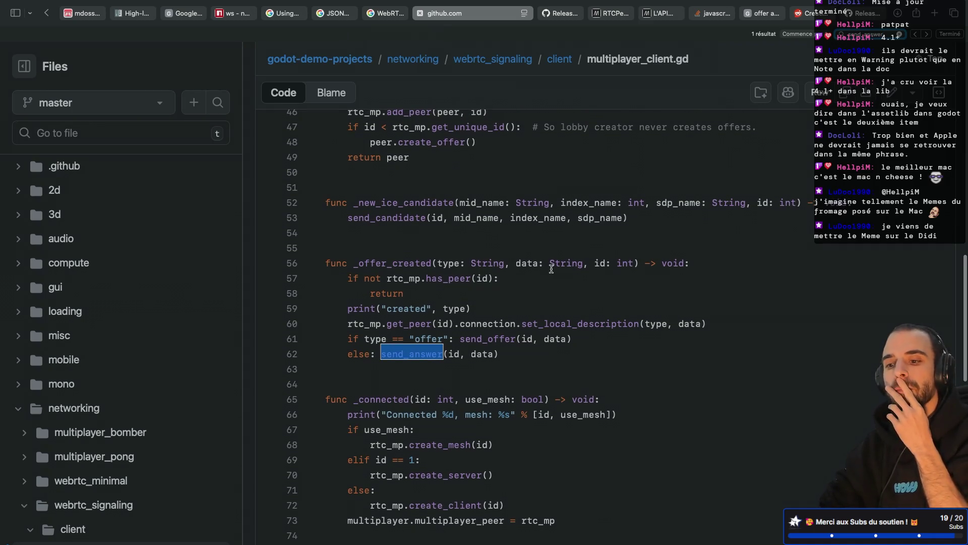
pyautogui.doubleClick(424, 261)
pyautogui.moveTo(110, 263); pyautogui.dragTo(190, 263)
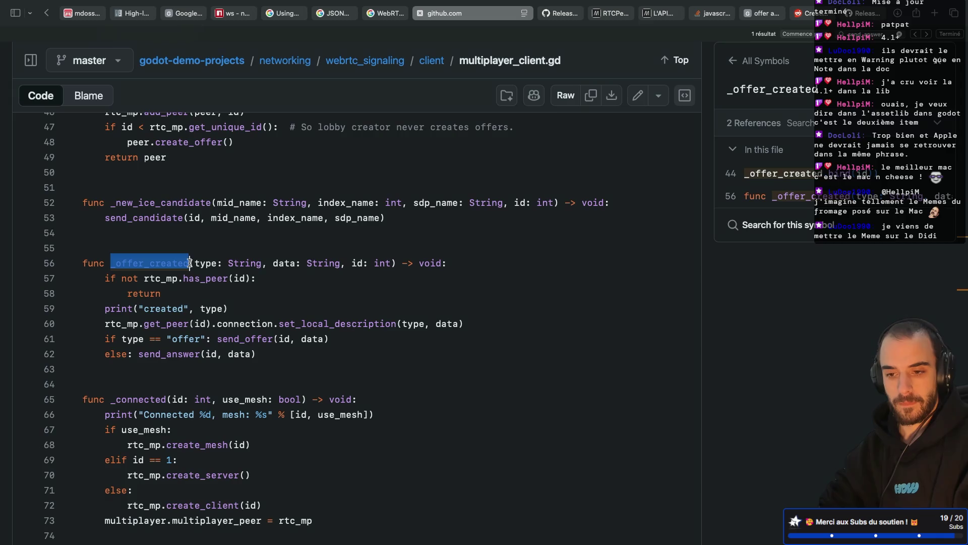
# Step: Scroll through multiplayer_client.gd's offer code, then return to the Godot editor
pyautogui.scroll(4, 207, 256)
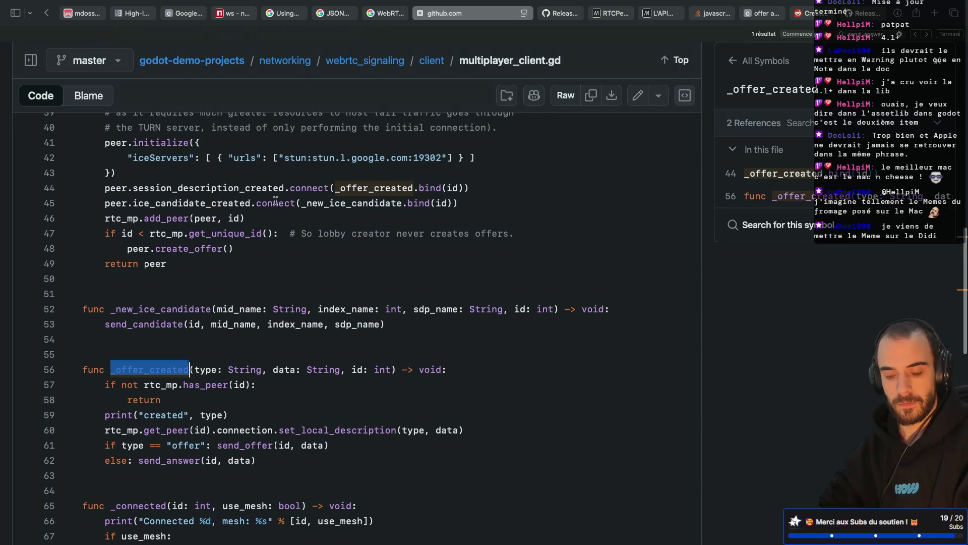
pyautogui.scroll(3, 230, 202)
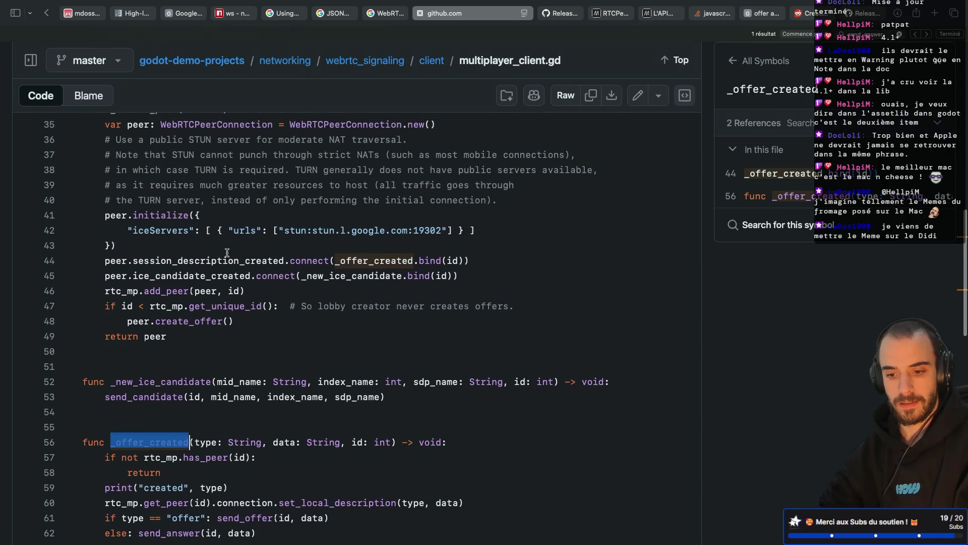
pyautogui.scroll(-2, 226, 252)
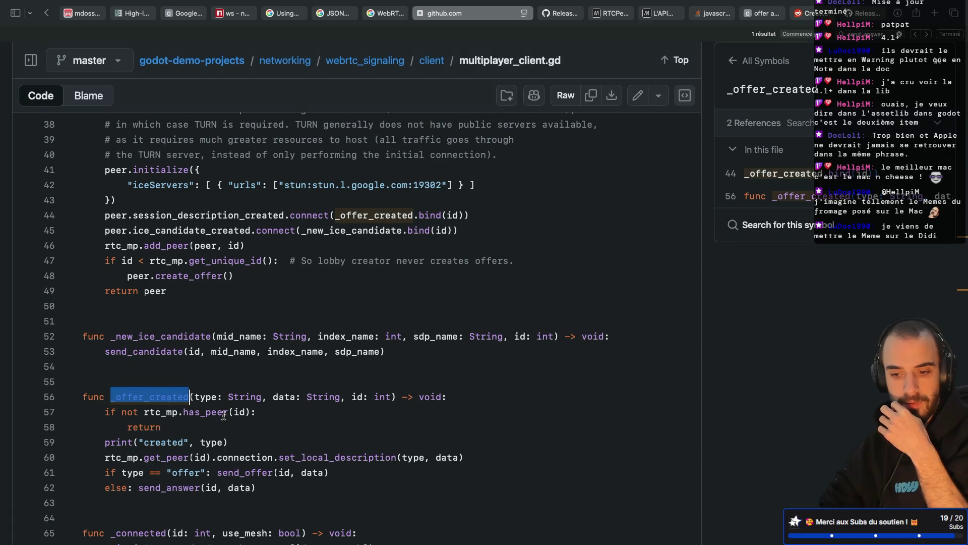
pyautogui.scroll(-2, 240, 414)
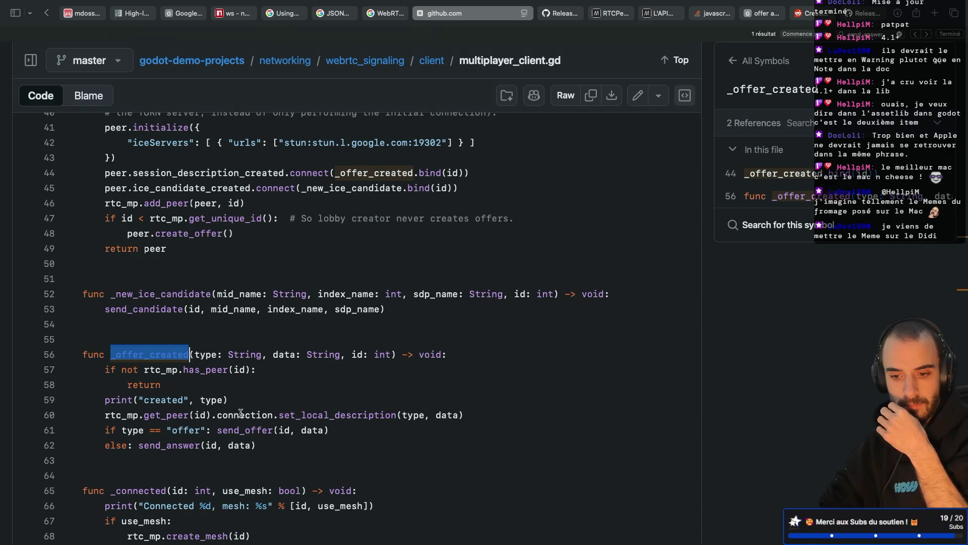
pyautogui.scroll(-4, 241, 414)
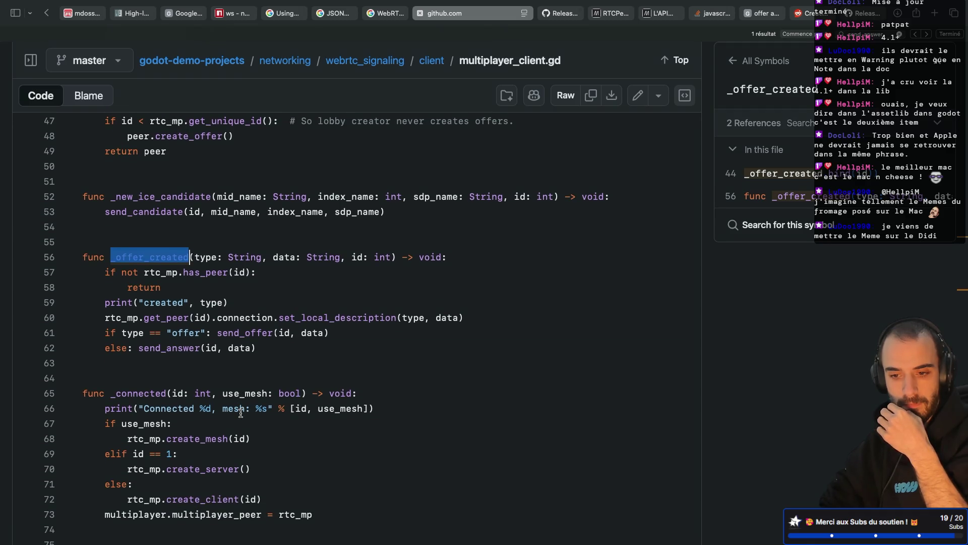
pyautogui.scroll(5, 240, 414)
pyautogui.scroll(12, 240, 414)
pyautogui.scroll(8, 240, 413)
pyautogui.scroll(3, 240, 414)
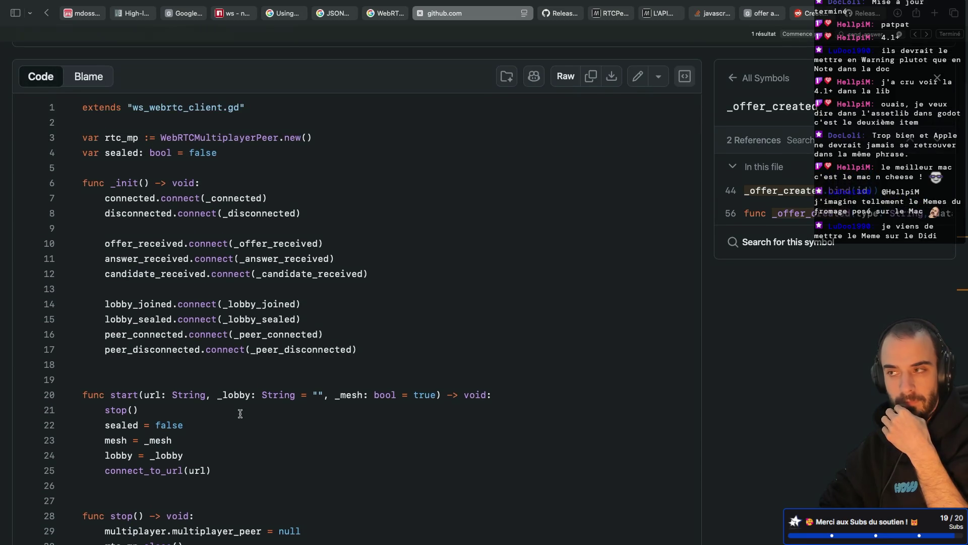
pyautogui.scroll(-20, 241, 414)
pyautogui.scroll(-5, 240, 413)
pyautogui.press('super+Tab')
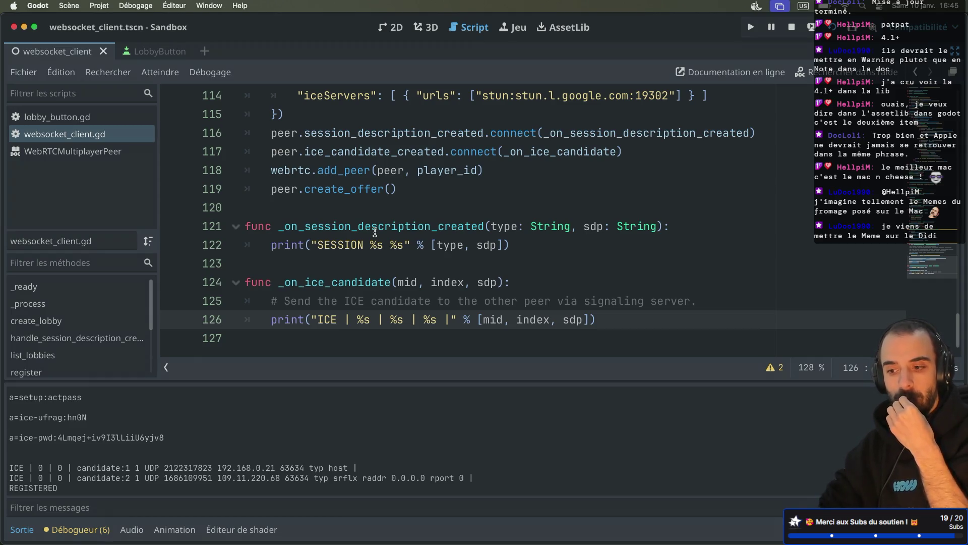
# Step: Scroll the Output log to read the SESSION offer SDP and the host and srflx ICE candidates
pyautogui.scroll(5, 250, 453)
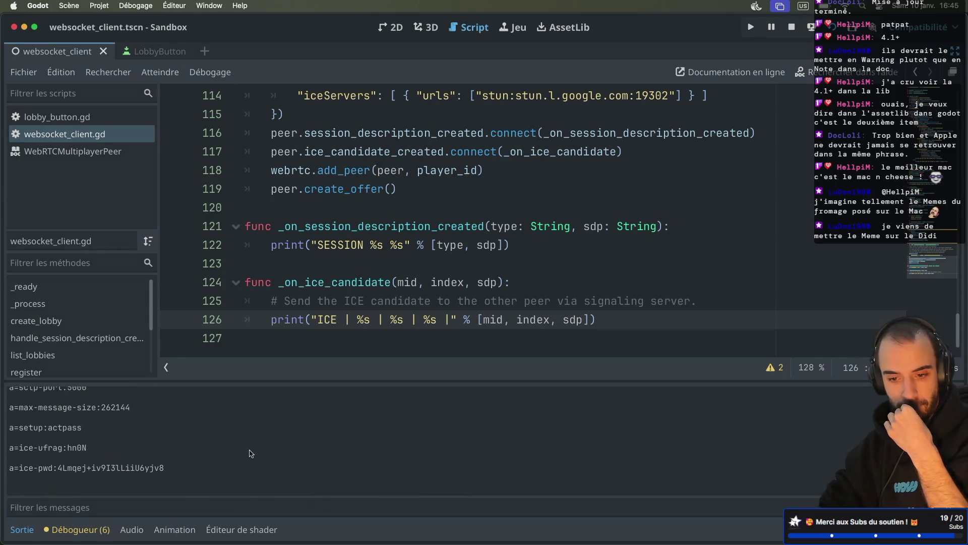
pyautogui.scroll(3, 251, 452)
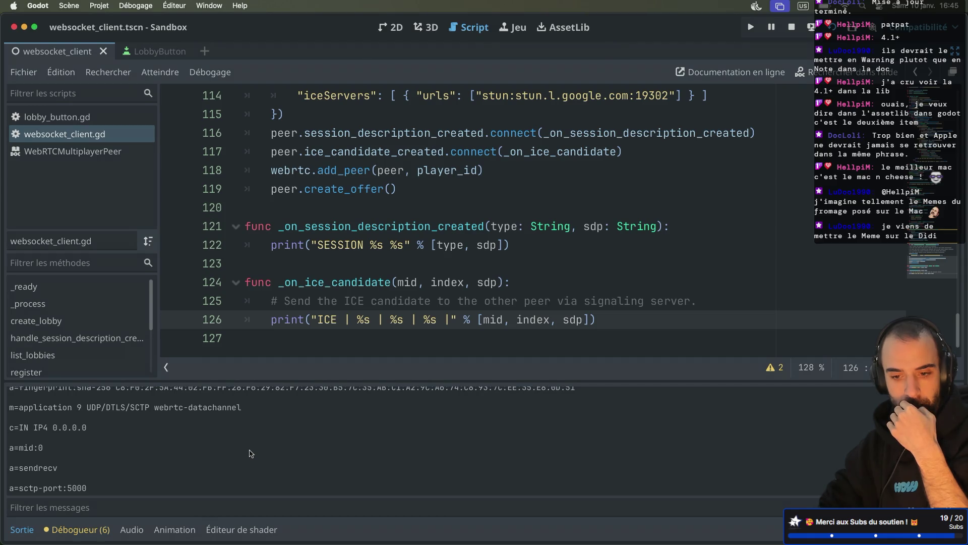
pyautogui.scroll(2, 250, 453)
pyautogui.scroll(4, 250, 453)
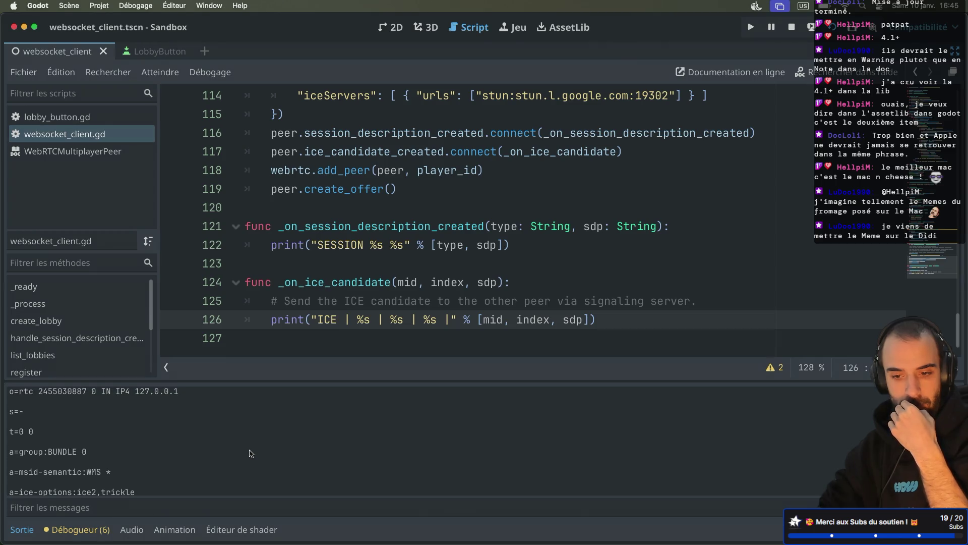
pyautogui.scroll(2, 251, 453)
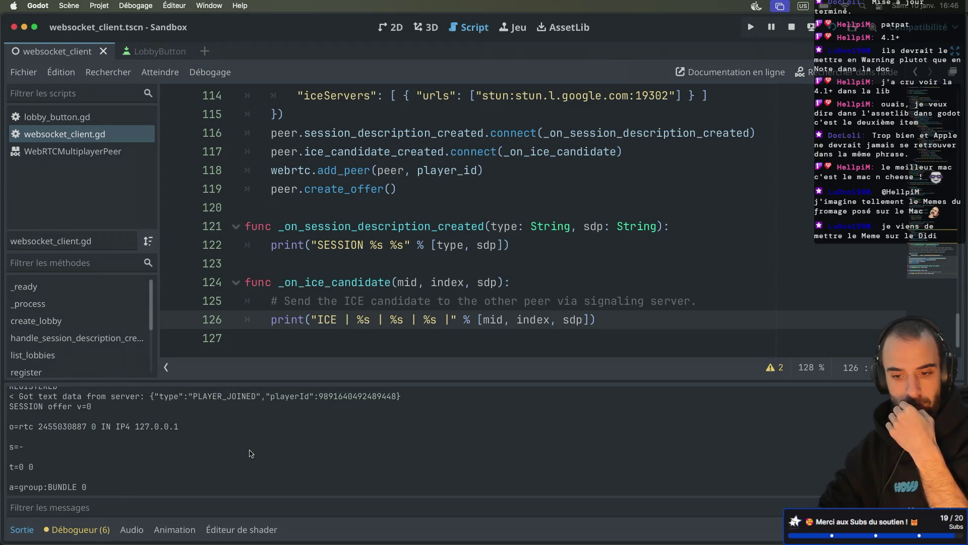
pyautogui.scroll(2, 250, 452)
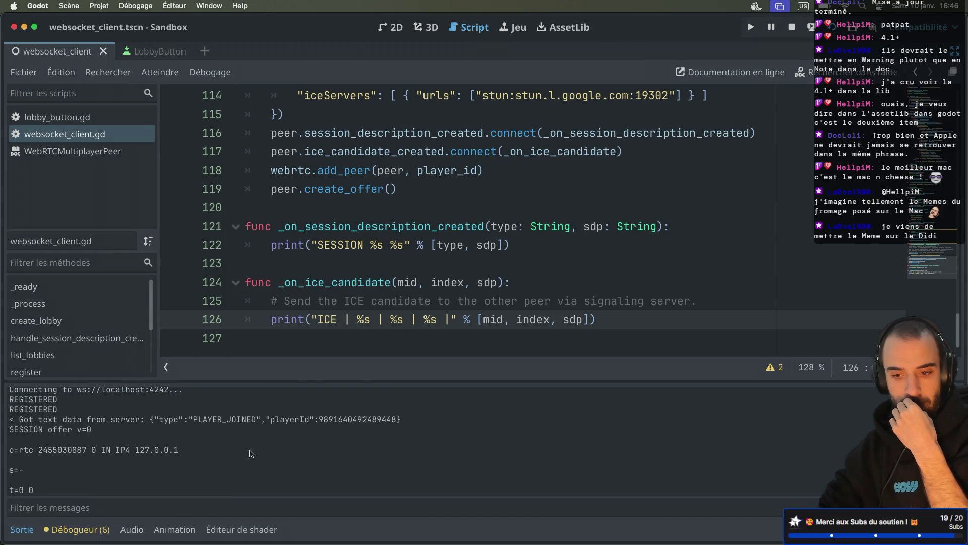
pyautogui.scroll(3, 251, 453)
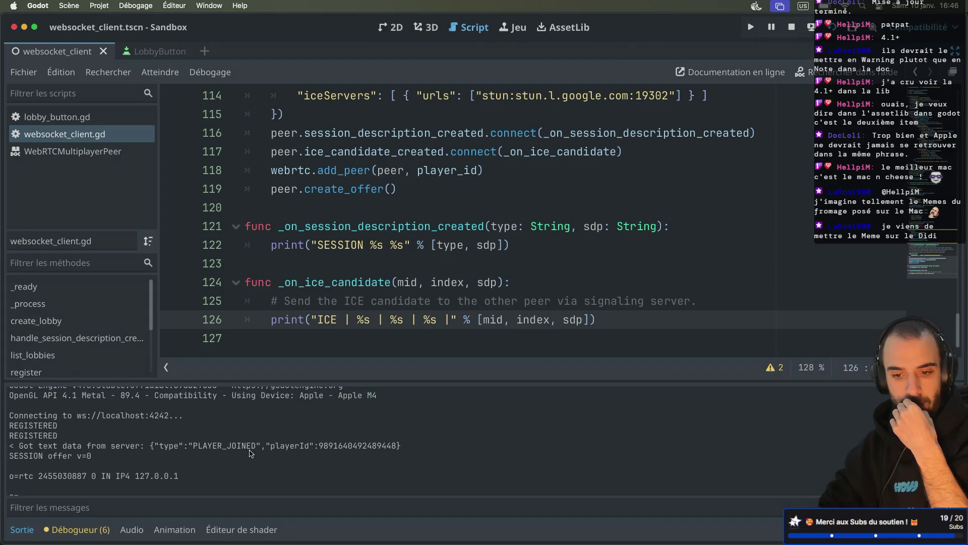
pyautogui.scroll(-6, 250, 453)
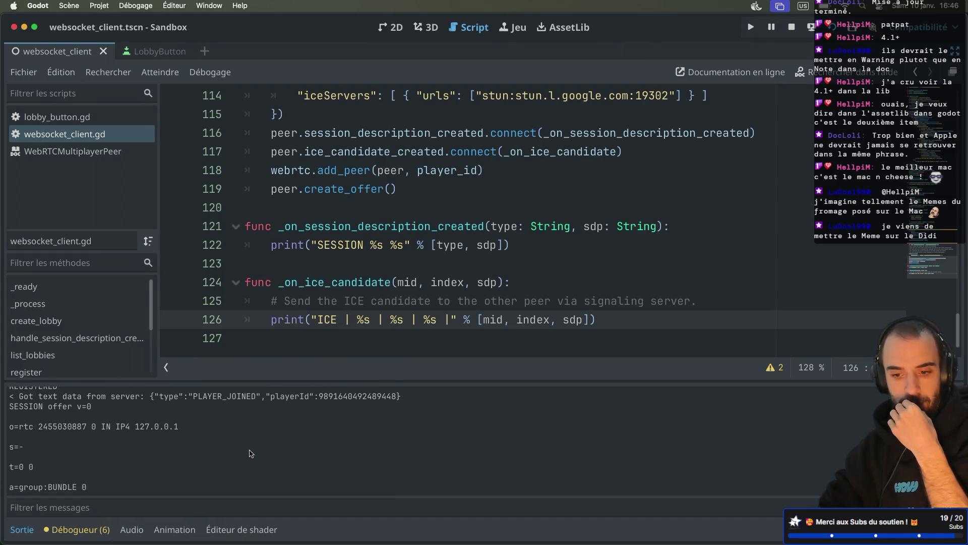
pyautogui.scroll(-4, 251, 453)
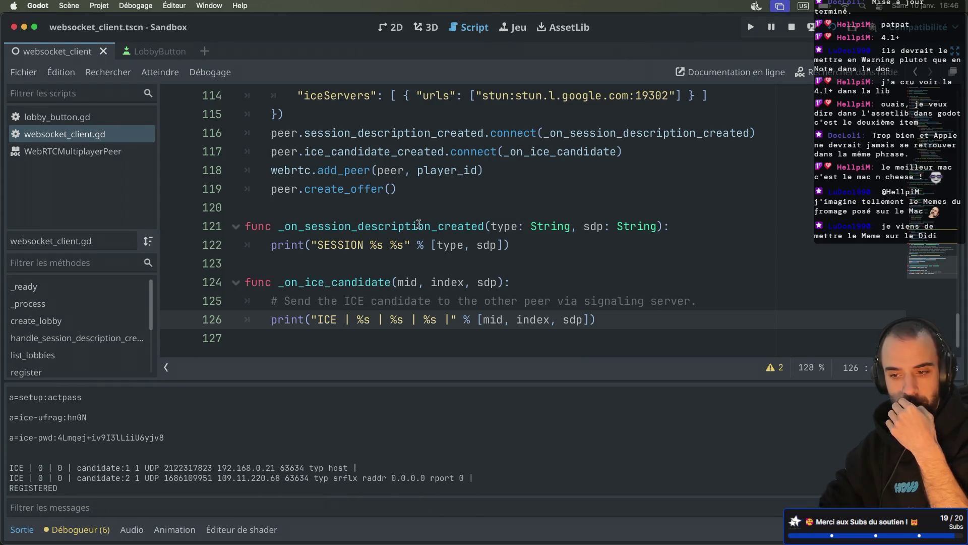
pyautogui.scroll(1, 418, 223)
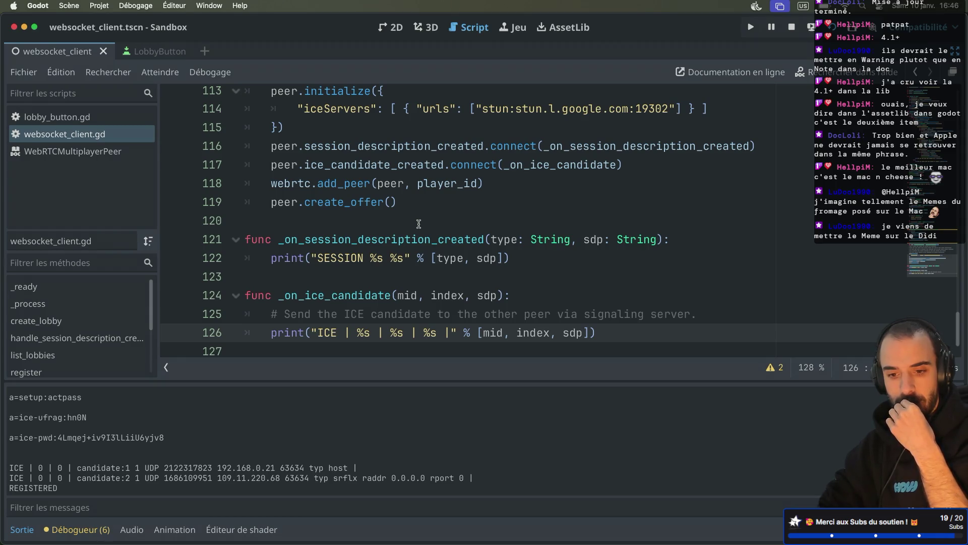
# Step: Switch to GitHub and scroll multiplayer_client.gd to the _offer_created function
pyautogui.hotkey('ctrl', 'Right')
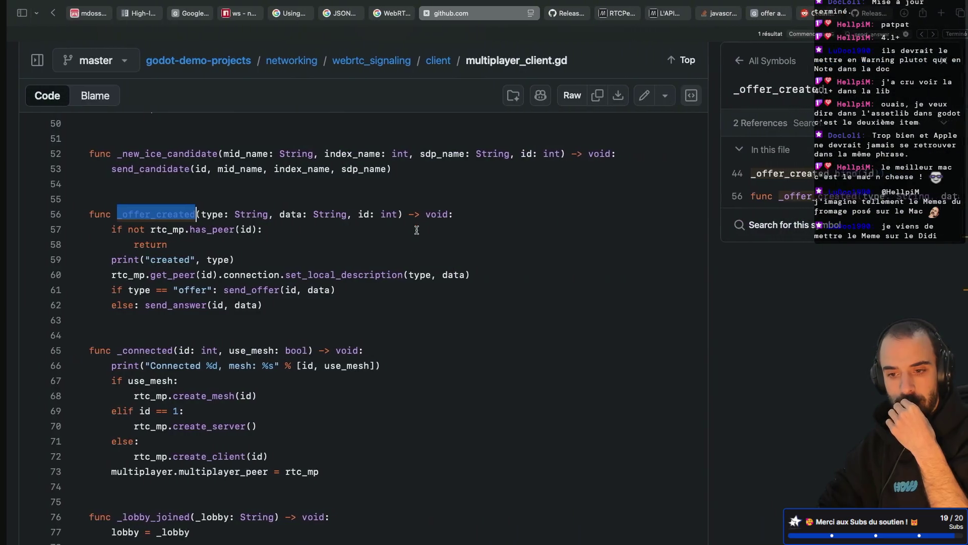
pyautogui.scroll(4, 364, 308)
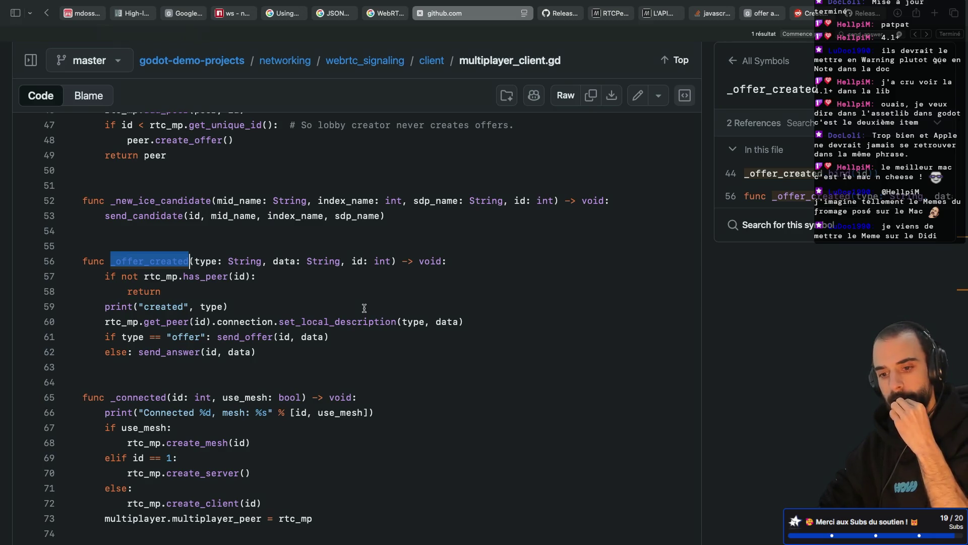
pyautogui.scroll(8, 364, 308)
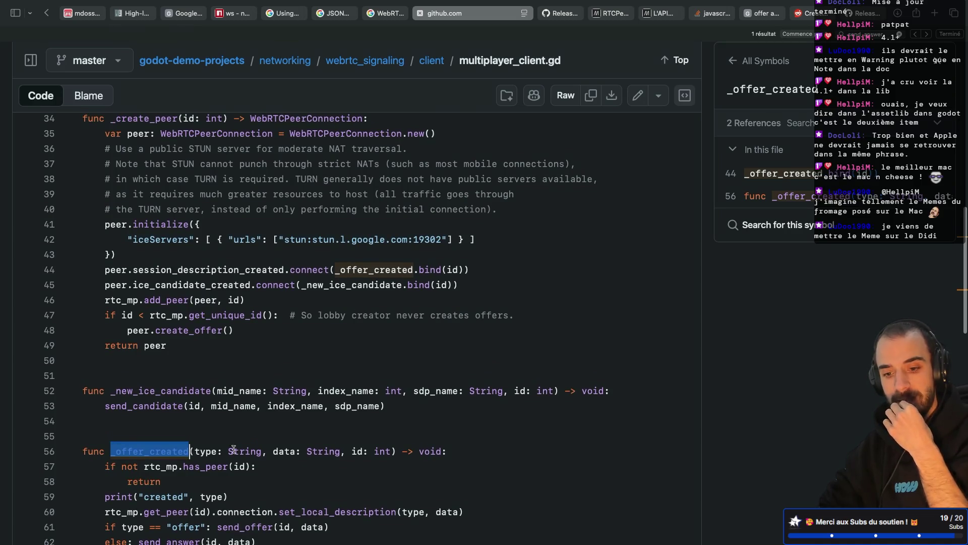
pyautogui.scroll(-2, 219, 490)
pyautogui.scroll(2, 235, 441)
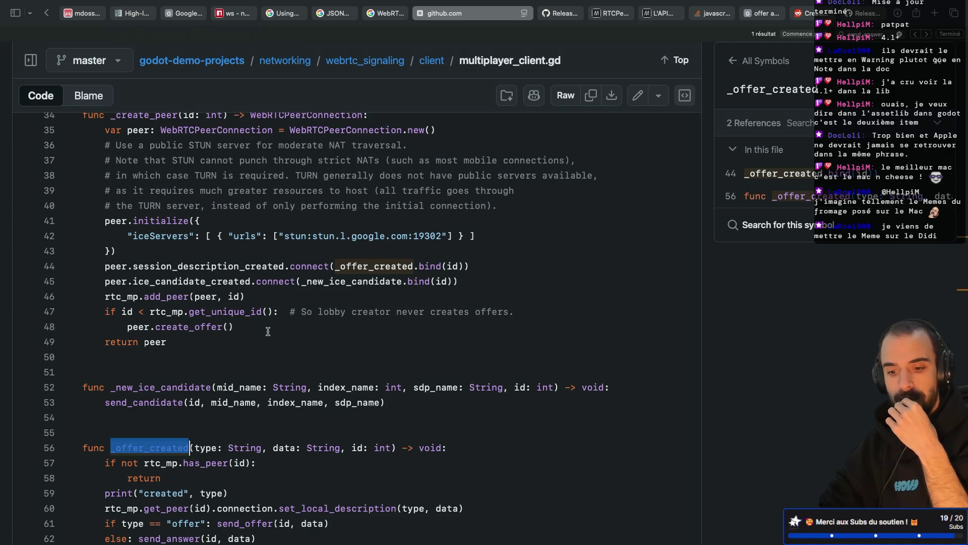
pyautogui.scroll(-3, 268, 331)
pyautogui.scroll(2, 268, 330)
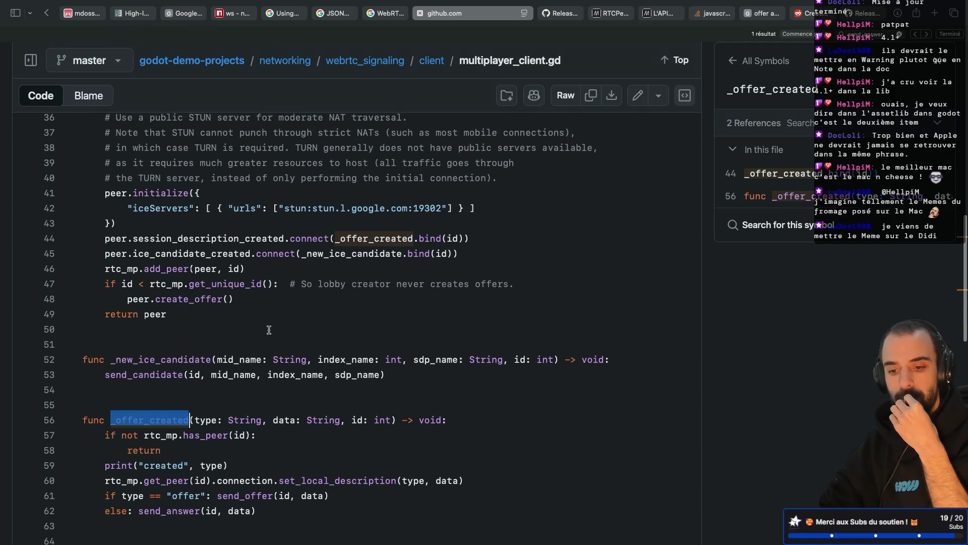
pyautogui.scroll(-3, 269, 329)
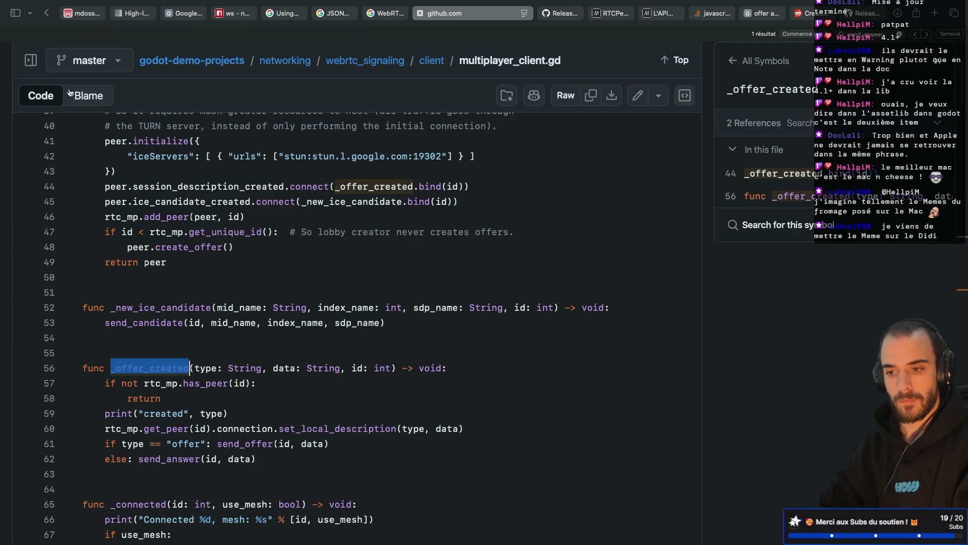
# Step: Select _offer_created and make it the page search term
pyautogui.press('super+a')
pyautogui.doubleClick(162, 366)
pyautogui.press('Right')
pyautogui.press('super+f')
pyautogui.press('Return')
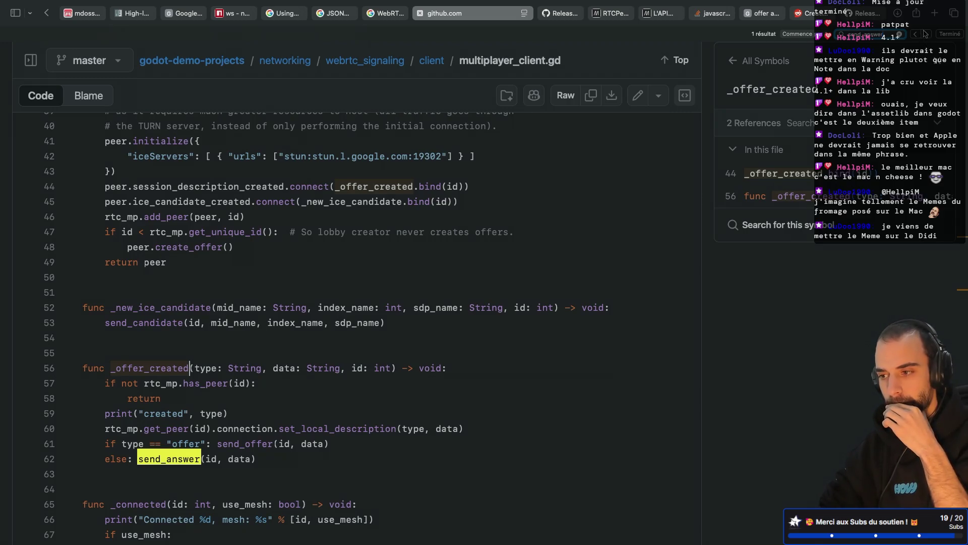
pyautogui.doubleClick(154, 369)
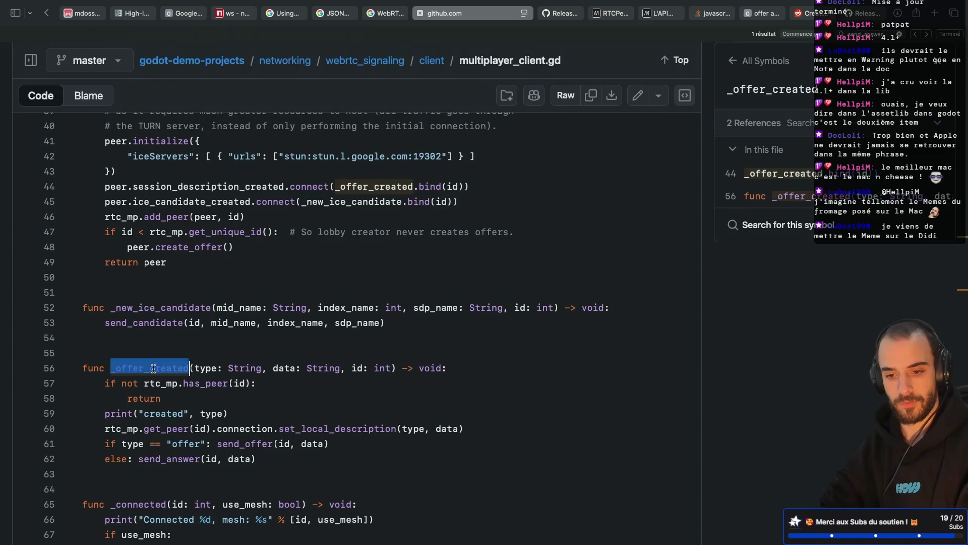
pyautogui.press('super+e')
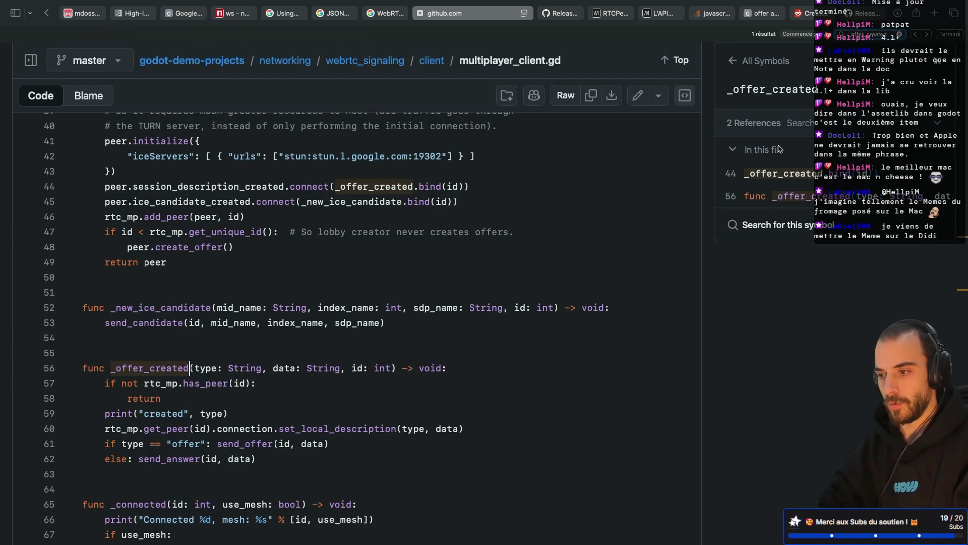
pyautogui.press('super+g')
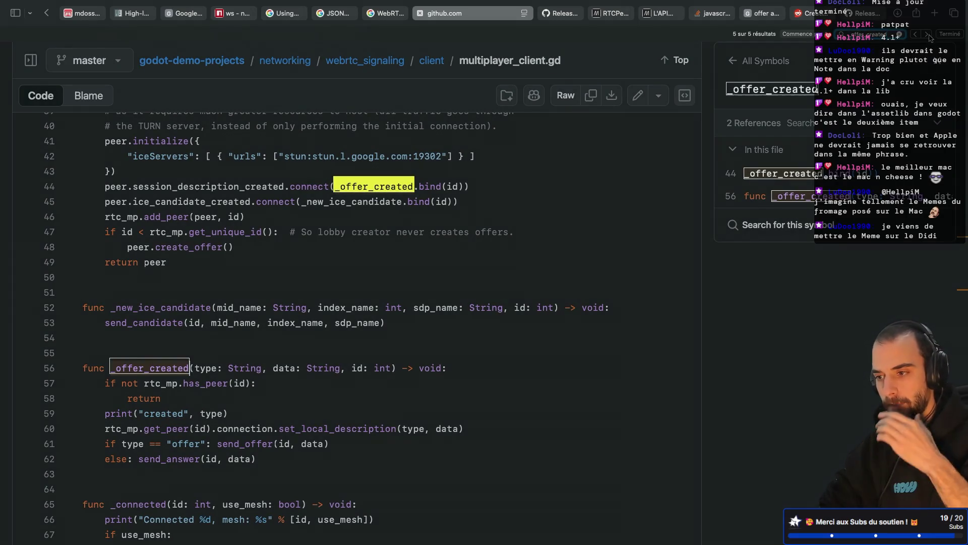
# Step: Step through every _offer_created match and open the repository file tree
pyautogui.click(928, 35)
pyautogui.click(928, 35)
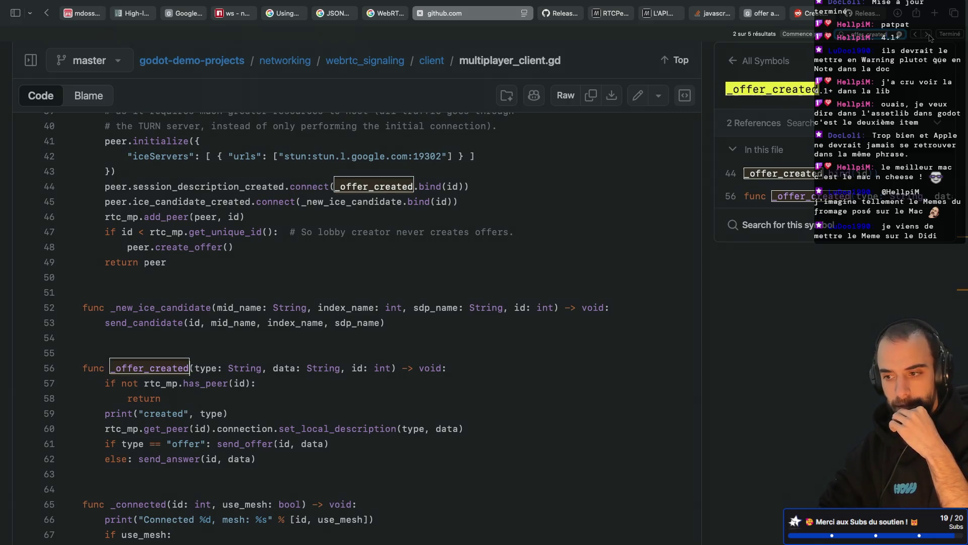
pyautogui.click(928, 34)
pyautogui.click(928, 34)
pyautogui.click(928, 34)
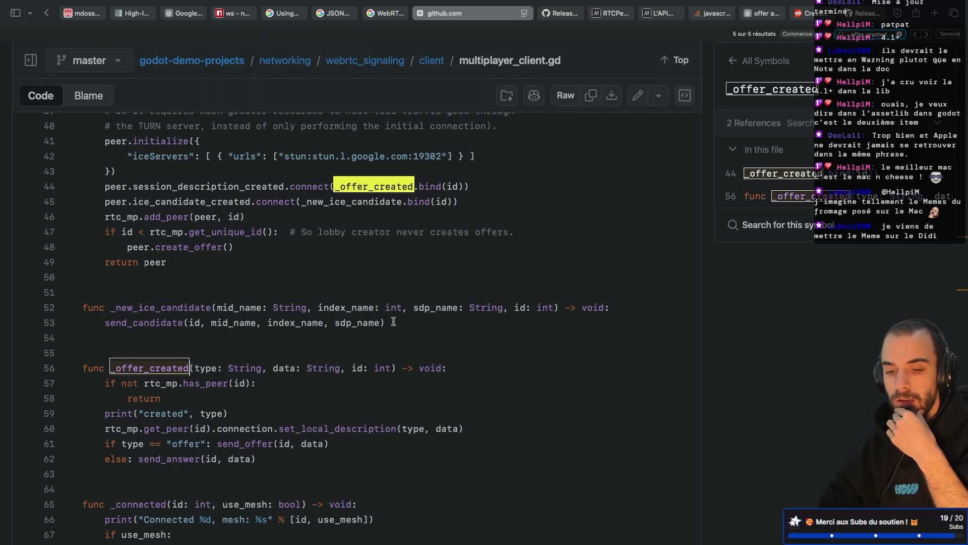
pyautogui.click(32, 62)
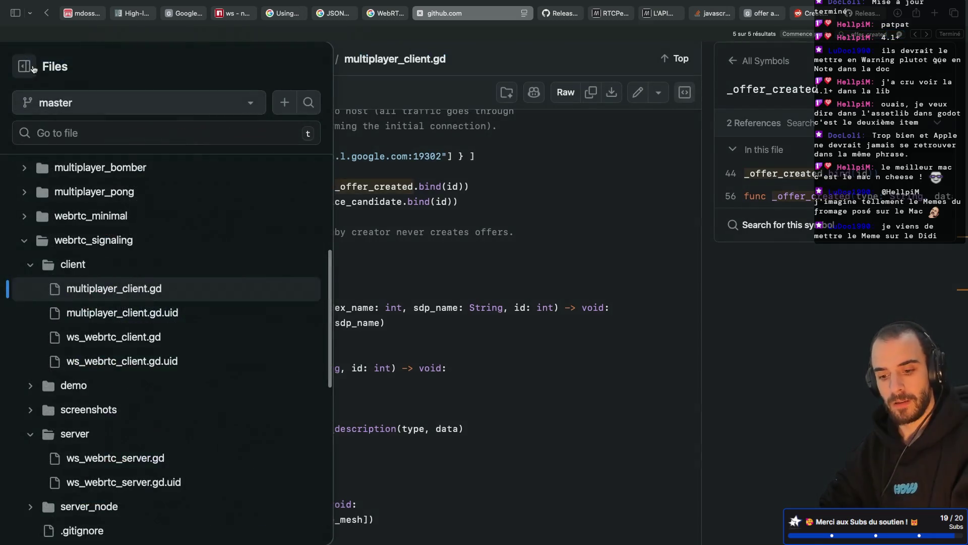
# Step: Open ws_webrtc_client.gd and scroll through its _parse_msg message handling
pyautogui.click(157, 328)
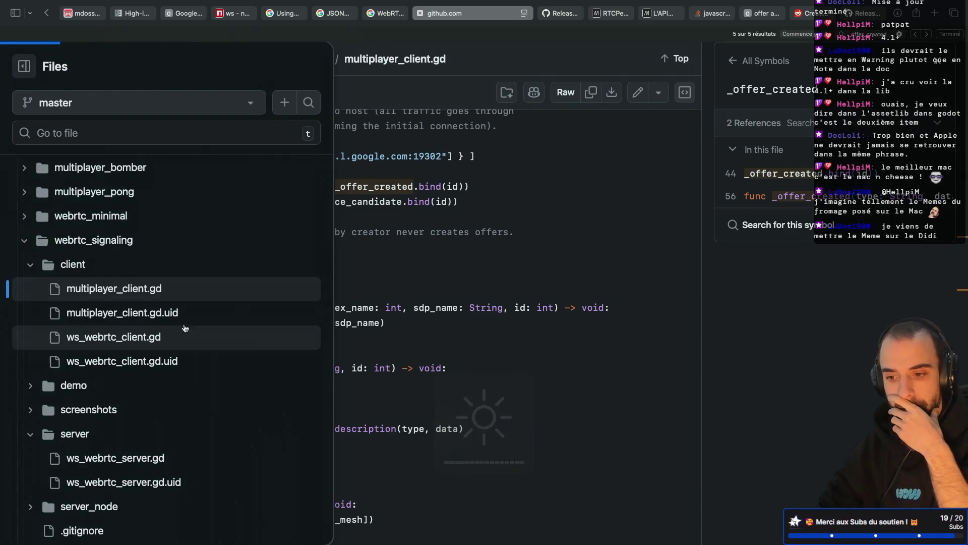
pyautogui.scroll(-5, 362, 370)
pyautogui.scroll(-5, 362, 369)
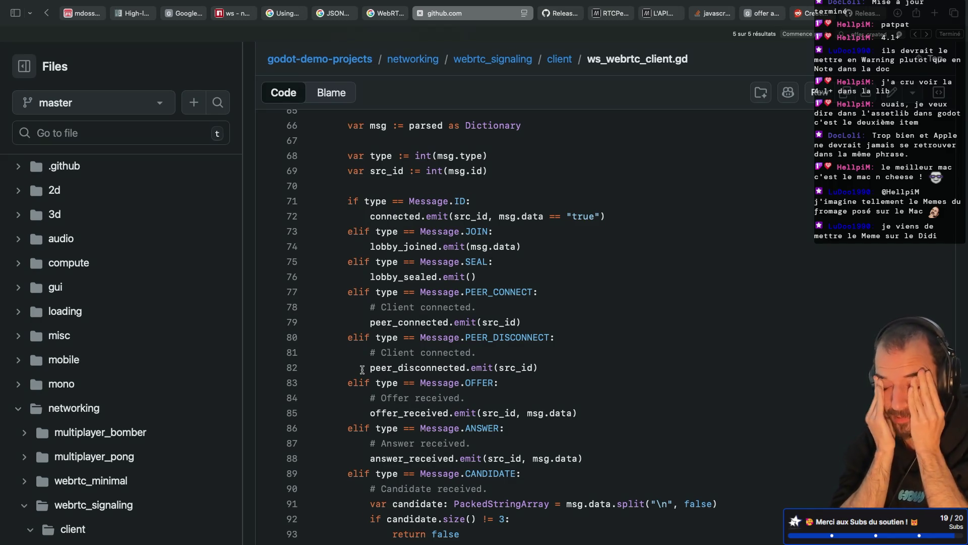
pyautogui.scroll(-4, 435, 513)
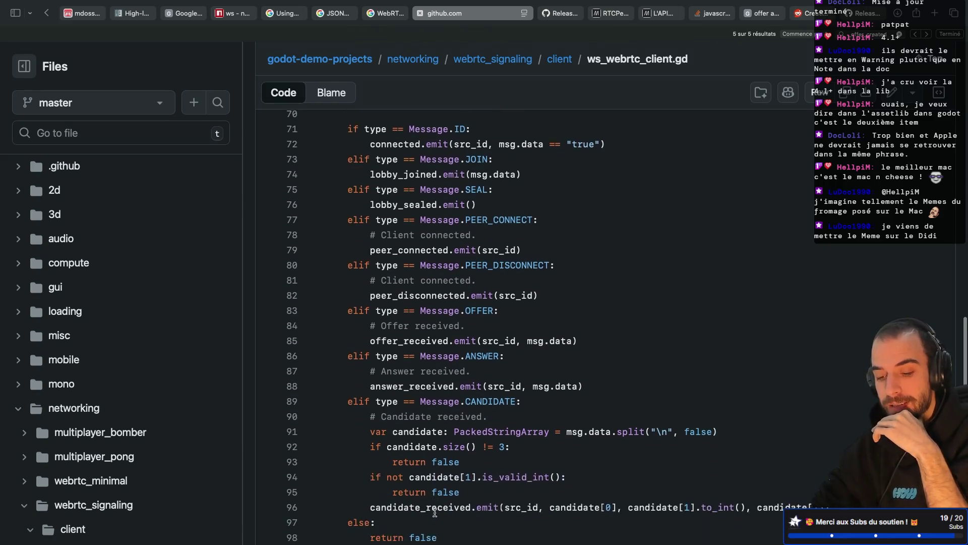
pyautogui.scroll(-5, 434, 512)
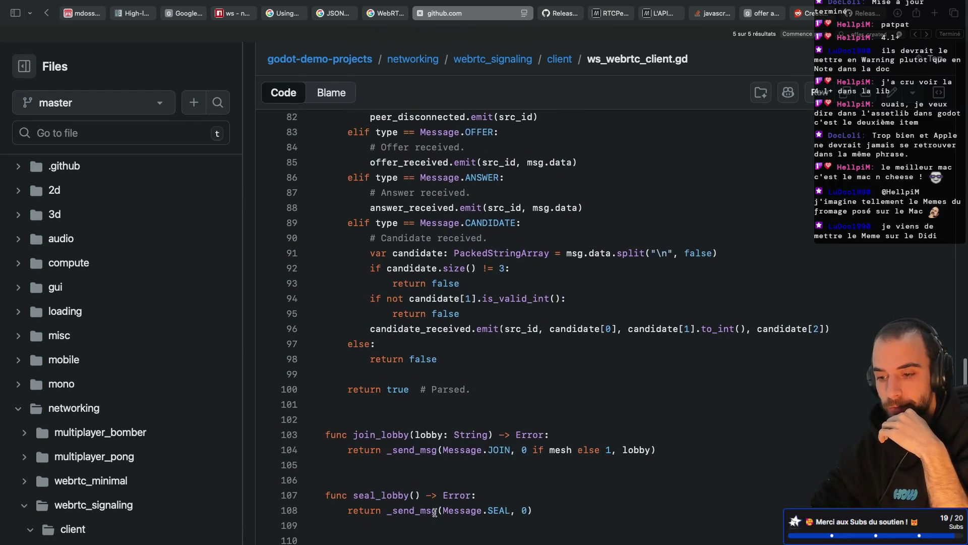
pyautogui.scroll(5, 435, 513)
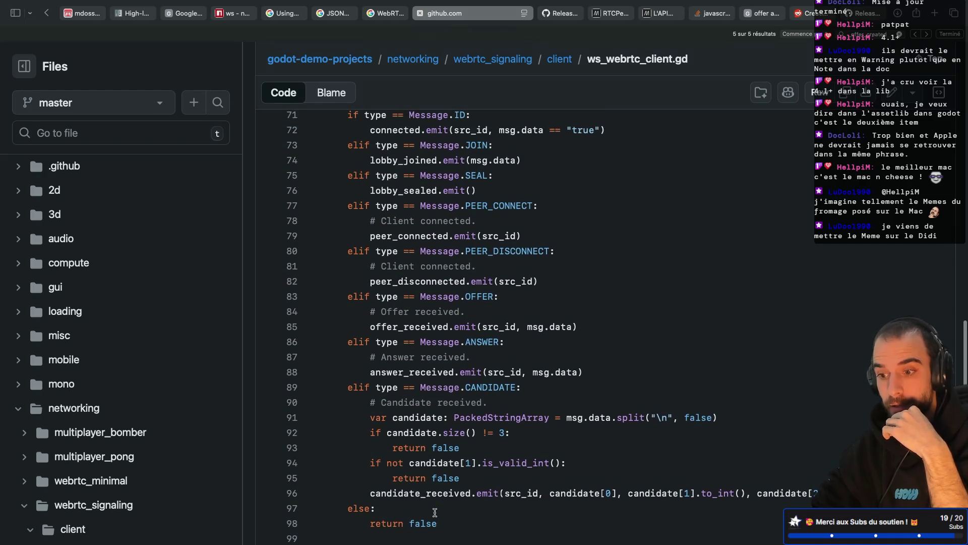
pyautogui.scroll(4, 434, 512)
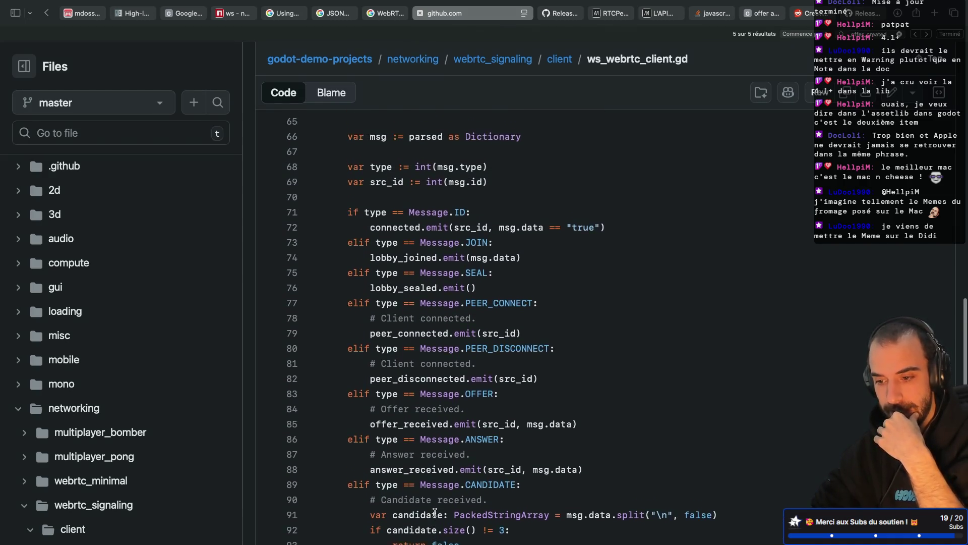
# Step: Look up references to the OFFER message type
pyautogui.click(474, 406)
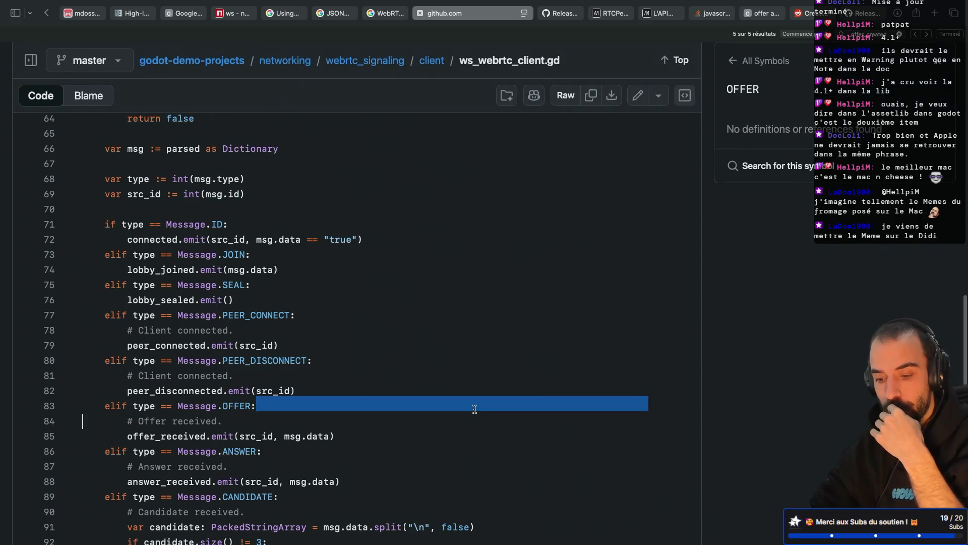
pyautogui.scroll(-1, 278, 405)
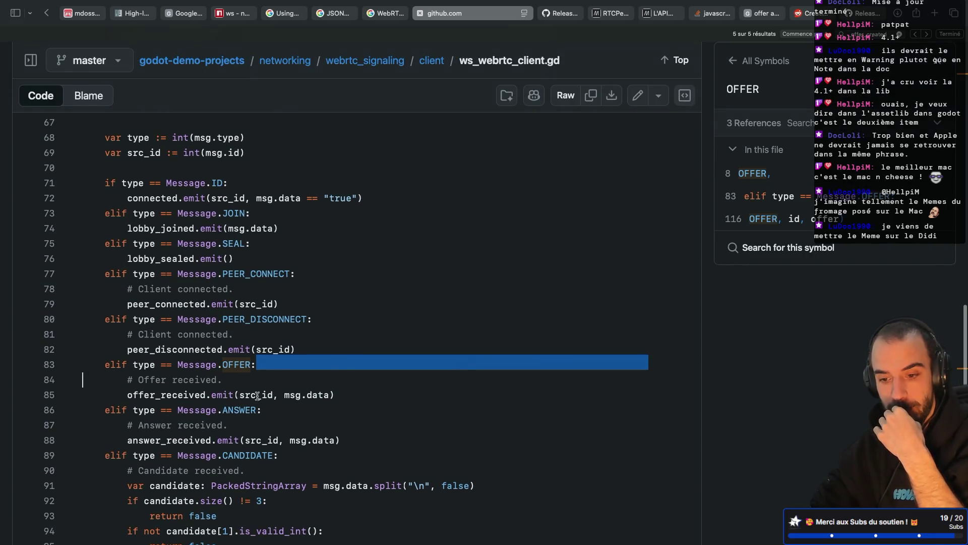
pyautogui.click(236, 370)
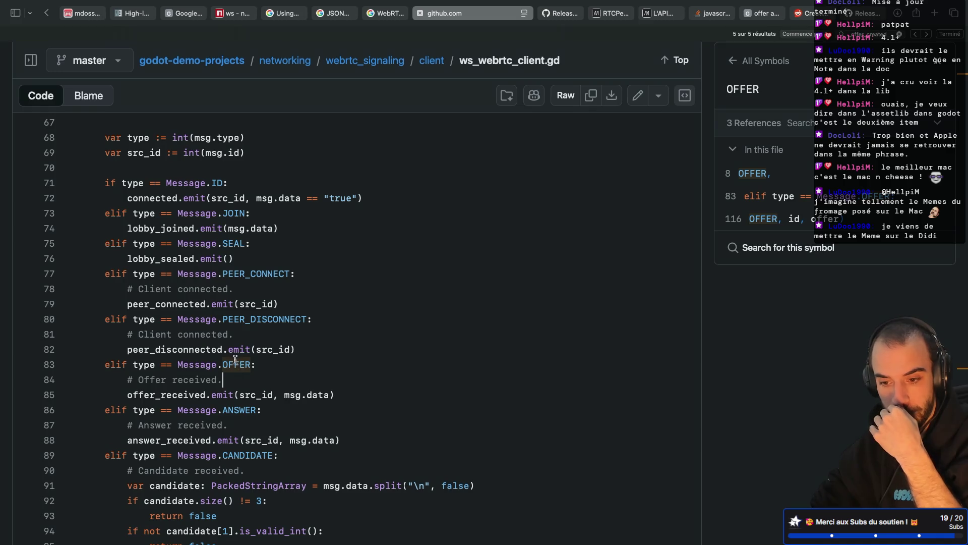
pyautogui.scroll(5, 235, 361)
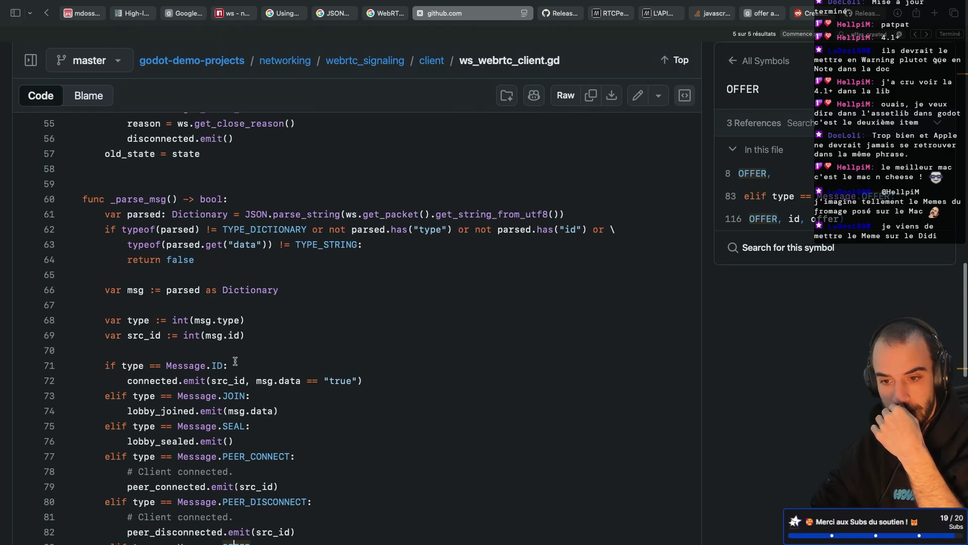
pyautogui.scroll(-2, 235, 361)
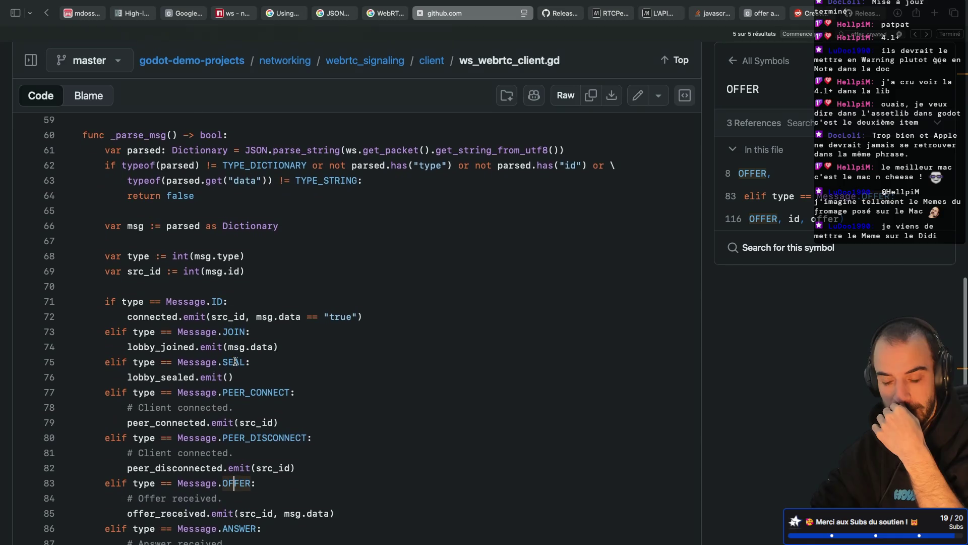
pyautogui.scroll(10, 235, 361)
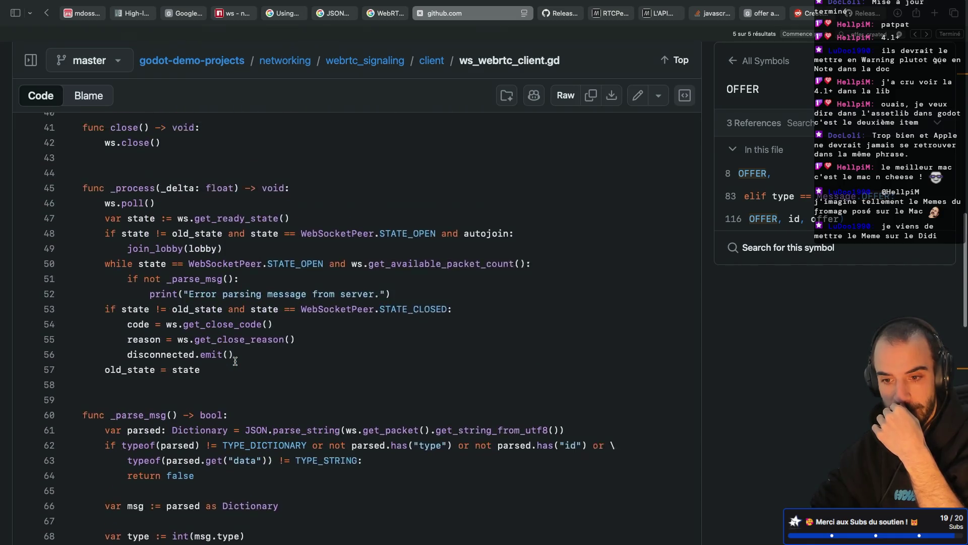
pyautogui.scroll(-15, 235, 361)
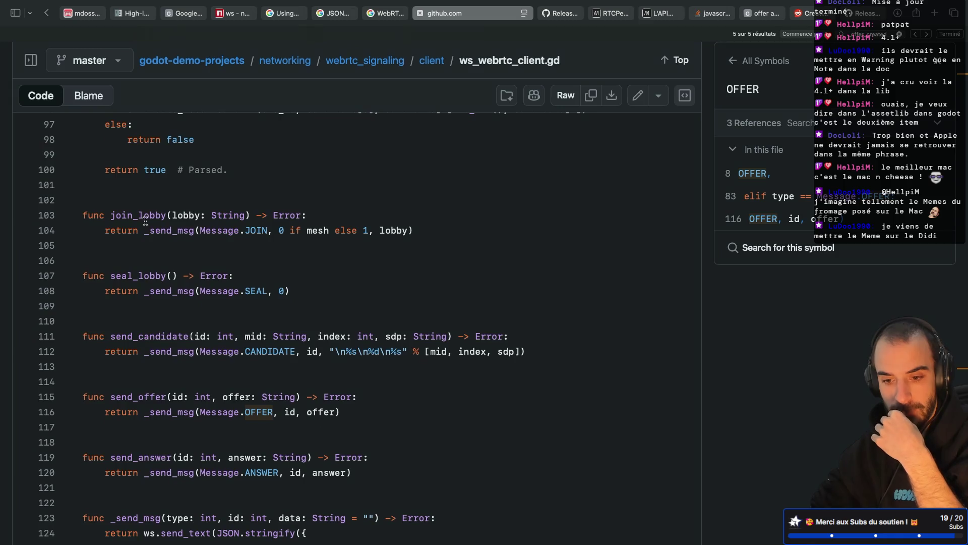
pyautogui.scroll(-2, 137, 280)
# Step: Select send_offer on line 115 and go back to multiplayer_client.gd
pyautogui.click(122, 319)
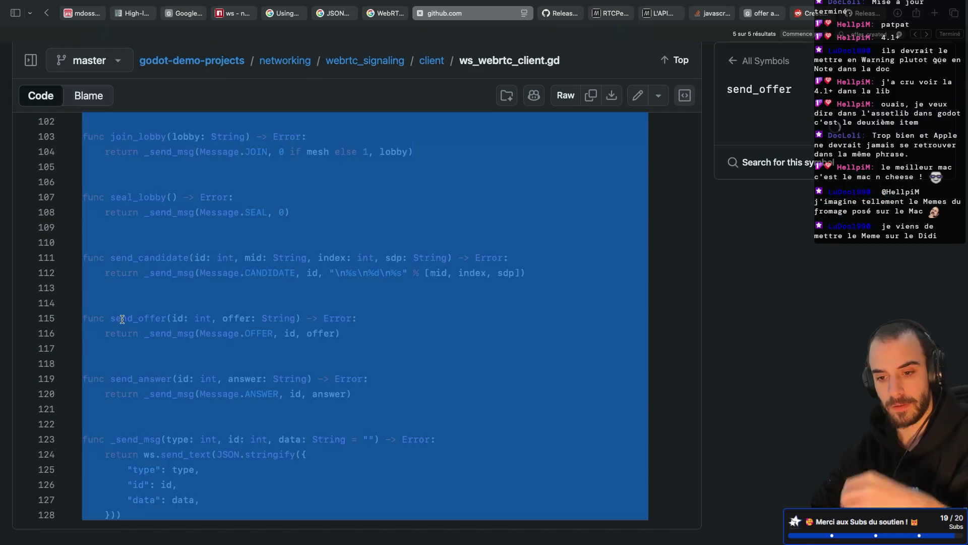
pyautogui.moveTo(110, 318); pyautogui.dragTo(165, 318)
pyautogui.press('super+c')
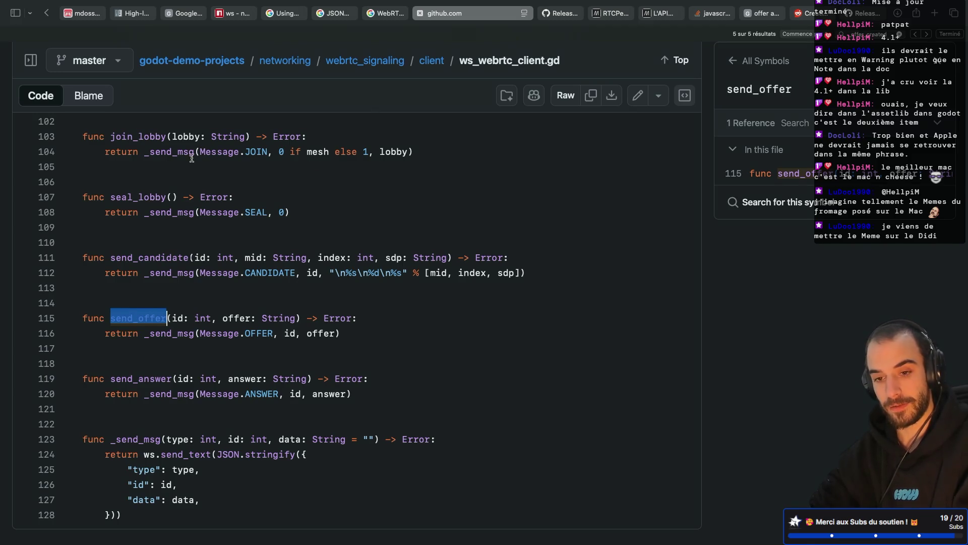
pyautogui.press('super+bracketleft')
# Step: Search multiplayer_client.gd for the send_offer call and review _offer_created around it
pyautogui.press('super+f')
pyautogui.press('super+v')
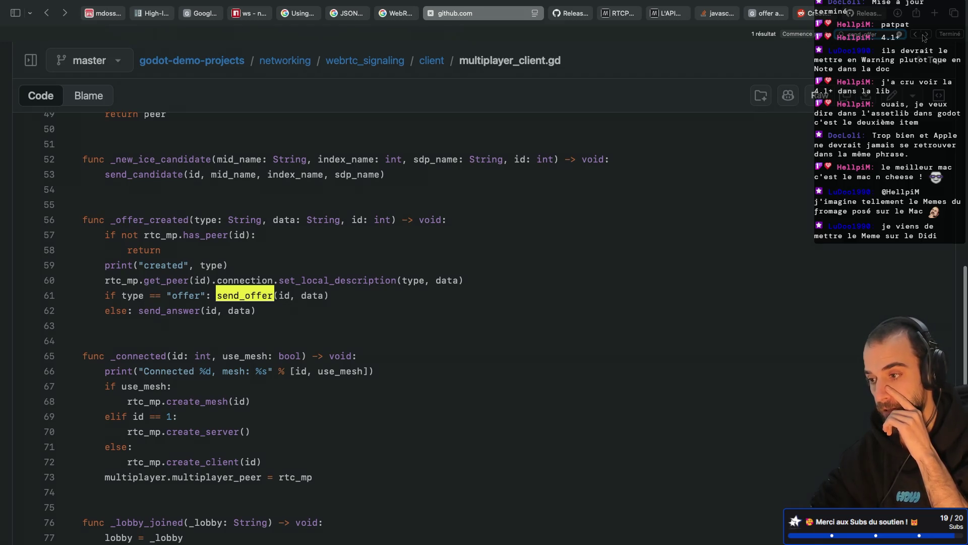
pyautogui.scroll(2, 426, 304)
pyautogui.scroll(7, 426, 304)
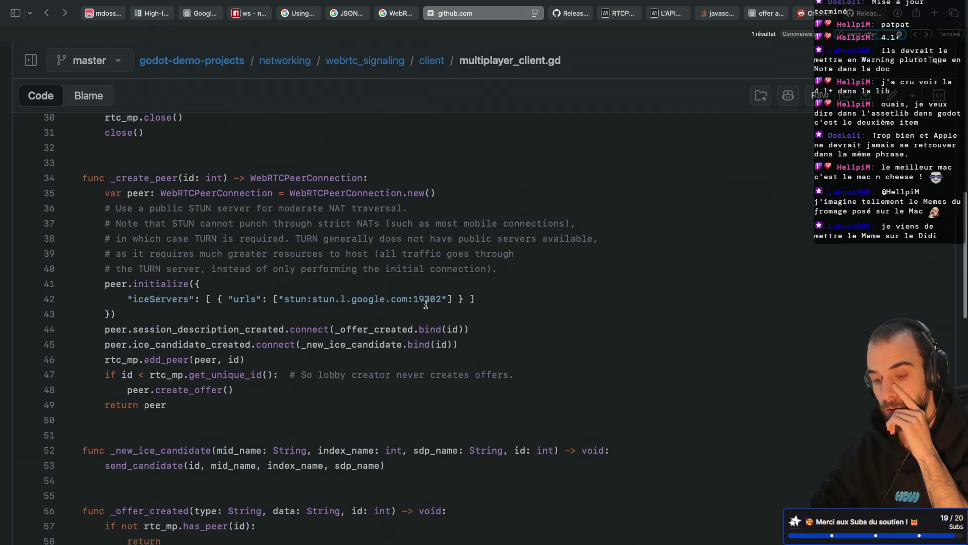
pyautogui.scroll(-8, 425, 304)
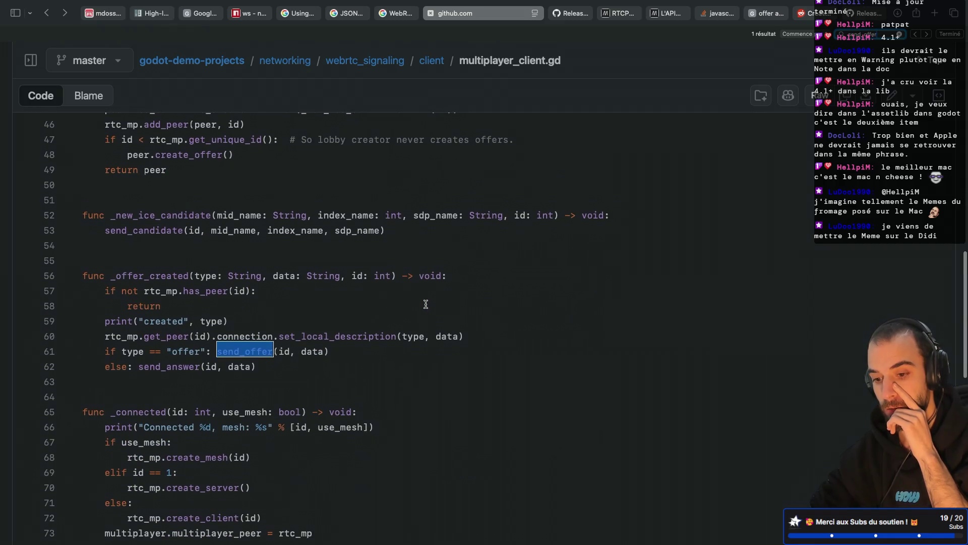
pyautogui.scroll(3, 426, 304)
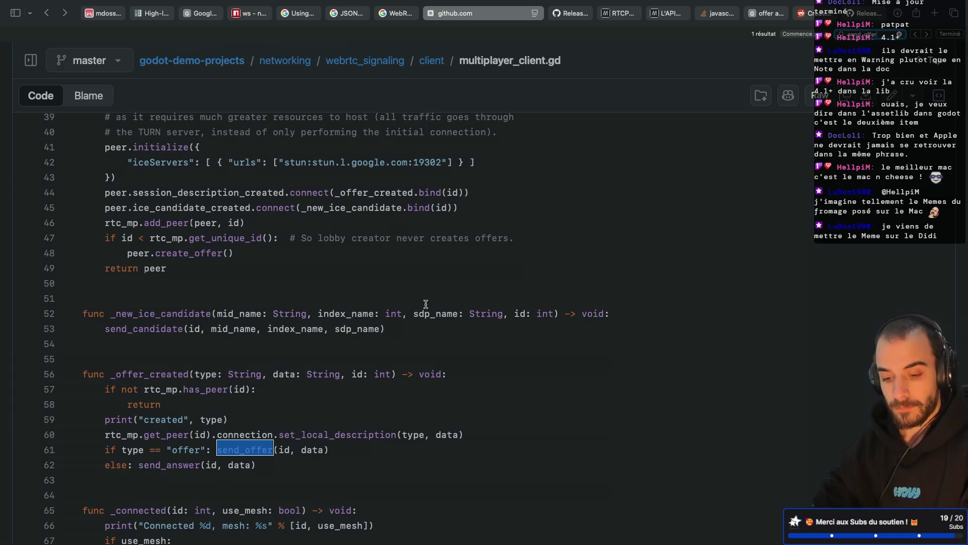
# Step: Return to Godot's websocket_client.gd and check the ICE candidates and REGISTERED in the output
pyautogui.press('super+Tab')
pyautogui.scroll(-1, 426, 304)
pyautogui.scroll(2, 424, 288)
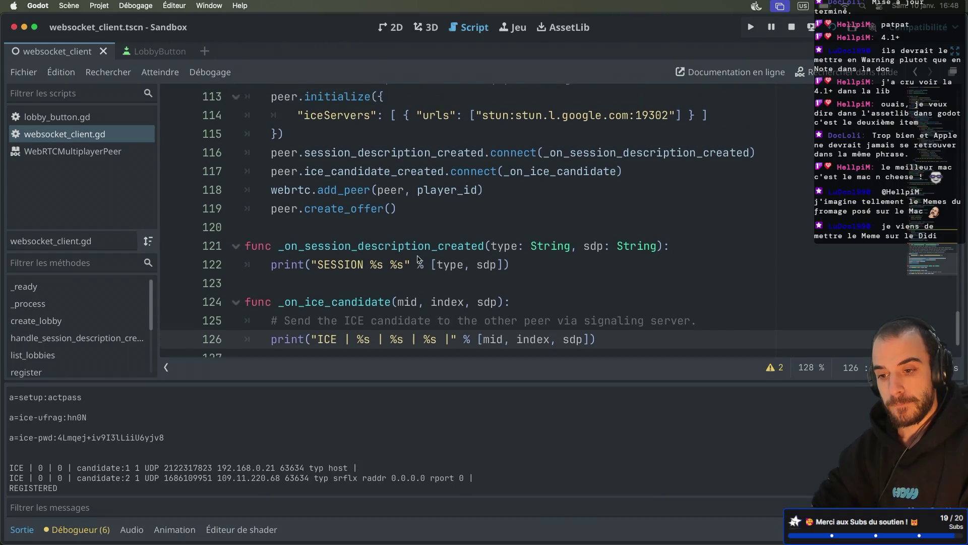
pyautogui.scroll(-2, 419, 259)
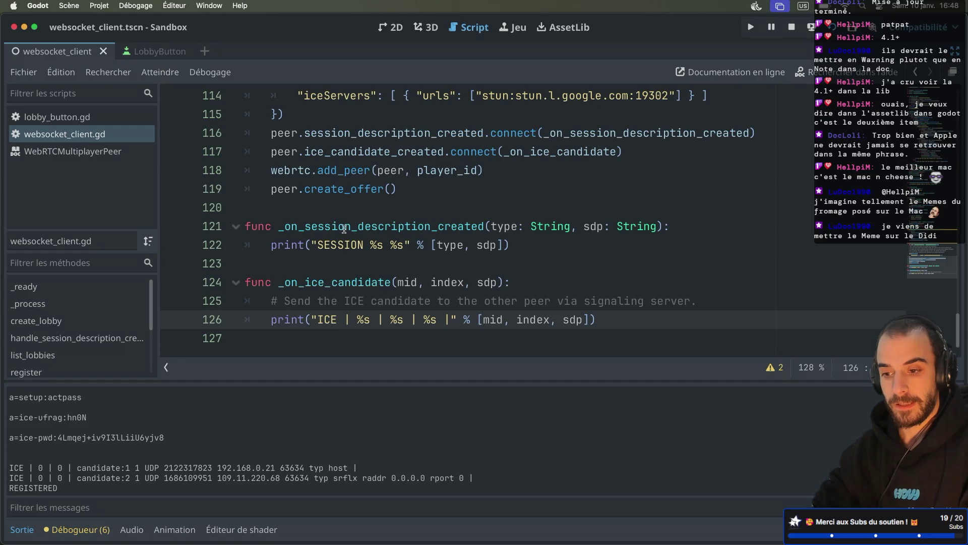
pyautogui.click(454, 245)
pyautogui.doubleClick(482, 246)
pyautogui.moveTo(482, 246)
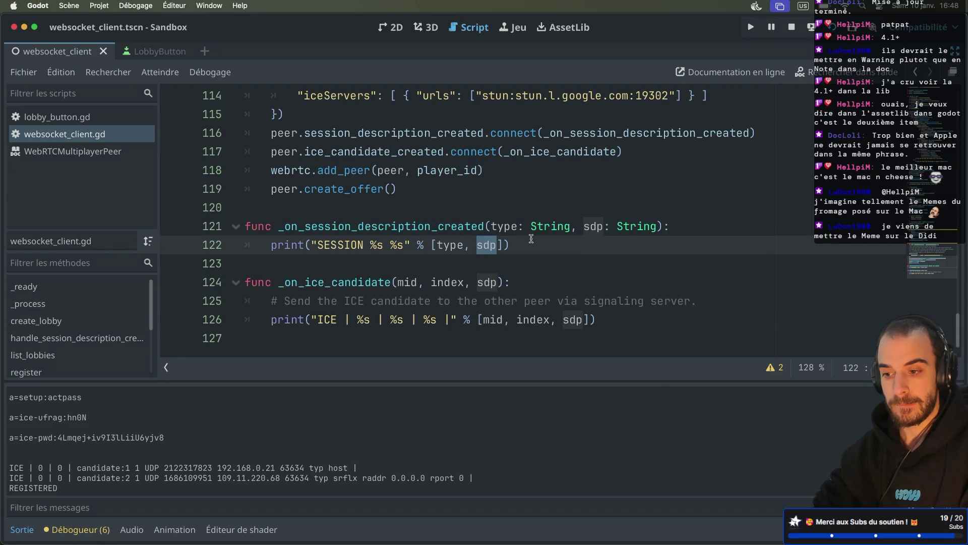
pyautogui.doubleClick(507, 226)
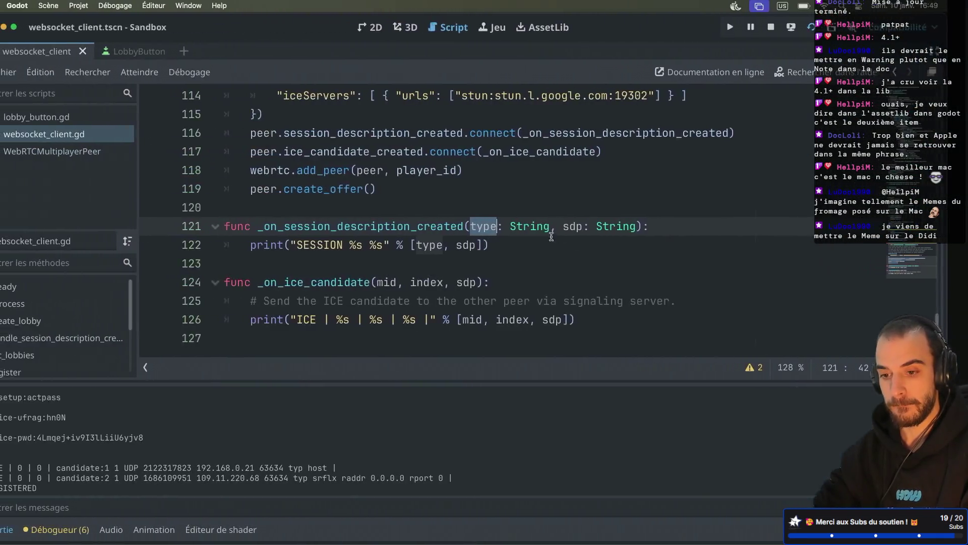
pyautogui.scroll(10, 550, 222)
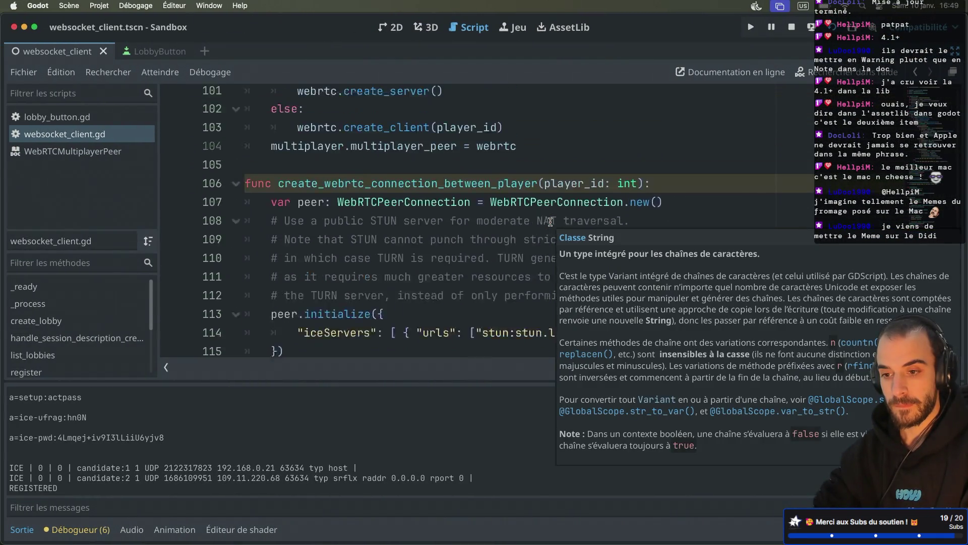
pyautogui.scroll(10, 550, 221)
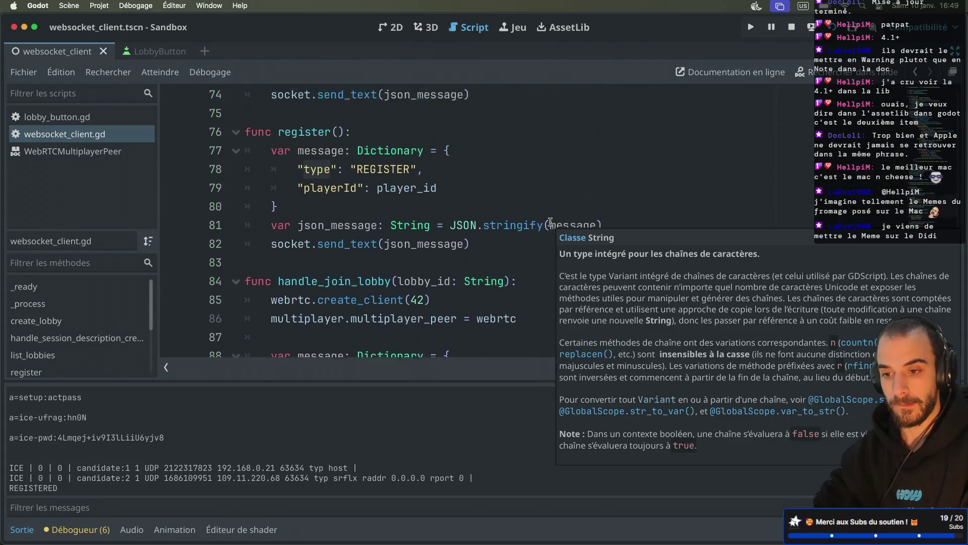
pyautogui.moveTo(297, 249); pyautogui.dragTo(228, 201)
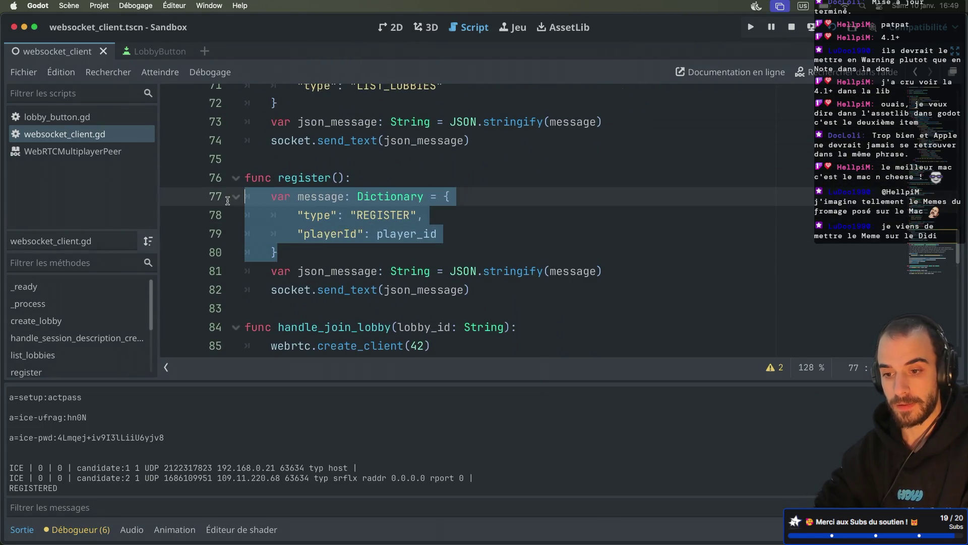
pyautogui.scroll(-2, 393, 197)
pyautogui.click(330, 264)
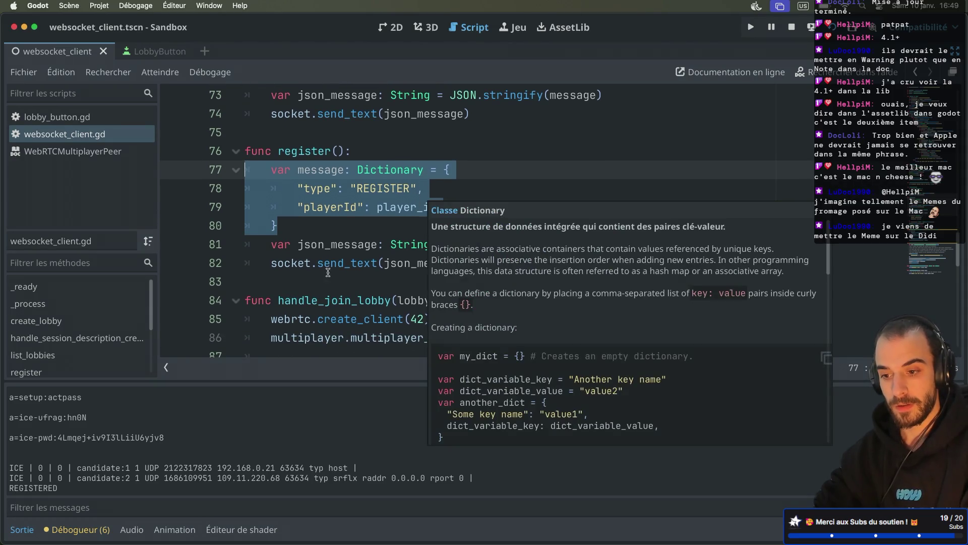
pyautogui.moveTo(471, 263)
pyautogui.mouseDown()
pyautogui.moveTo(237, 206)
pyautogui.moveTo(230, 176)
pyautogui.mouseUp()
pyautogui.hotkey('ctrl', 'c')
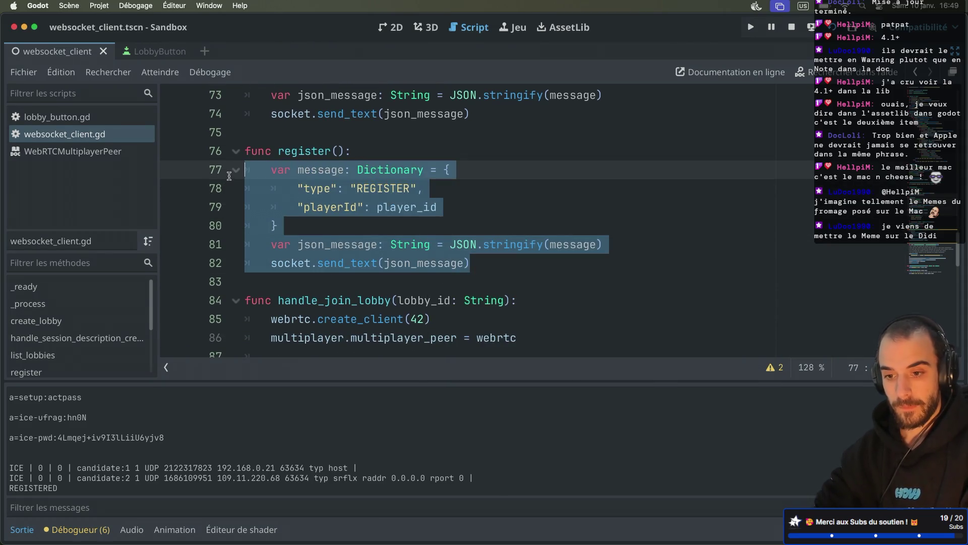
pyautogui.scroll(-10, 373, 199)
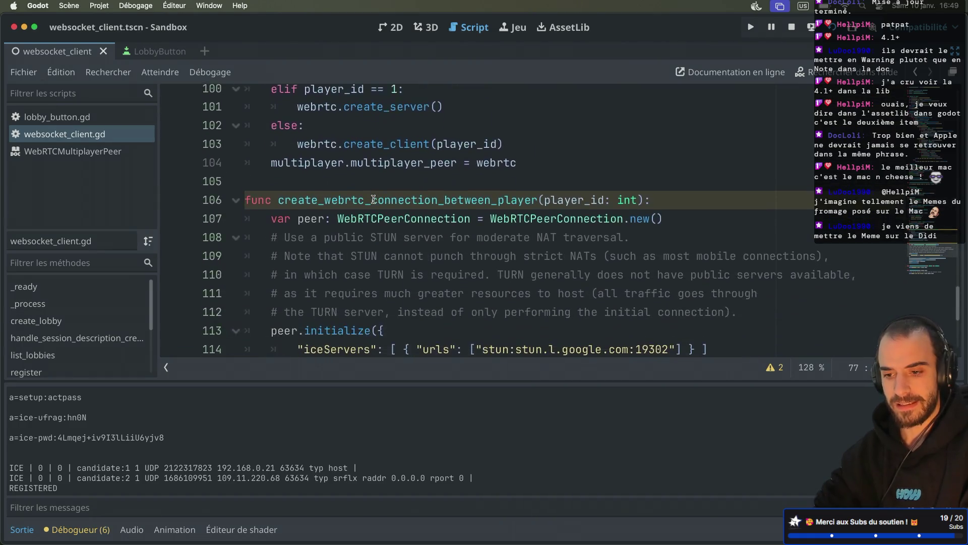
pyautogui.scroll(-3, 373, 200)
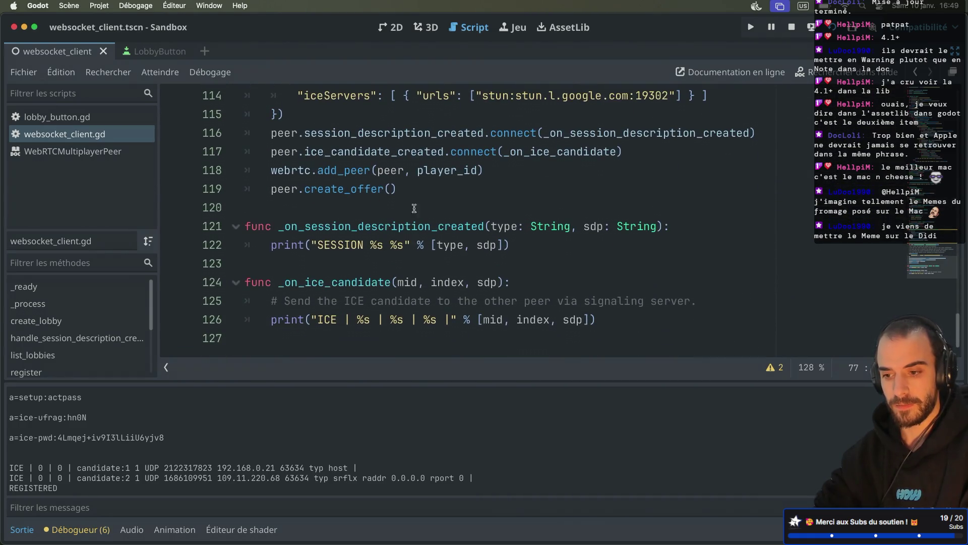
pyautogui.click(533, 244)
pyautogui.write('\\')
# Step: Paste the message block into _on_session_description_created, fix its indentation, and change REGISTER to OFFER
pyautogui.press('BackSpace')
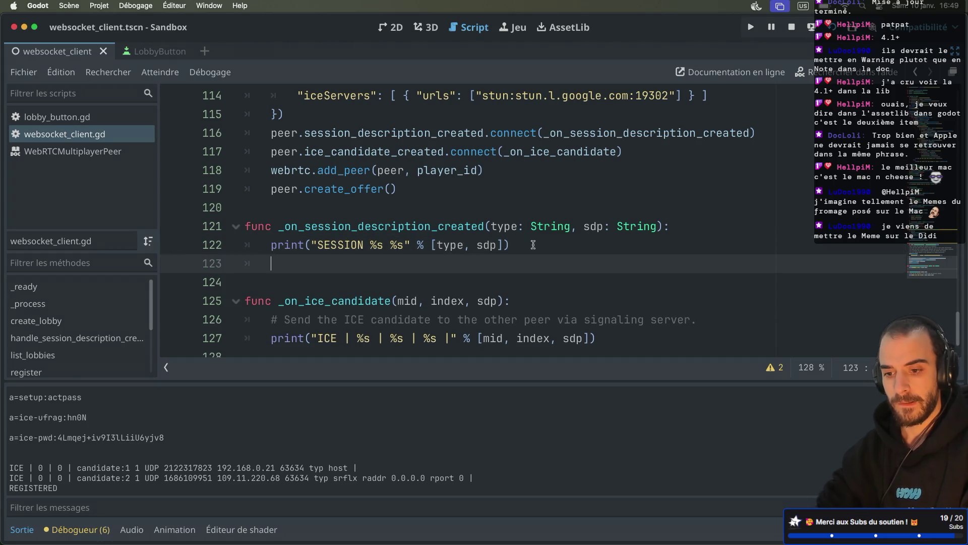
pyautogui.hotkey('ctrl', 'v')
pyautogui.scroll(-2, 292, 281)
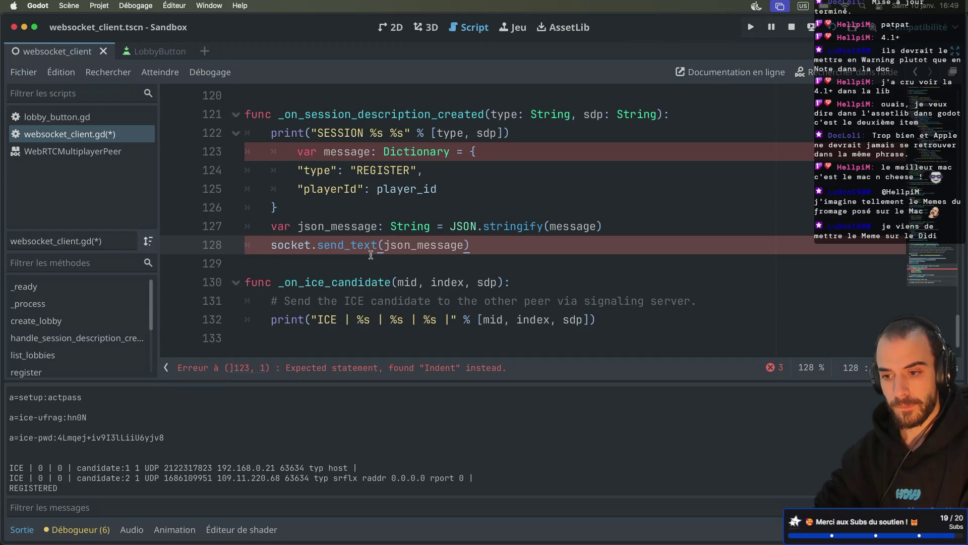
pyautogui.hotkey('ctrl', 'z')
pyautogui.hotkey('ctrl', 'v')
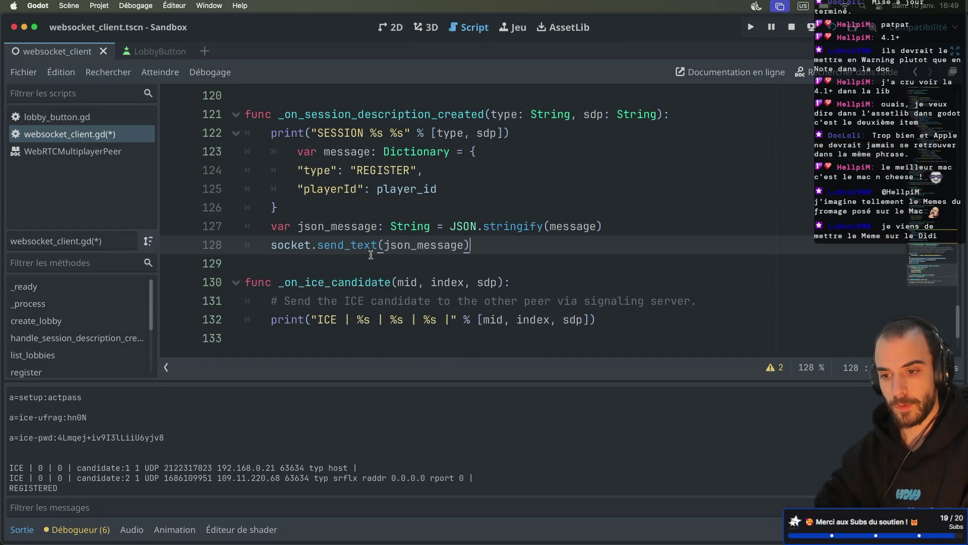
pyautogui.click(298, 154)
pyautogui.press('BackSpace')
pyautogui.doubleClick(375, 170)
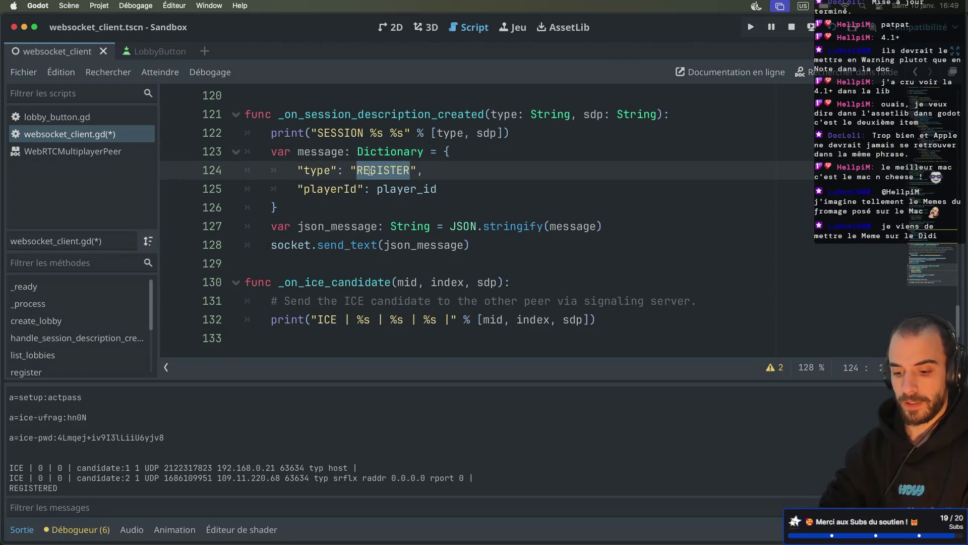
pyautogui.write('OFFER')
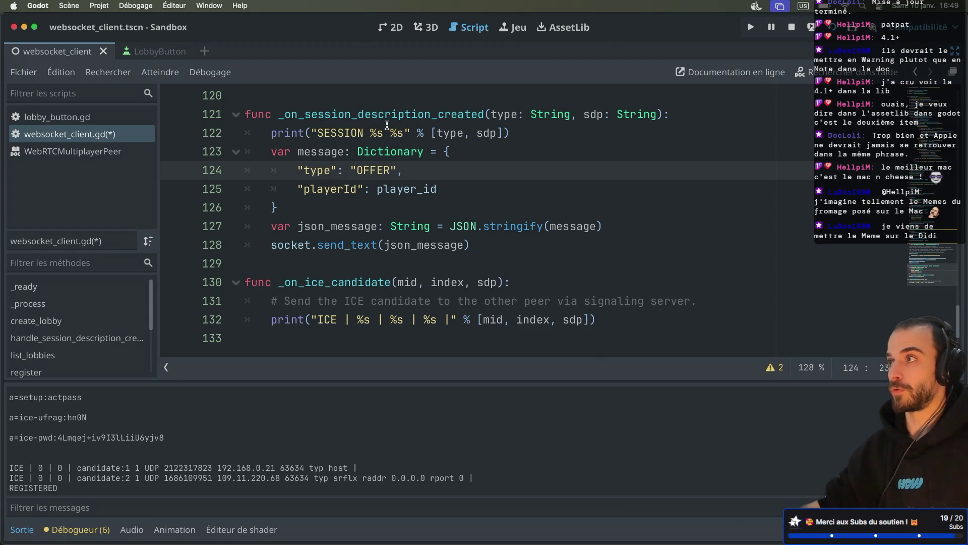
pyautogui.doubleClick(332, 185)
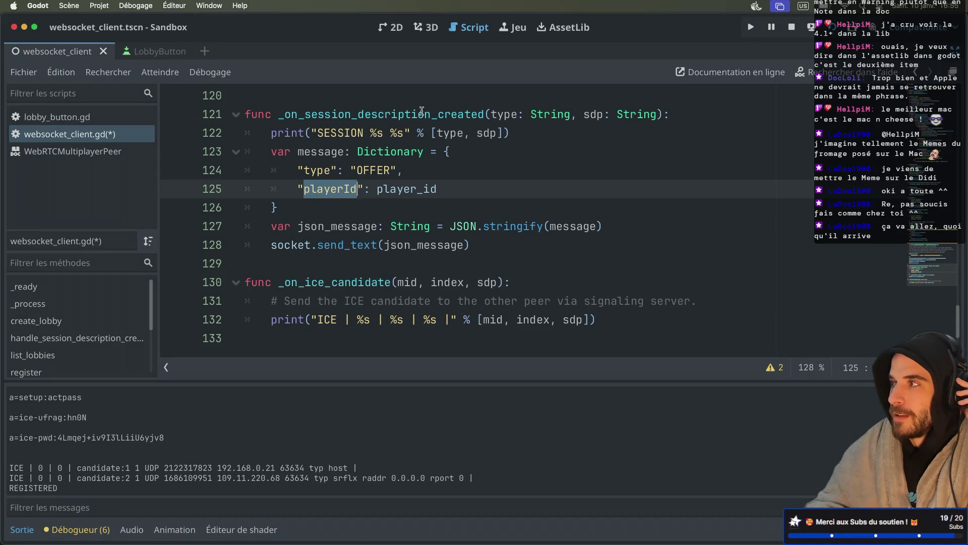
pyautogui.hotkey('ctrl', 'Right')
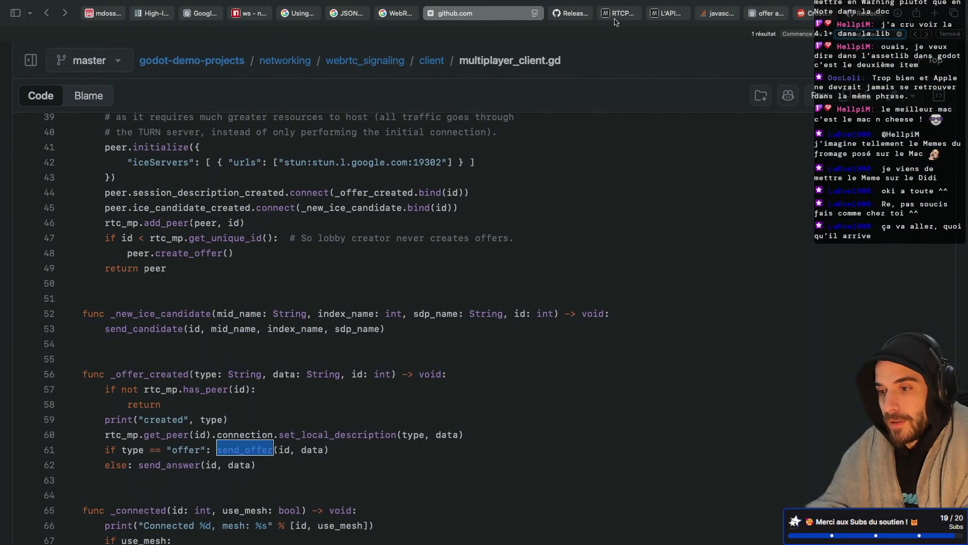
# Step: Check the MDN createOffer() docs, then search Google for 'webrtc offer answer'
pyautogui.click(614, 15)
pyautogui.scroll(10, 452, 240)
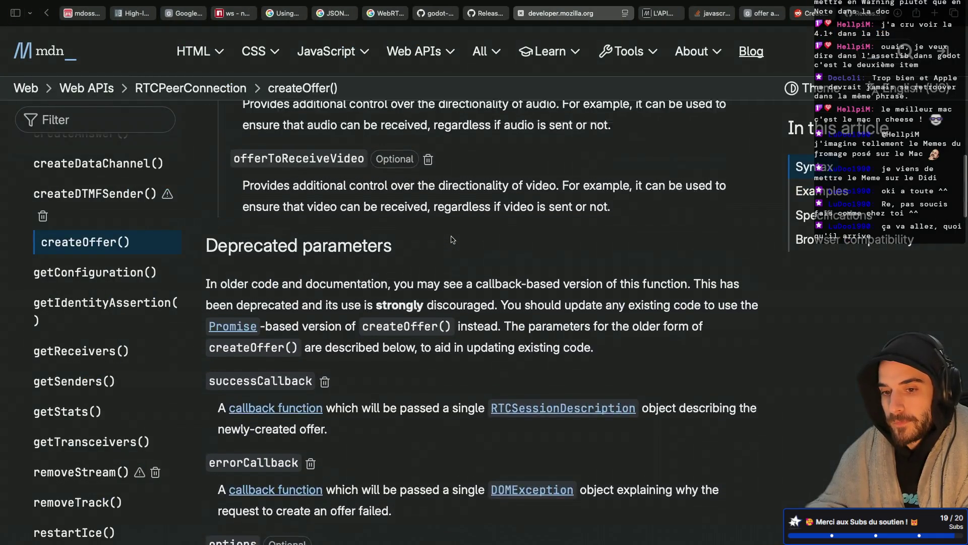
pyautogui.press('super+bracketleft')
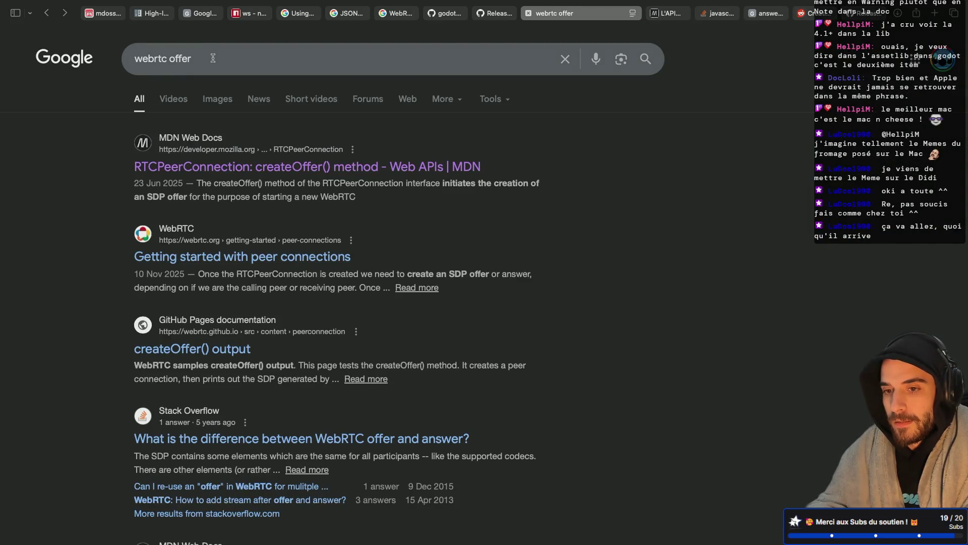
pyautogui.click(183, 58)
pyautogui.write('an')
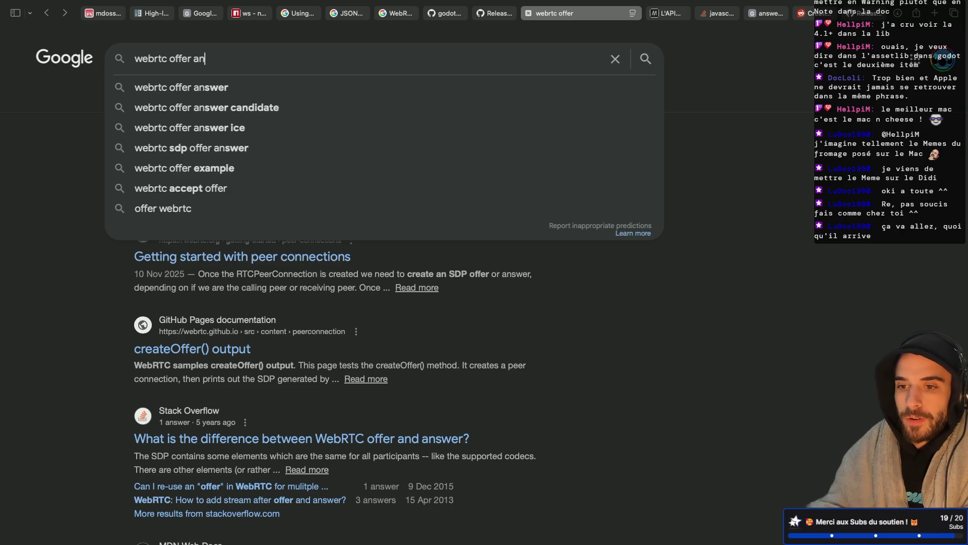
pyautogui.click(242, 87)
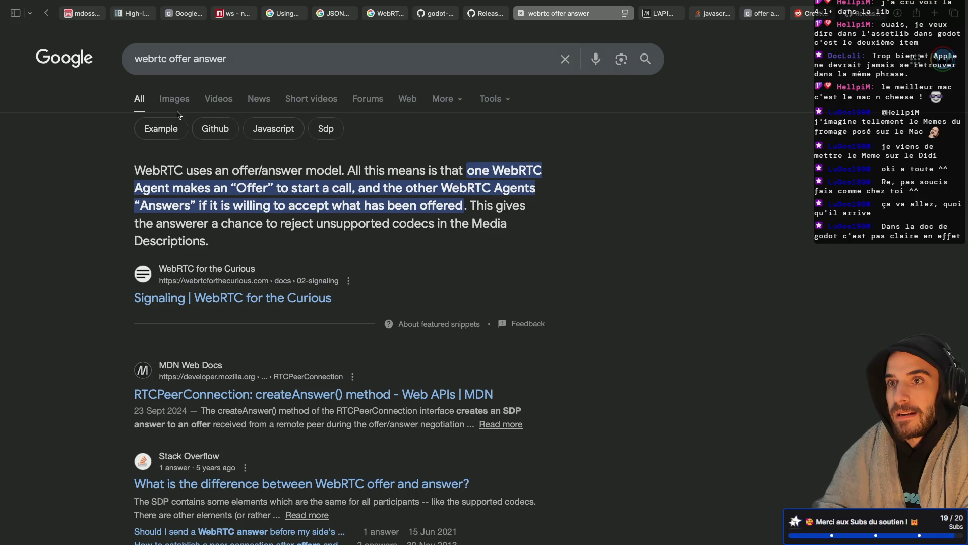
# Step: Open the WebRTC for the Curious Signaling chapter at its top and zoom in to read it
pyautogui.click(275, 301)
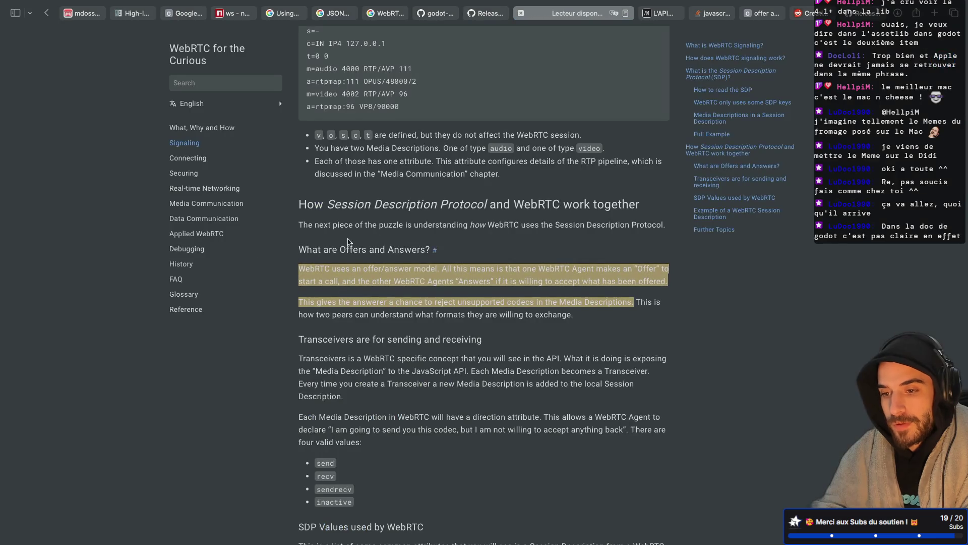
pyautogui.scroll(-2, 423, 253)
pyautogui.scroll(5, 423, 252)
pyautogui.scroll(5, 424, 252)
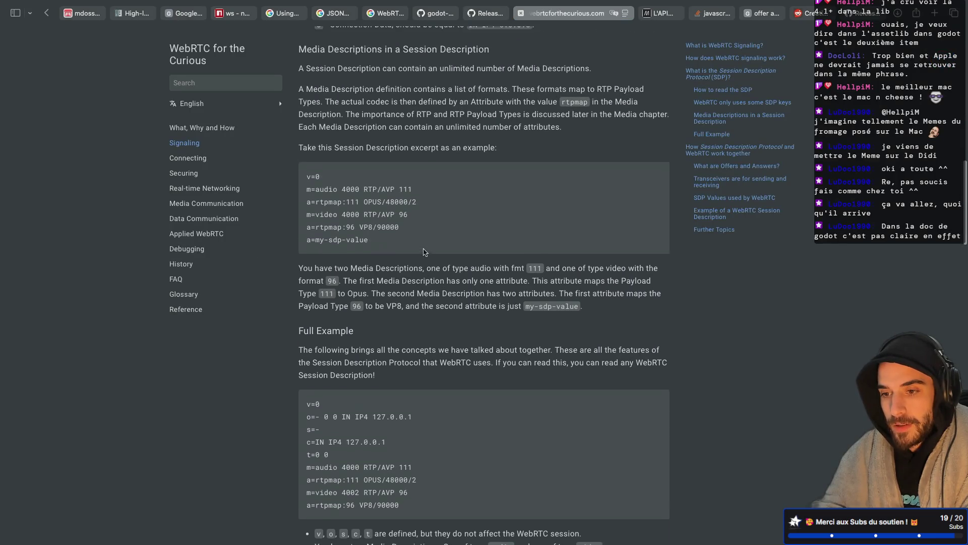
pyautogui.scroll(10, 424, 253)
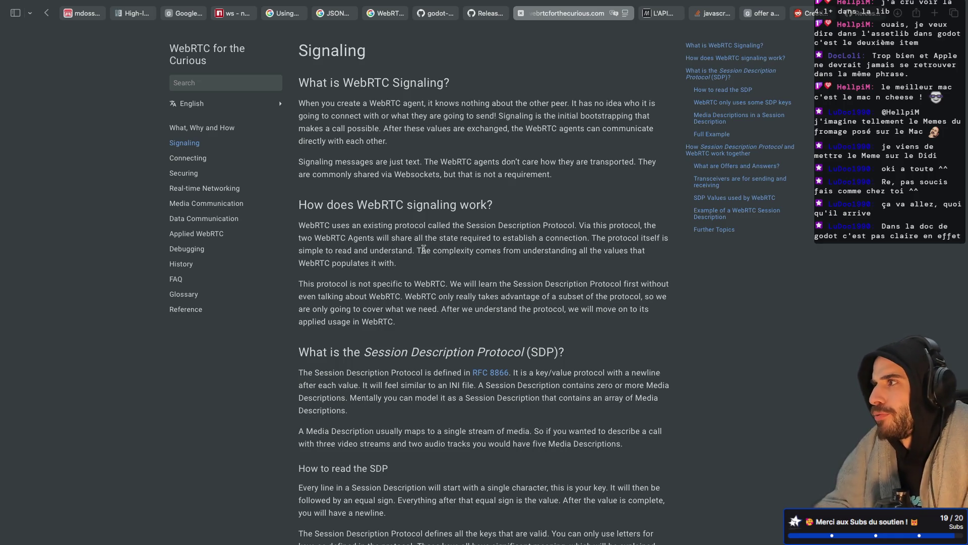
pyautogui.press('super+equal')
pyautogui.press('super+equal')
pyautogui.press('super+equal')
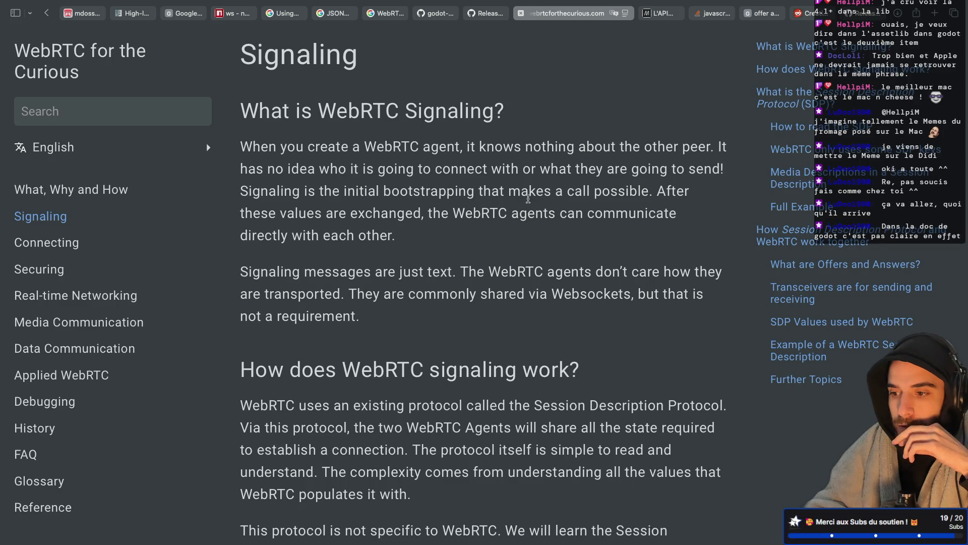
pyautogui.scroll(-1, 527, 202)
pyautogui.scroll(-1, 526, 202)
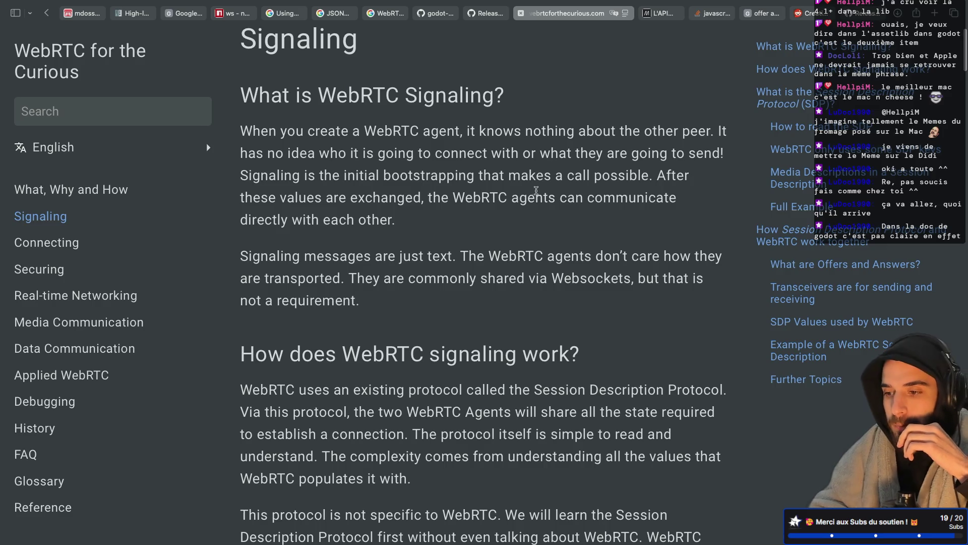
pyautogui.hotkey('ctrl', 'Right')
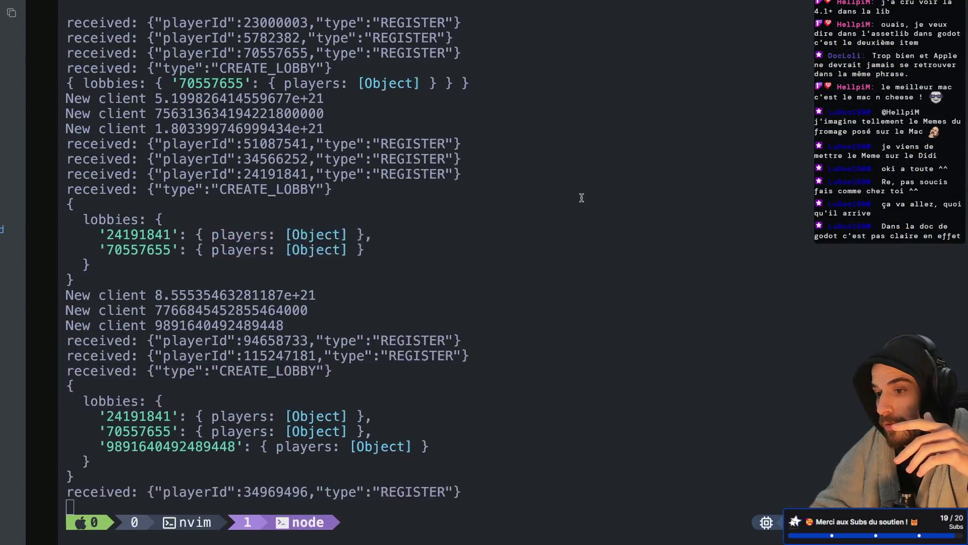
pyautogui.hotkey('ctrl', 'Left')
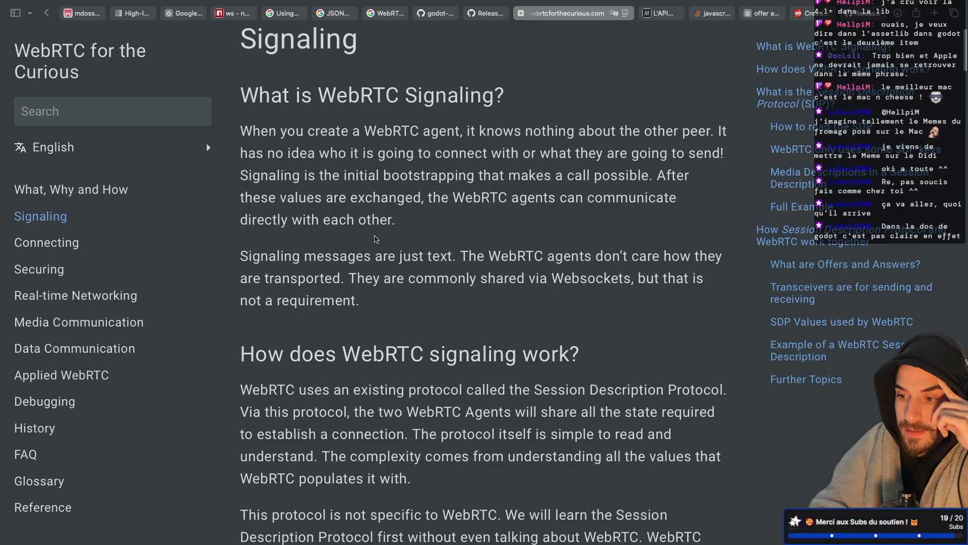
pyautogui.scroll(-1, 374, 238)
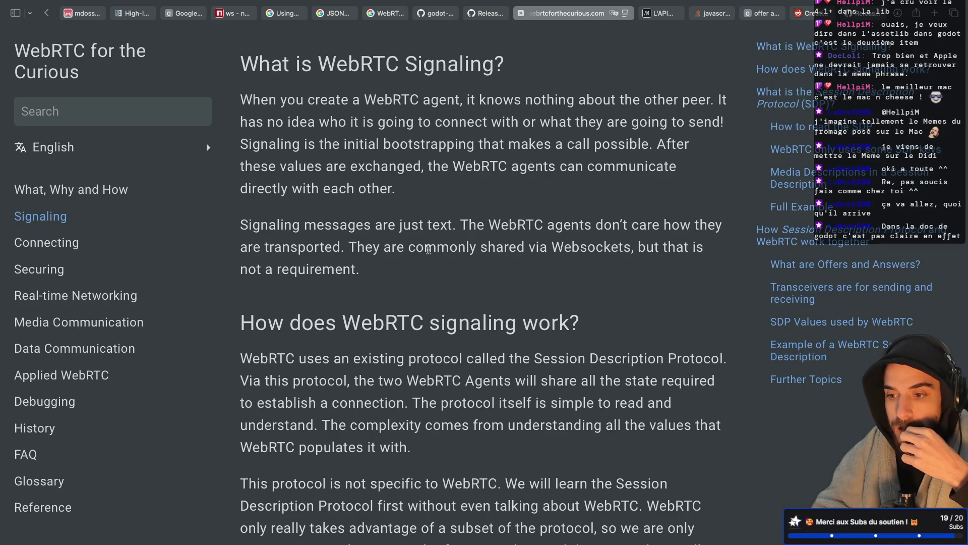
pyautogui.moveTo(524, 249); pyautogui.dragTo(596, 249)
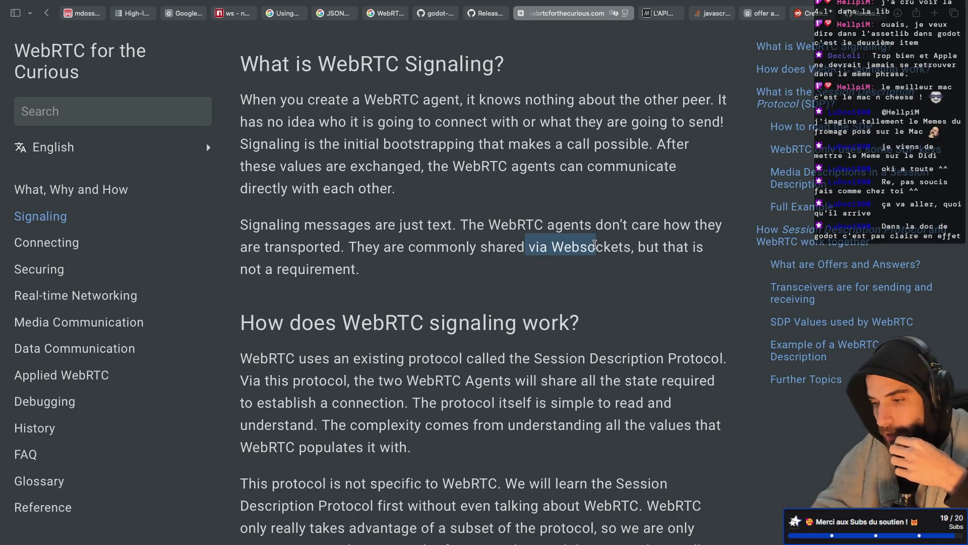
pyautogui.scroll(-3, 454, 280)
pyautogui.scroll(-2, 455, 280)
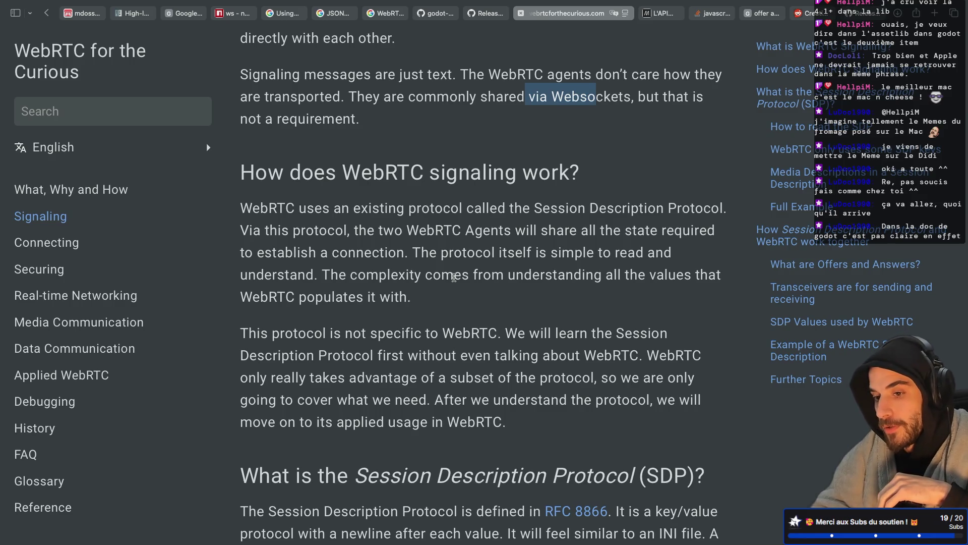
pyautogui.scroll(-1, 454, 277)
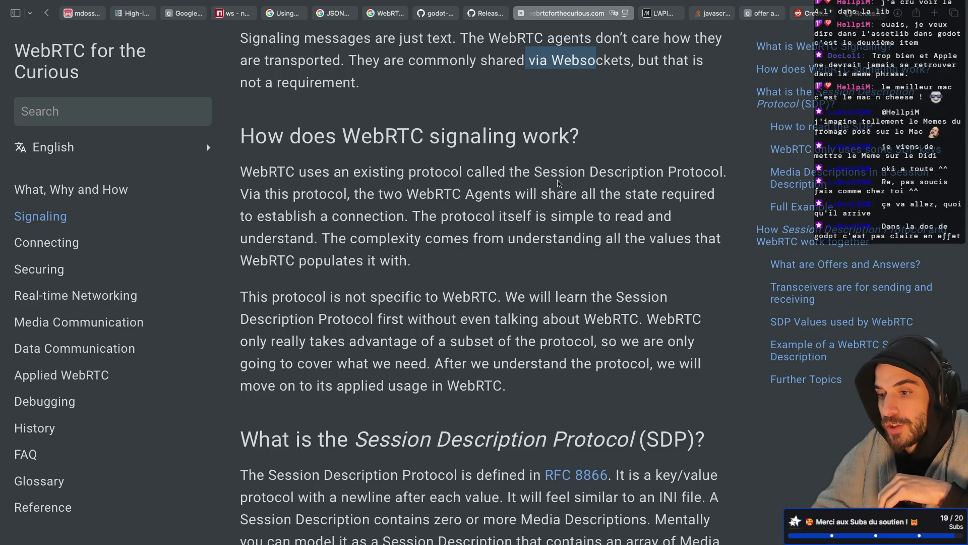
pyautogui.moveTo(534, 172); pyautogui.dragTo(724, 172)
pyautogui.hotkey('ctrl', 'Left')
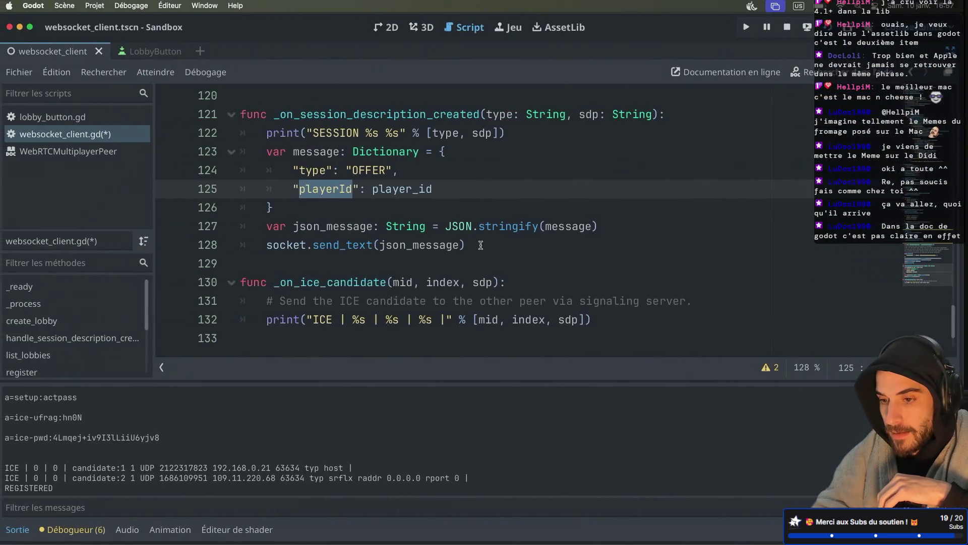
pyautogui.click(585, 115)
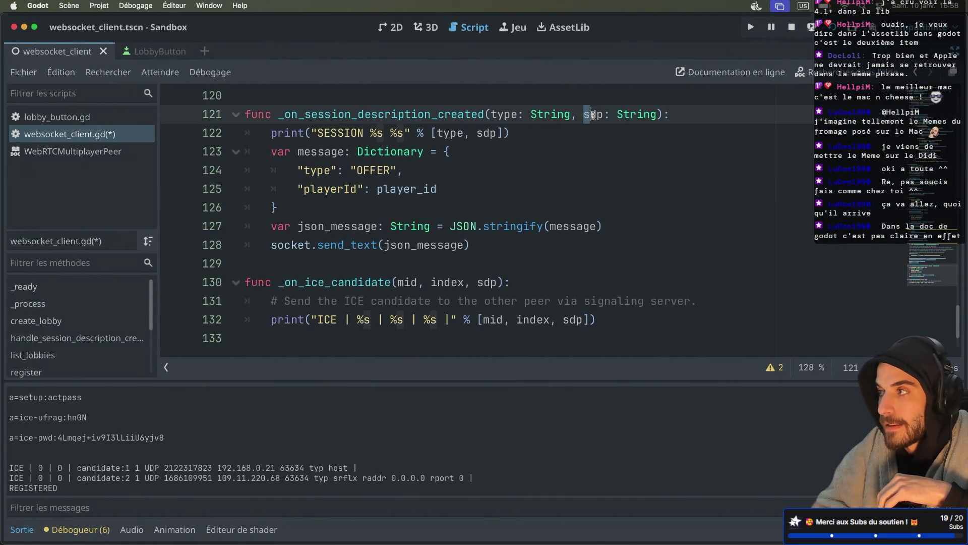
pyautogui.hotkey('ctrl', 'Right')
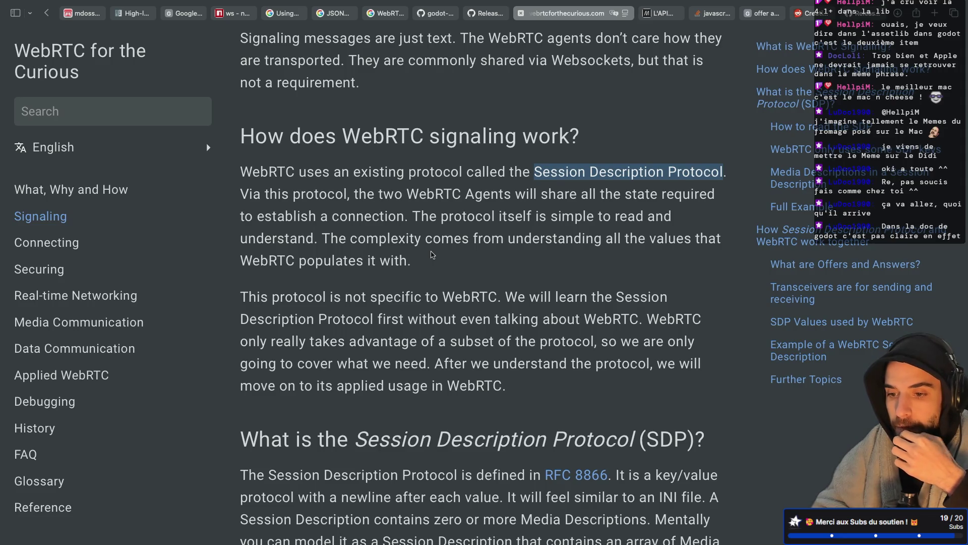
pyautogui.scroll(-2, 432, 255)
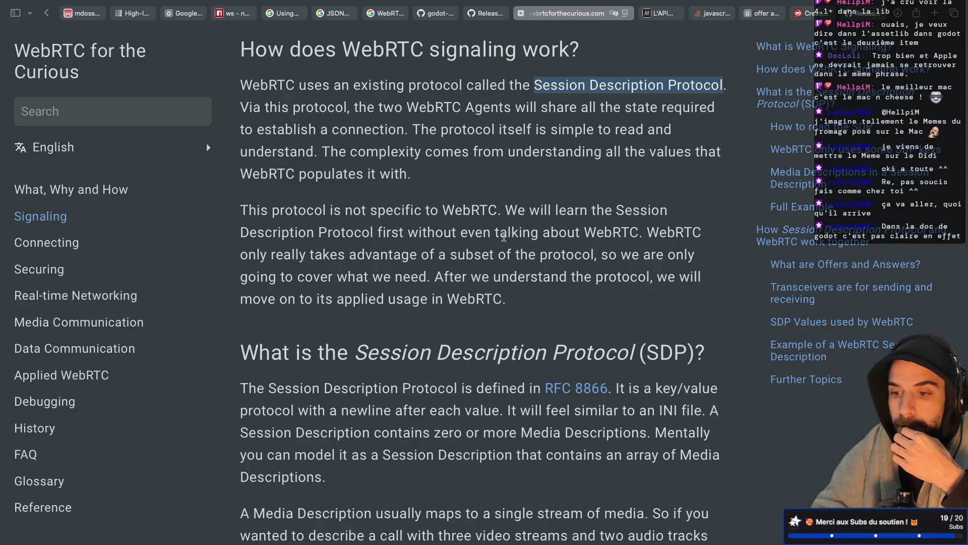
pyautogui.scroll(-2, 504, 237)
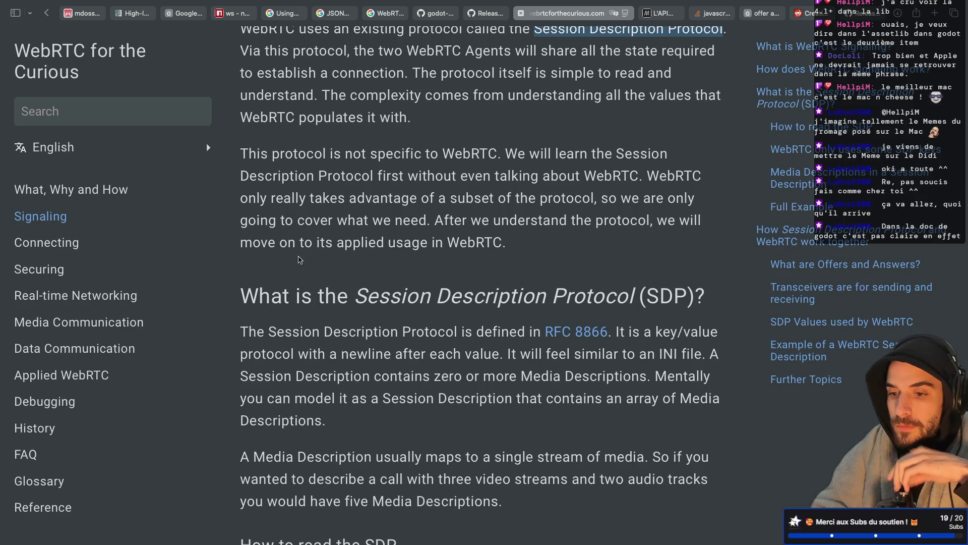
pyautogui.scroll(-2, 338, 285)
pyautogui.scroll(-5, 339, 285)
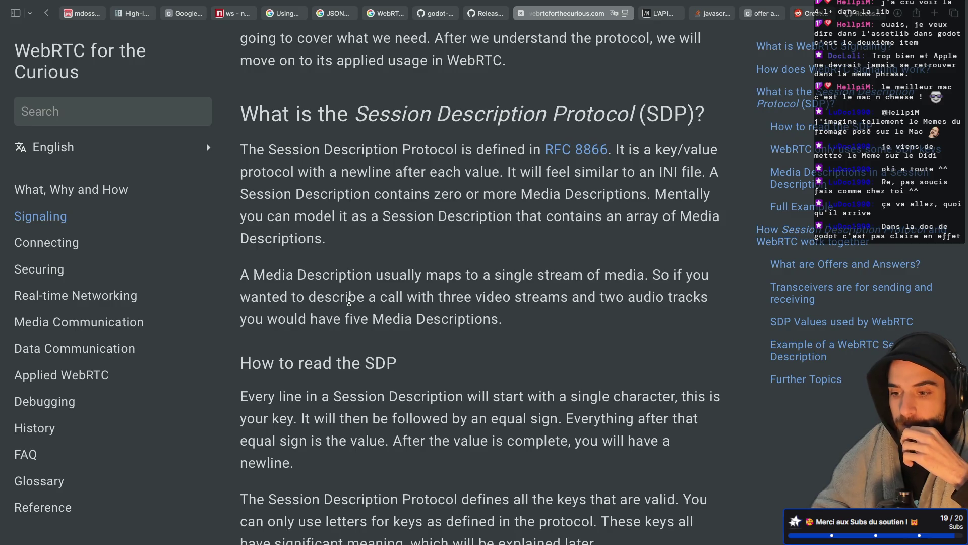
pyautogui.moveTo(373, 315); pyautogui.dragTo(495, 314)
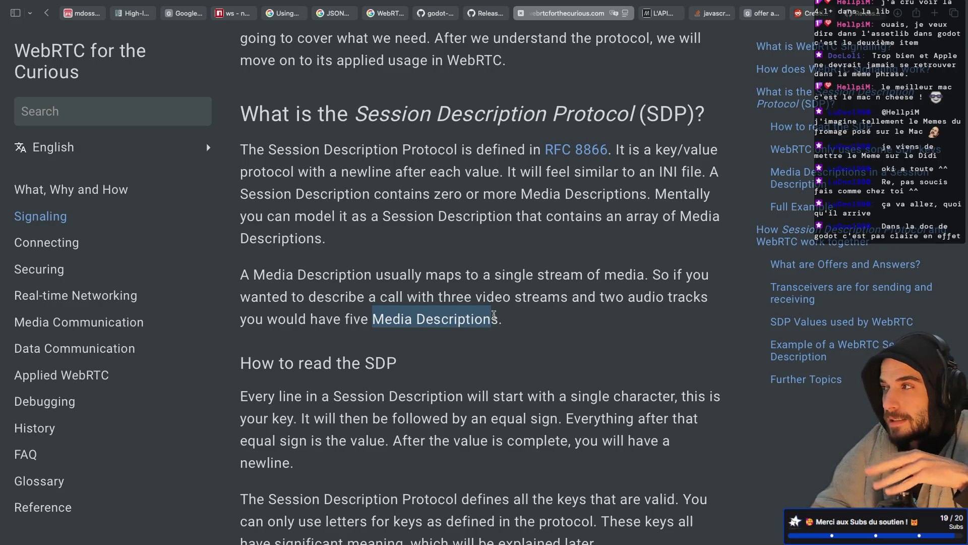
pyautogui.scroll(-5, 484, 323)
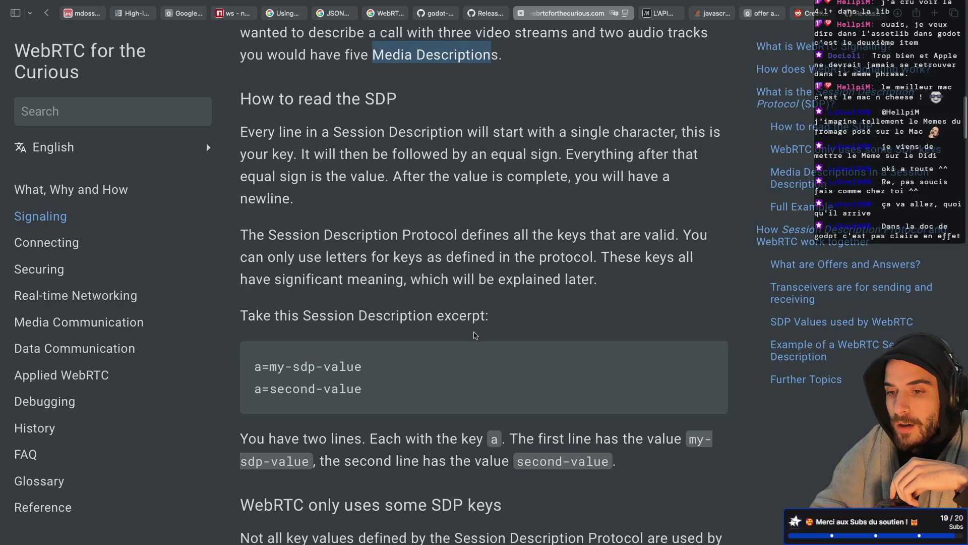
pyautogui.scroll(-1, 476, 335)
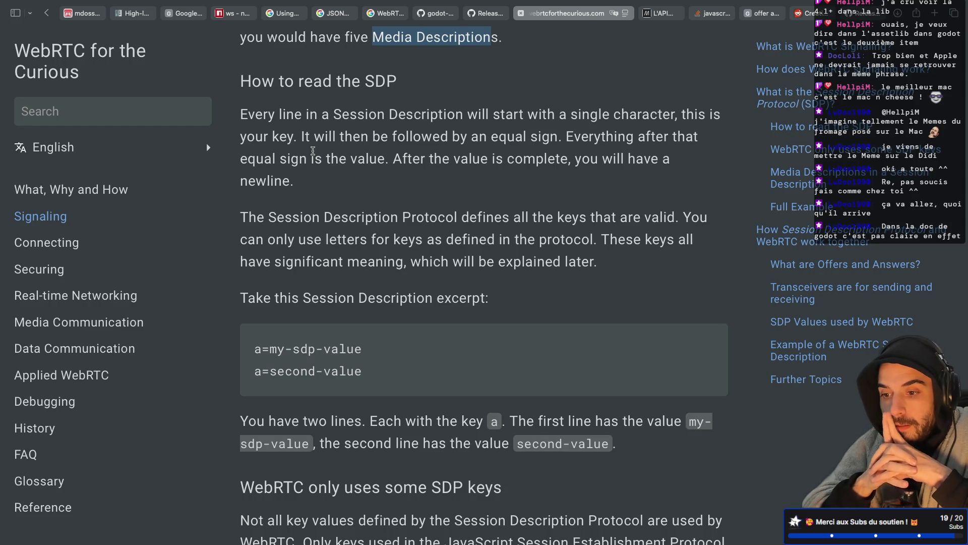
pyautogui.scroll(-5, 312, 150)
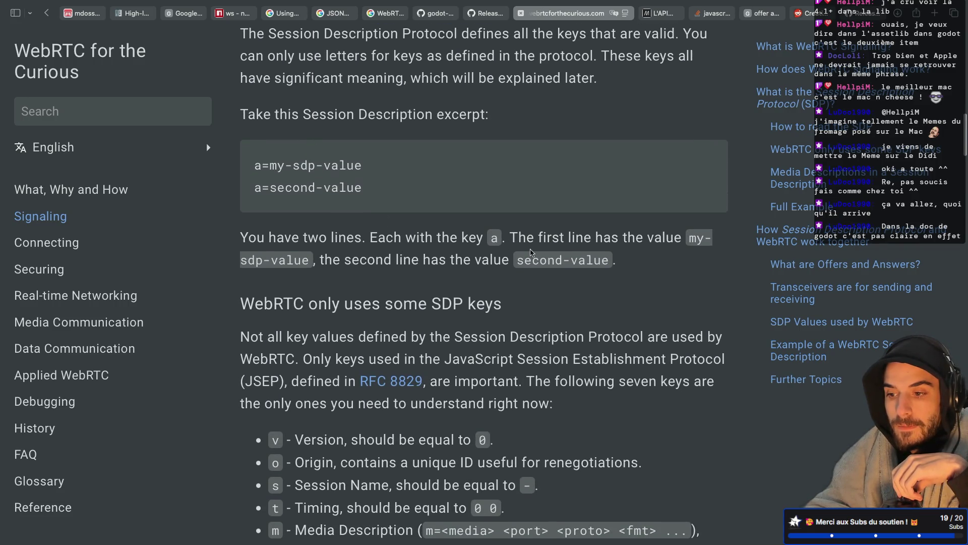
pyautogui.scroll(1, 504, 232)
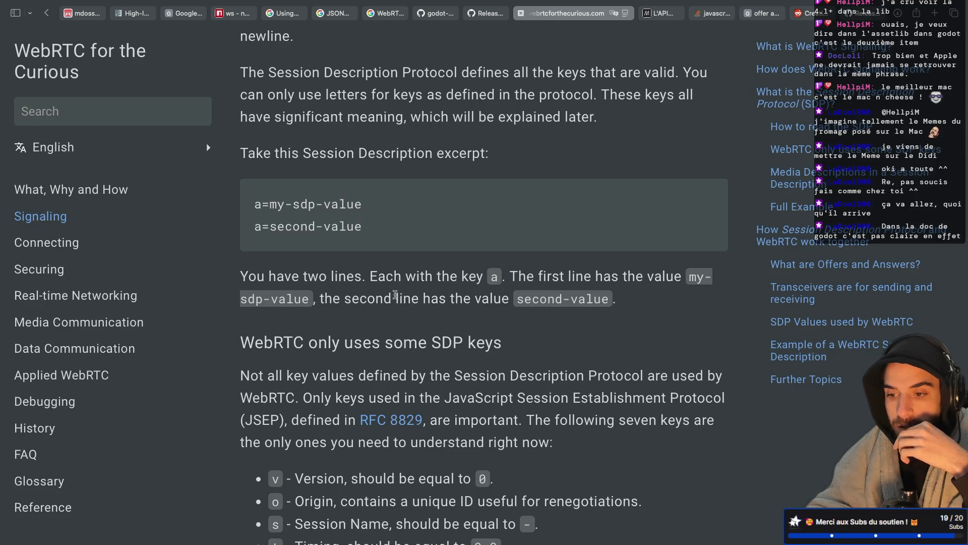
pyautogui.scroll(-2, 425, 305)
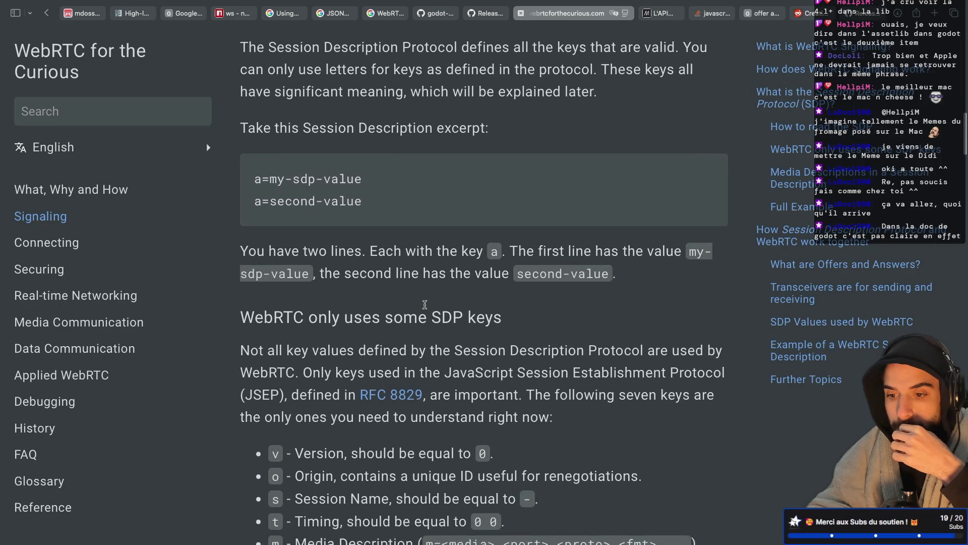
pyautogui.scroll(1, 425, 305)
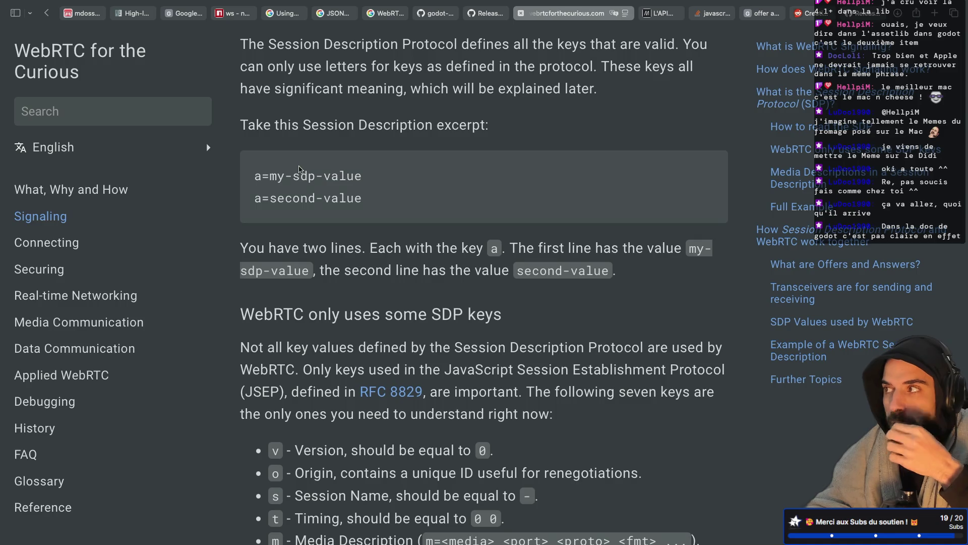
pyautogui.scroll(2, 299, 169)
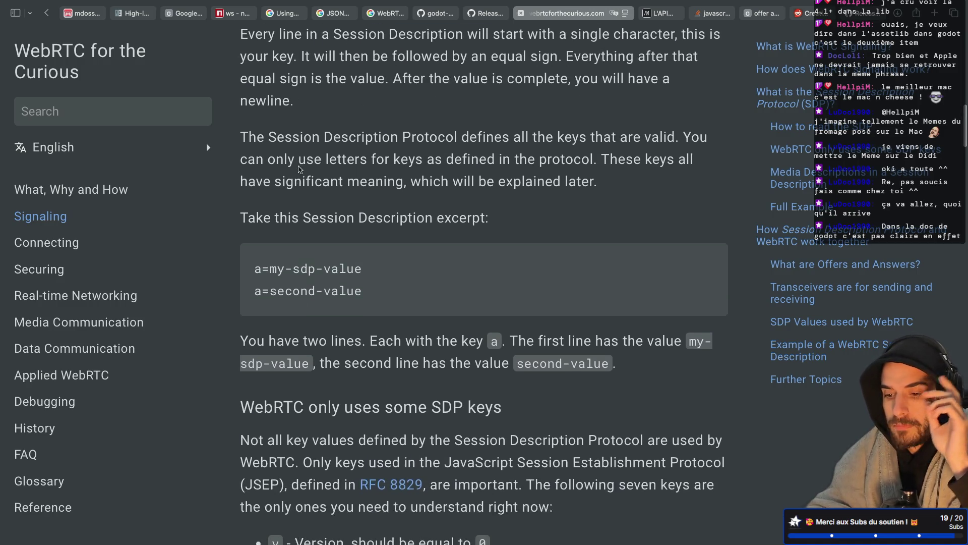
pyautogui.scroll(-2, 299, 169)
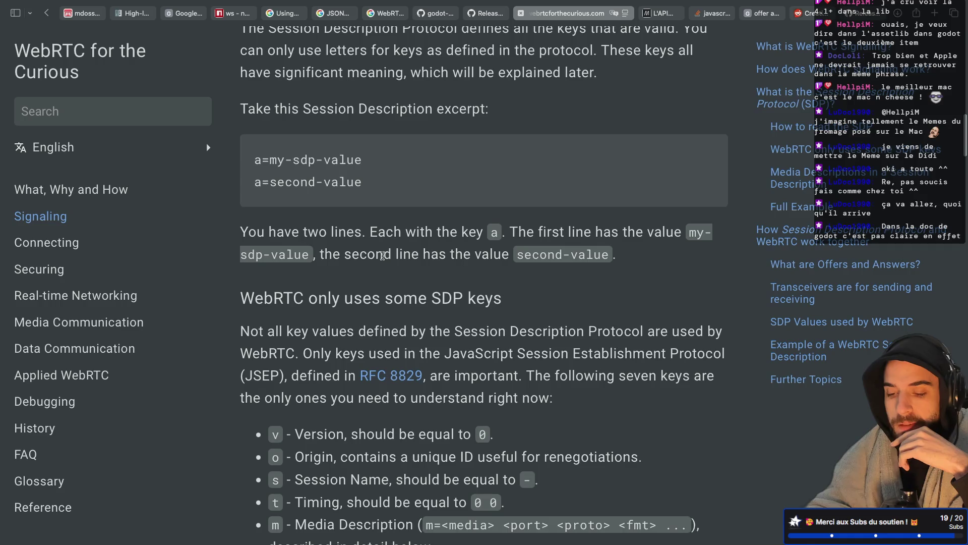
pyautogui.scroll(-1, 383, 255)
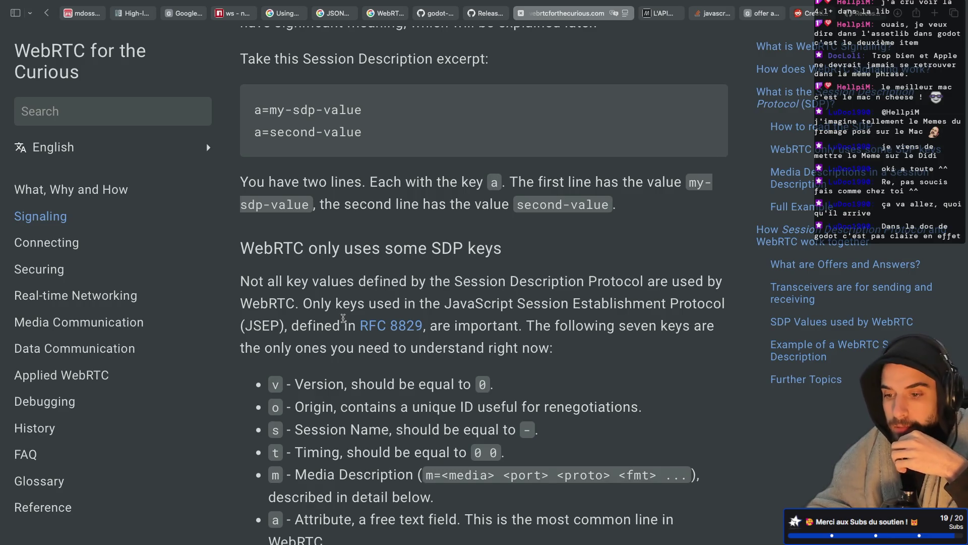
pyautogui.scroll(-3, 361, 316)
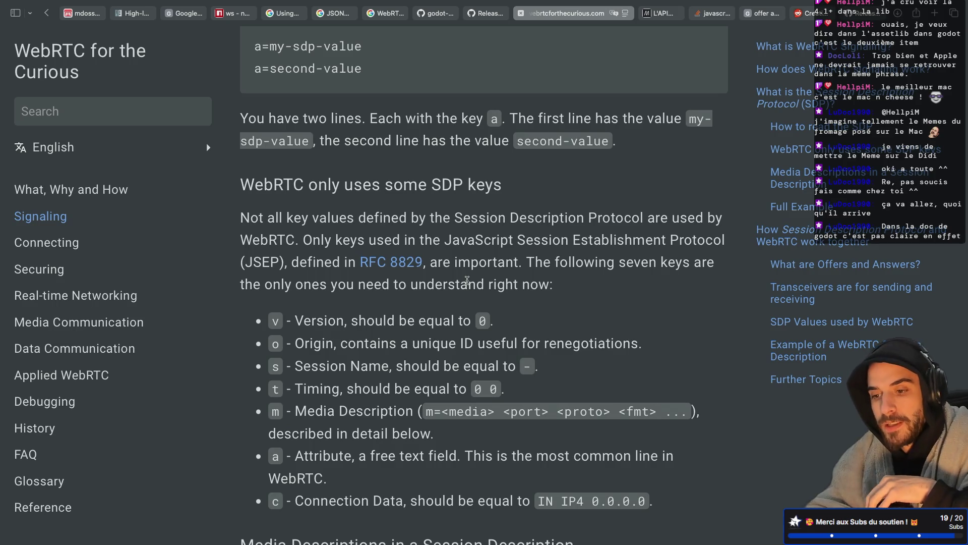
pyautogui.scroll(-3, 416, 291)
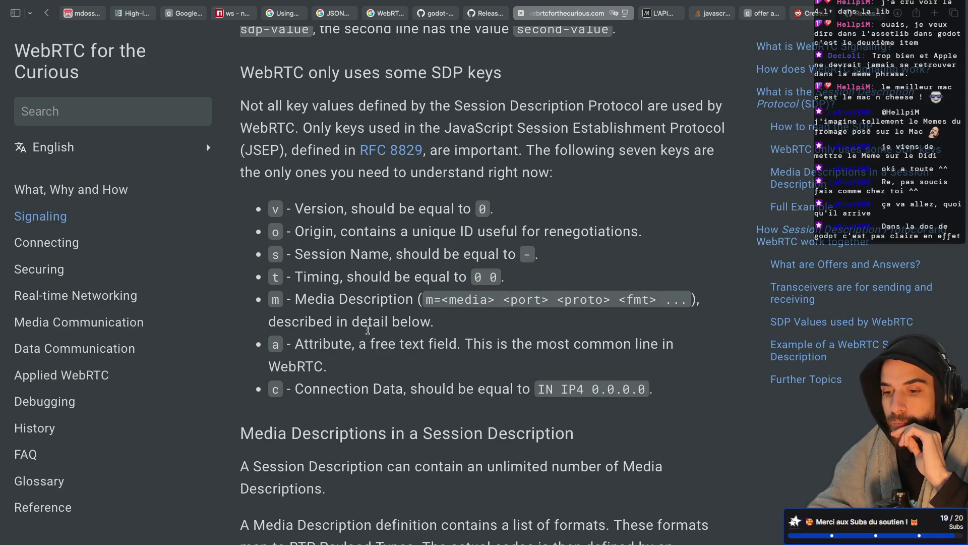
pyautogui.hotkey('ctrl', 'Left')
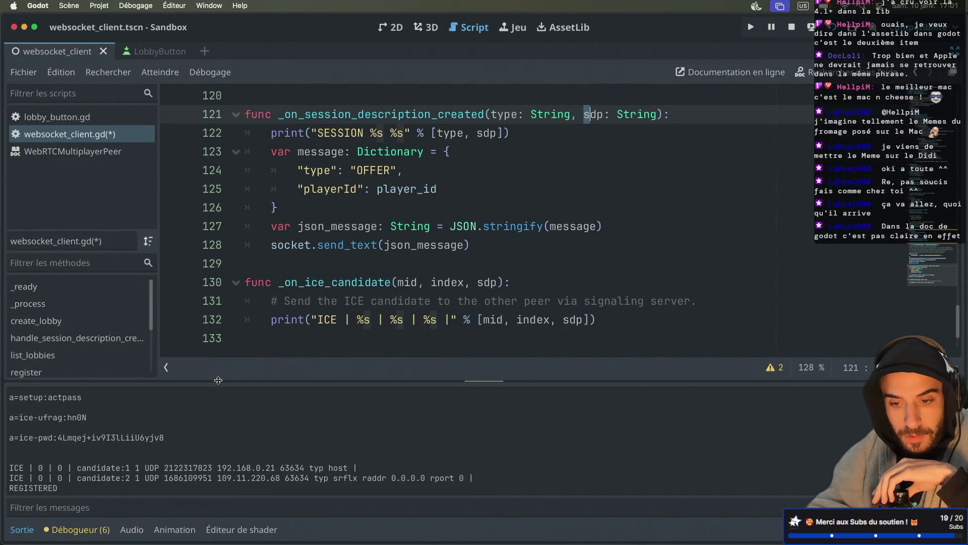
# Step: Enlarge Godot's Output panel to show more SDP lines and inspect the ice-pwd value
pyautogui.moveTo(223, 381); pyautogui.dragTo(224, 235)
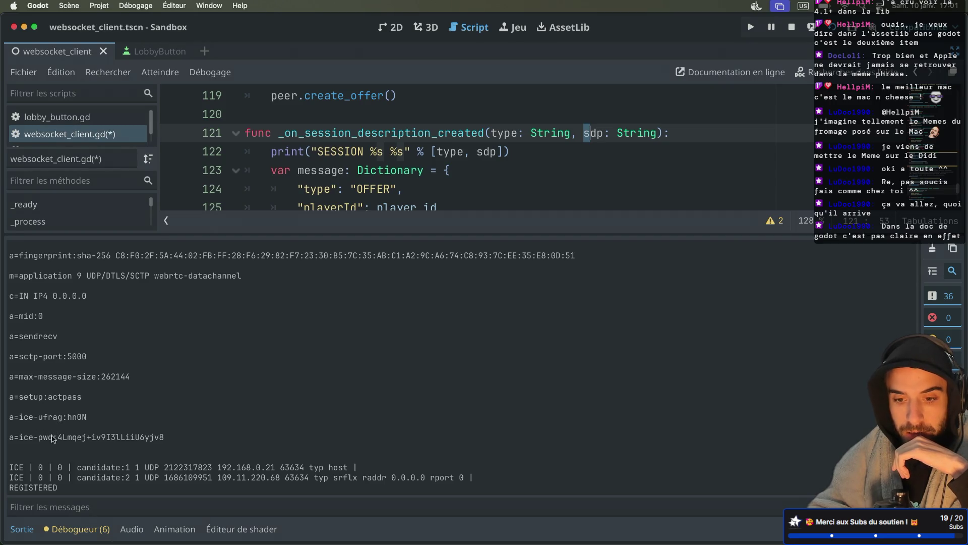
pyautogui.moveTo(57, 437); pyautogui.dragTo(165, 437)
pyautogui.click(128, 458)
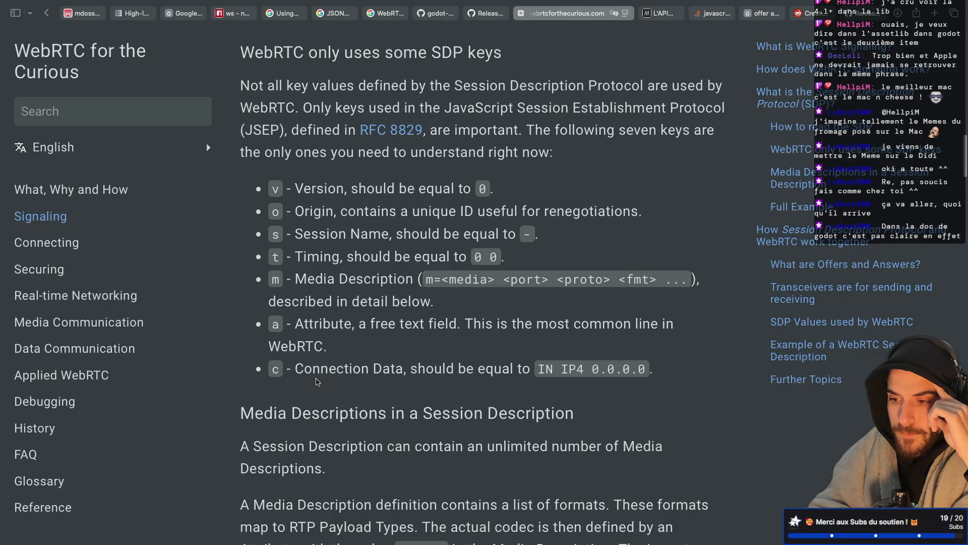
# Step: Scroll Godot's Output panel to the printed SDP offer, comparing it with the docs page
pyautogui.scroll(-3, 317, 382)
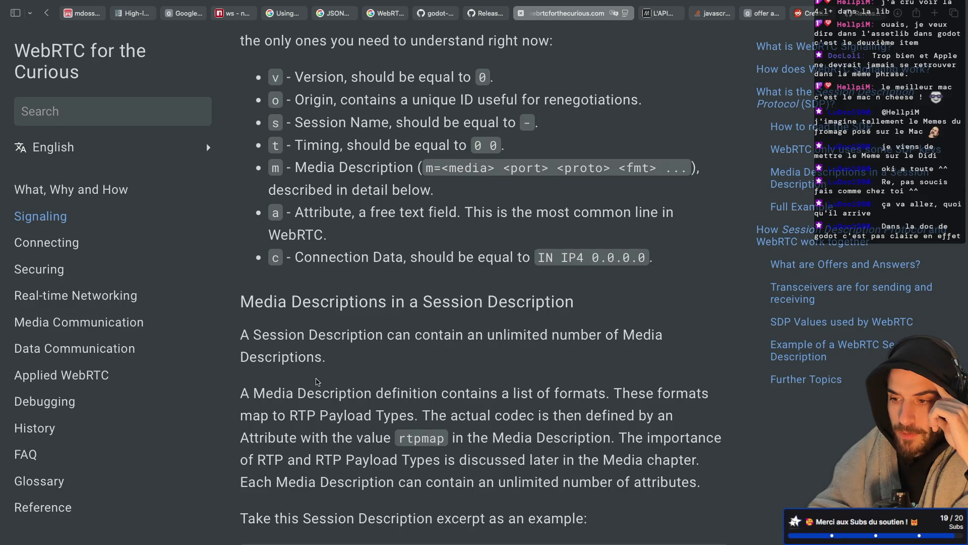
pyautogui.press('super+Tab')
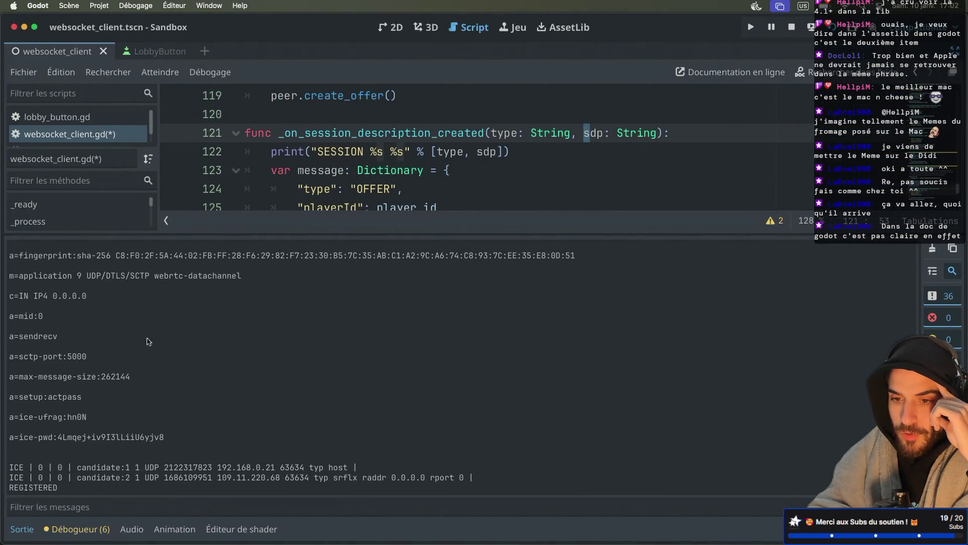
pyautogui.scroll(5, 138, 328)
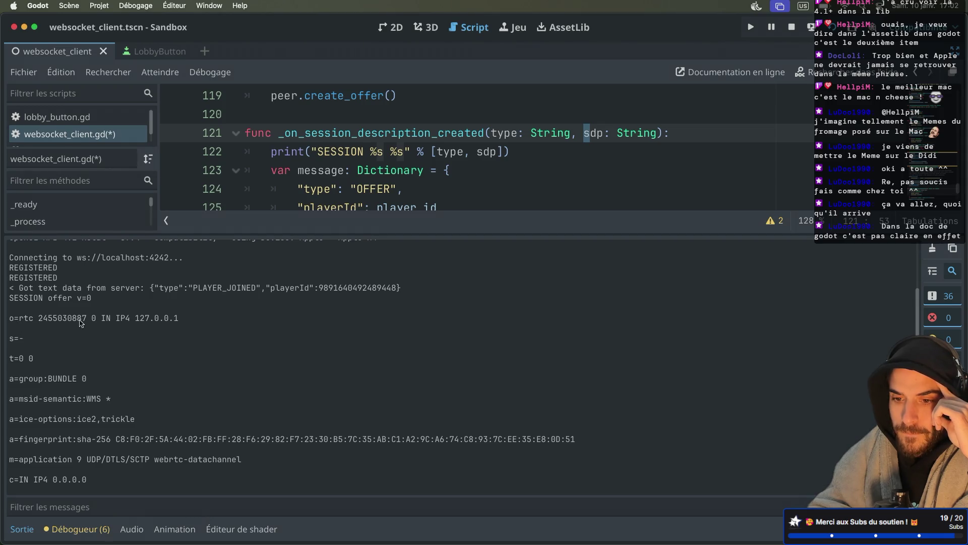
pyautogui.hotkey('ctrl', 'Right')
pyautogui.hotkey('ctrl', 'Left')
pyautogui.scroll(-3, 140, 328)
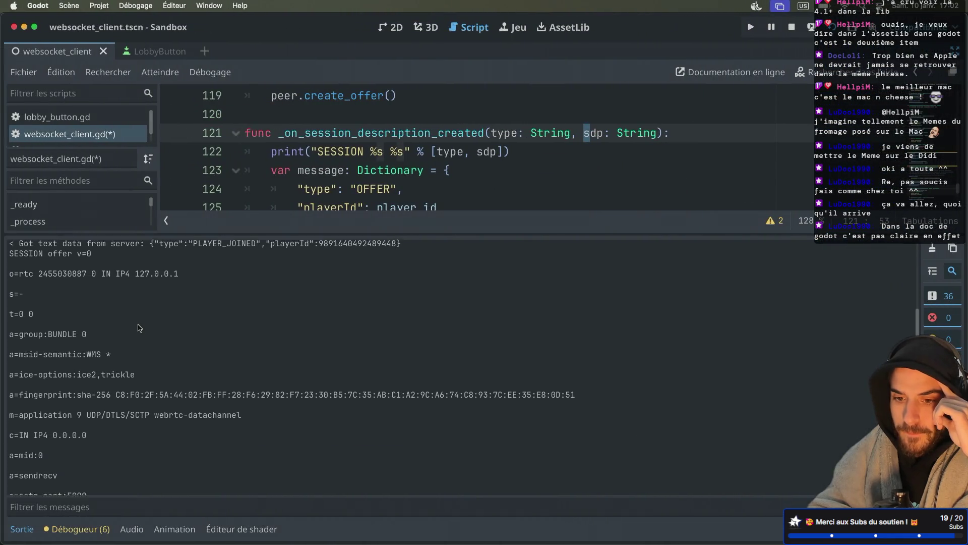
# Step: Select the c=IN IP4 0.0.0.0 output line and return to the WebRTC for the Curious page
pyautogui.hotkey('ctrl', 'Right')
pyautogui.hotkey('ctrl', 'Left')
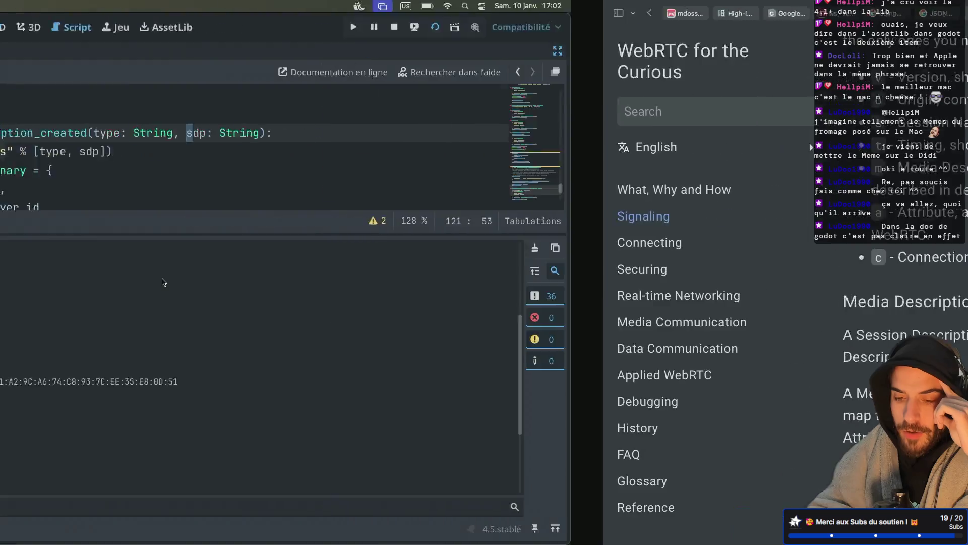
pyautogui.scroll(3, 80, 287)
pyautogui.scroll(-3, 81, 287)
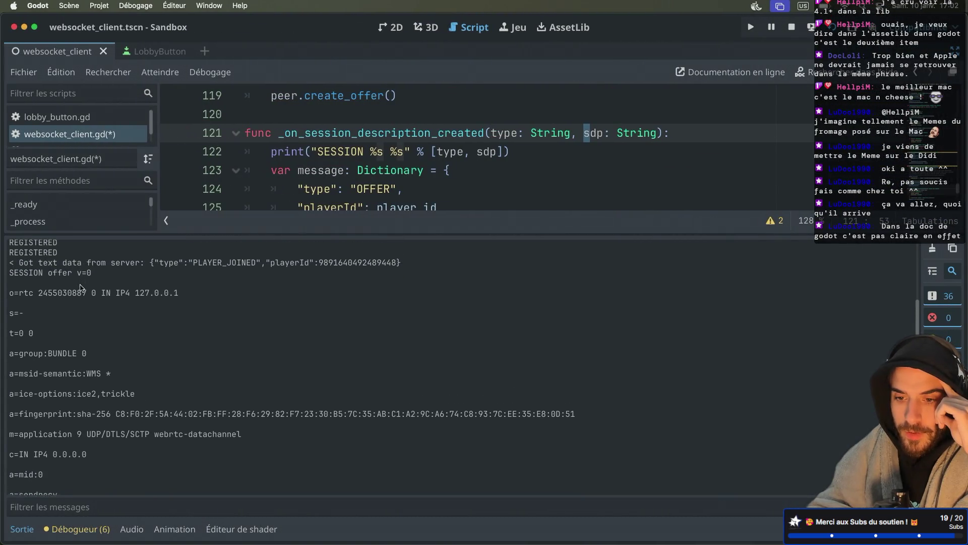
pyautogui.hotkey('ctrl', 'Right')
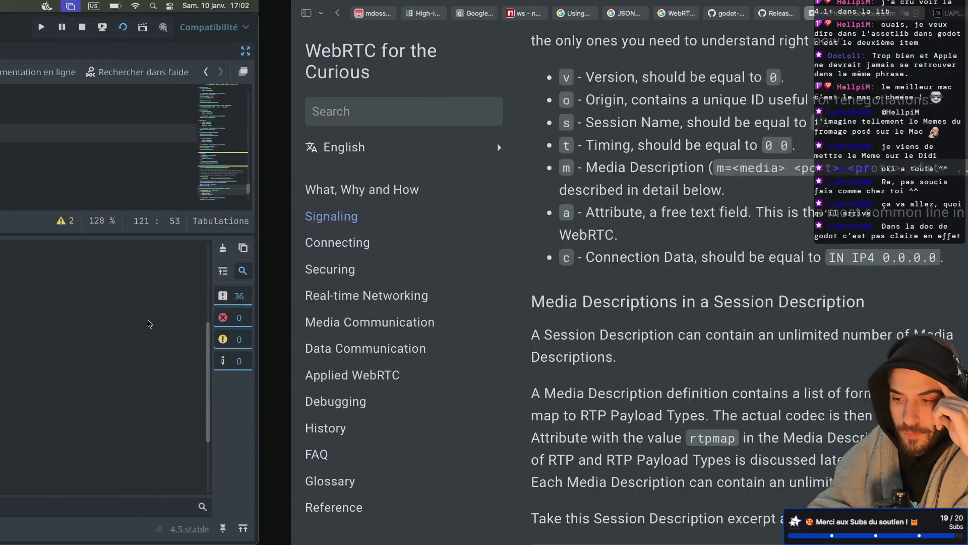
pyautogui.hotkey('ctrl', 'Left')
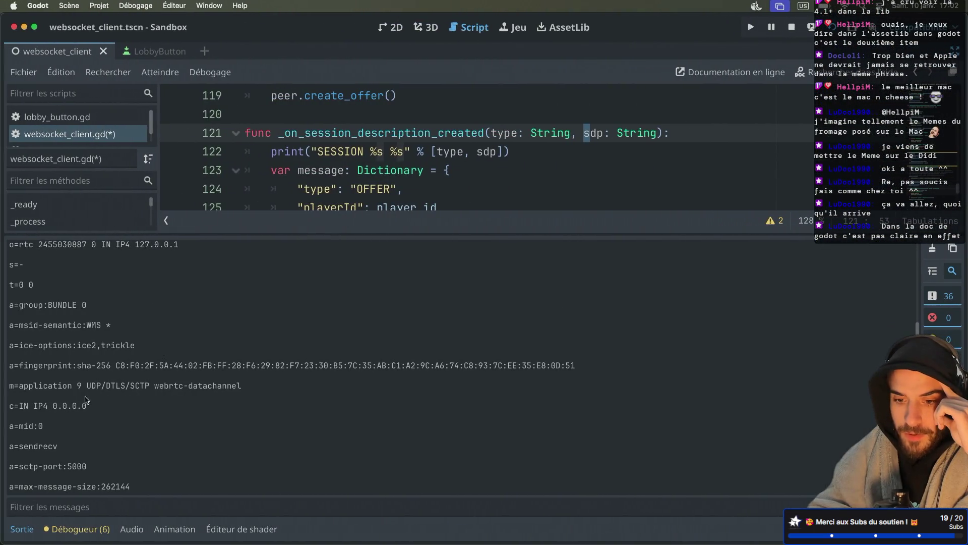
pyautogui.moveTo(8, 405); pyautogui.dragTo(84, 406)
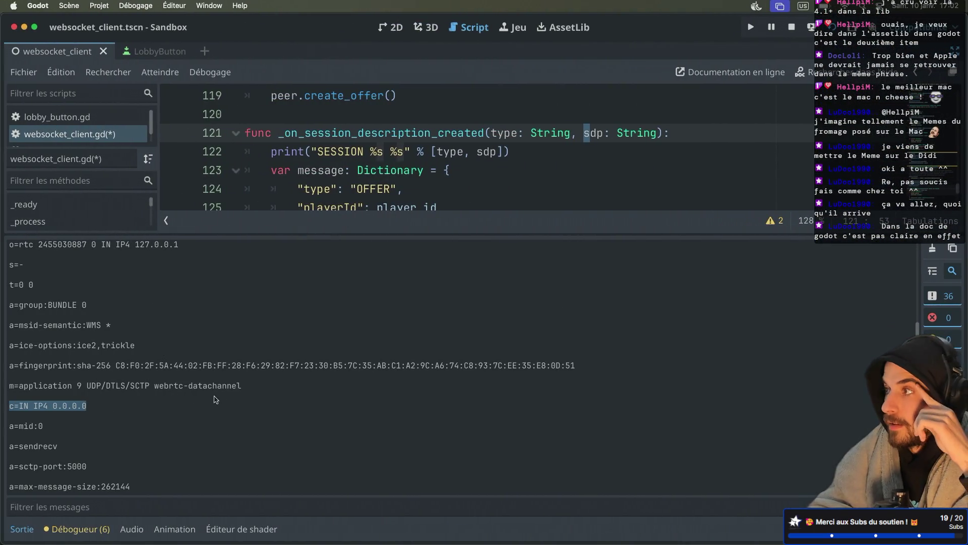
pyautogui.hotkey('ctrl', 'Right')
pyautogui.scroll(-3, 325, 374)
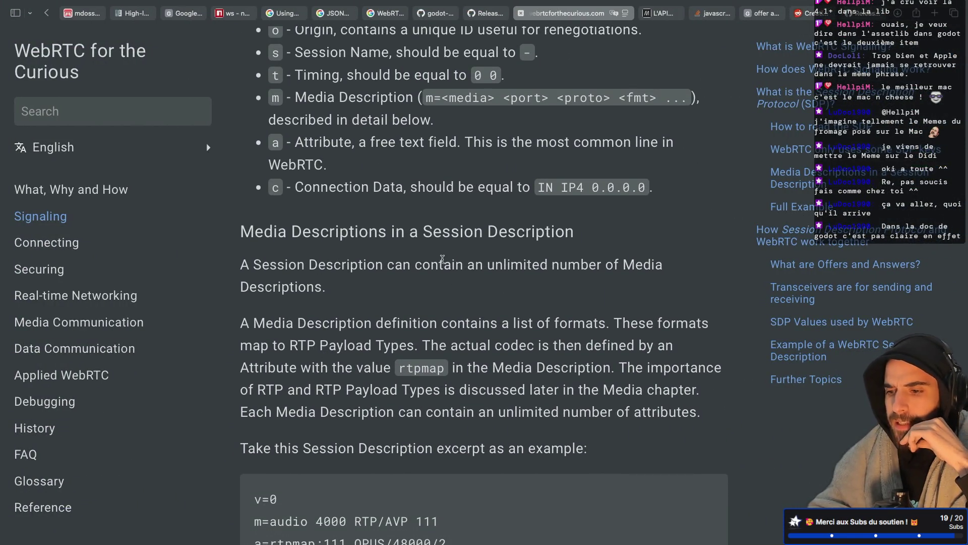
# Step: Scroll the Signaling chapter to the Media Descriptions example, highlighting 'Media Description' in the m bullet
pyautogui.scroll(-3, 442, 258)
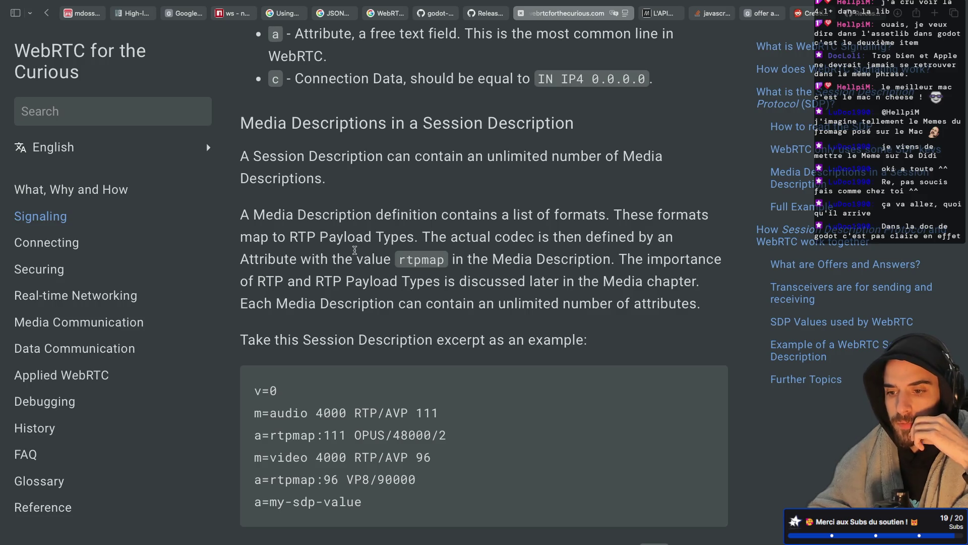
pyautogui.scroll(-1, 415, 277)
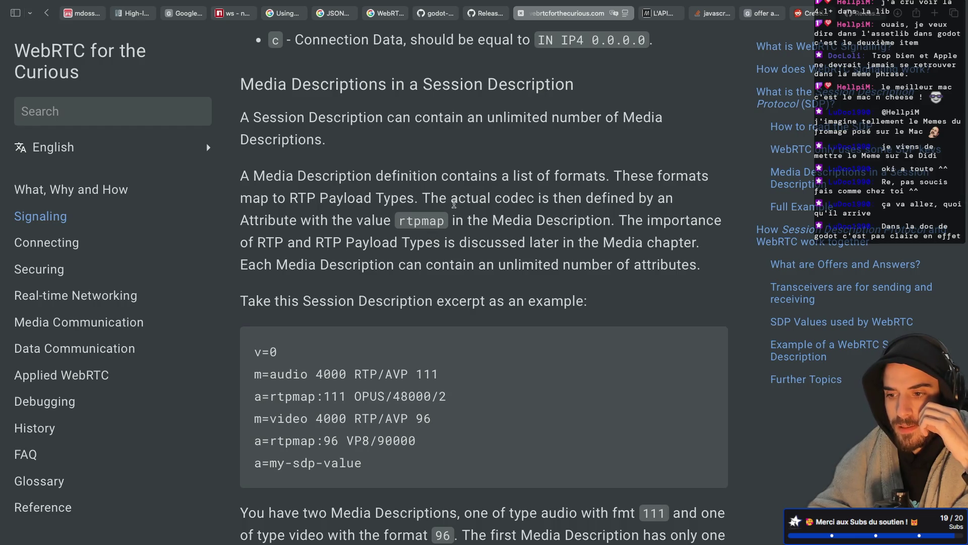
pyautogui.scroll(-2, 453, 203)
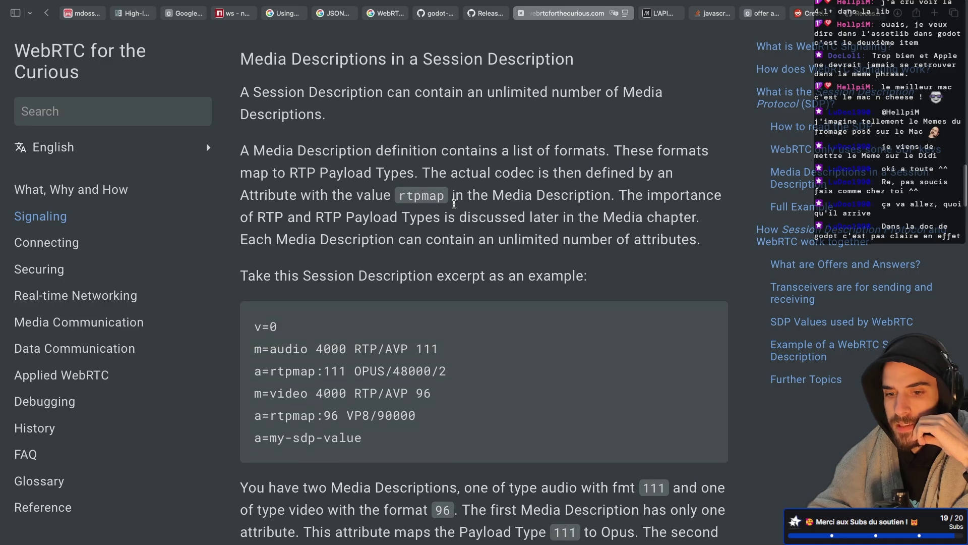
pyautogui.scroll(-1, 454, 203)
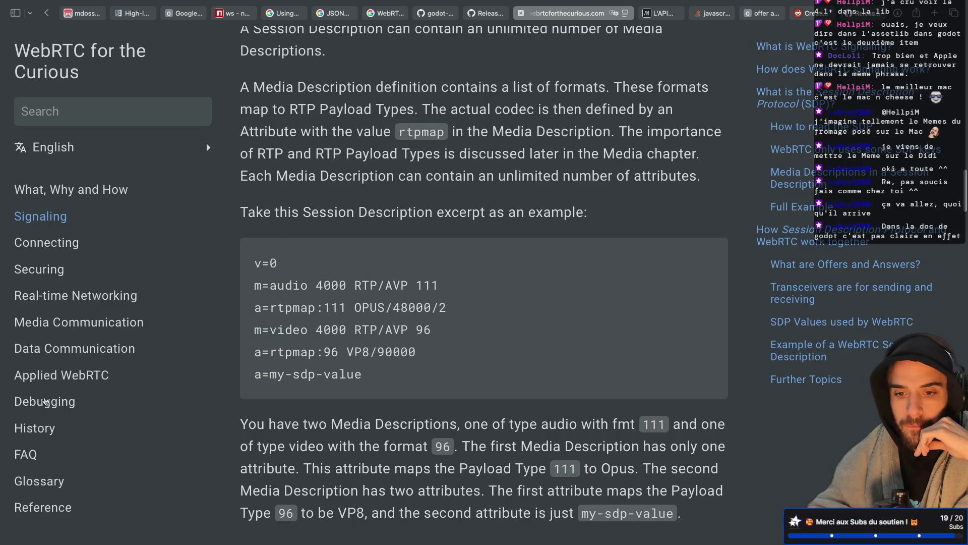
pyautogui.scroll(-1, 341, 249)
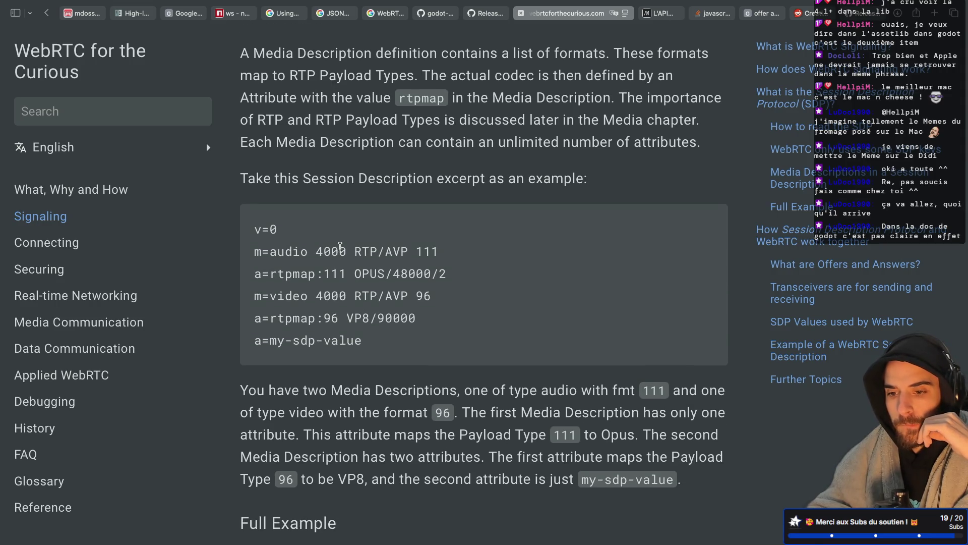
pyautogui.scroll(-1, 340, 247)
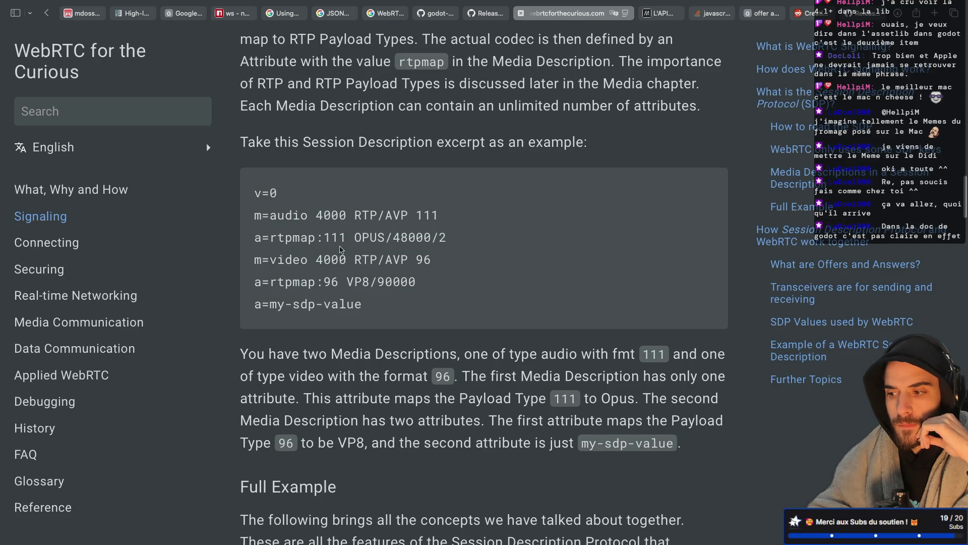
pyautogui.scroll(-1, 341, 249)
pyautogui.scroll(-1, 340, 246)
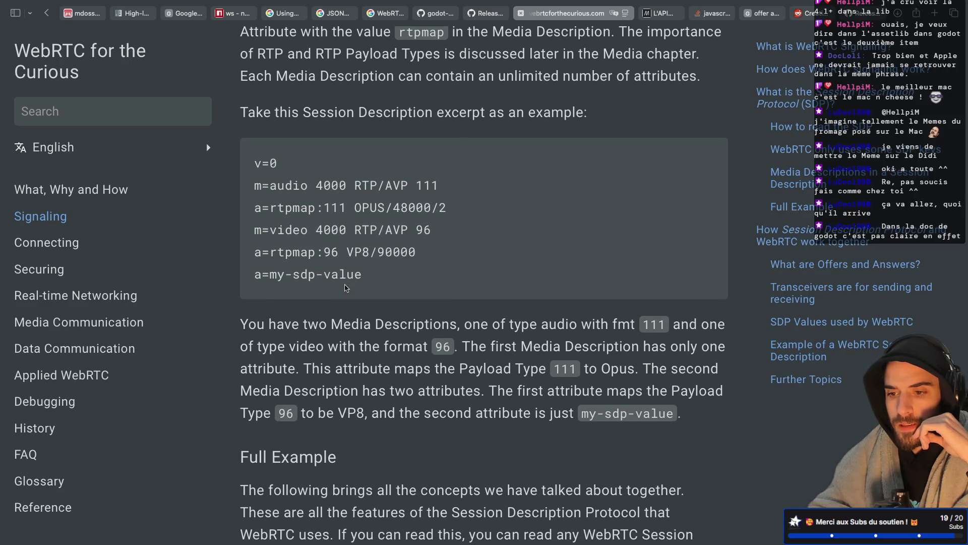
pyautogui.scroll(5, 345, 287)
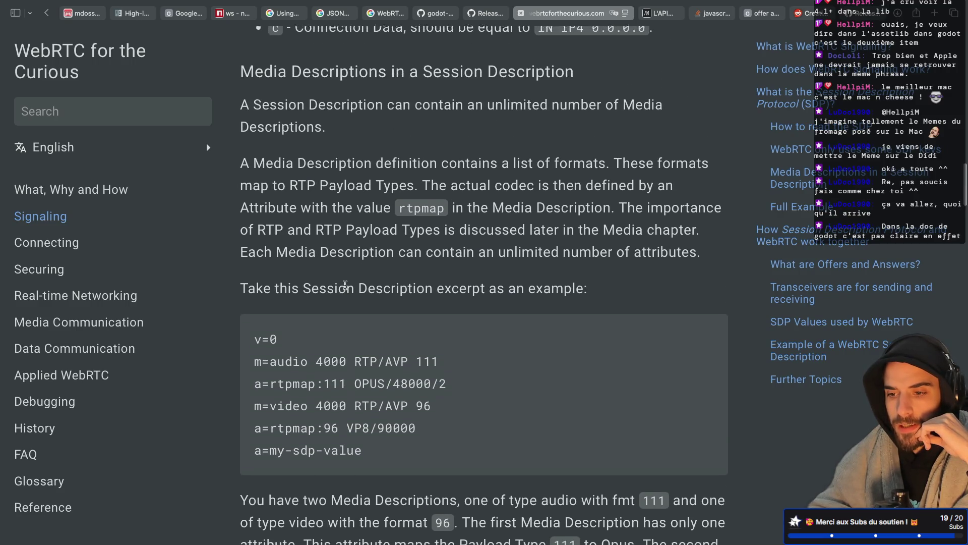
pyautogui.scroll(-3, 345, 287)
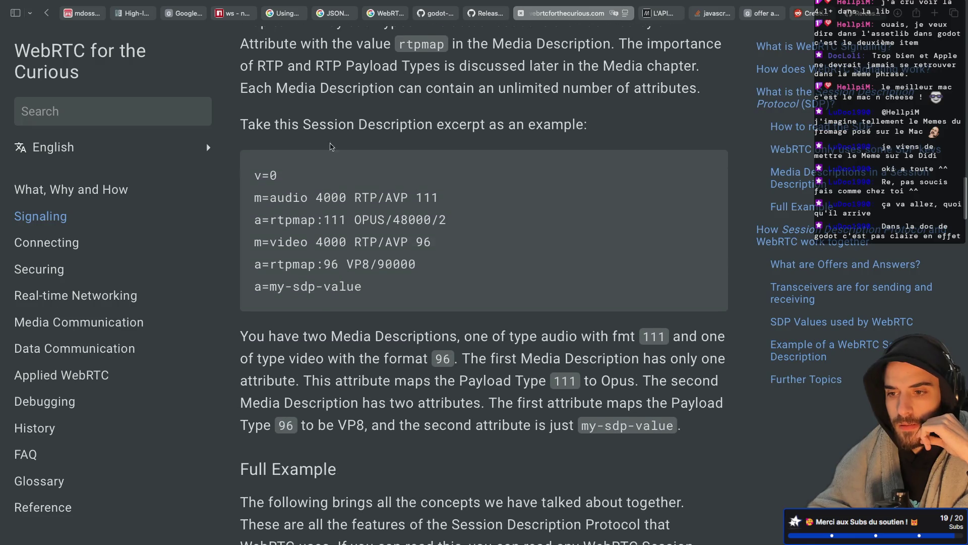
pyautogui.scroll(3, 337, 121)
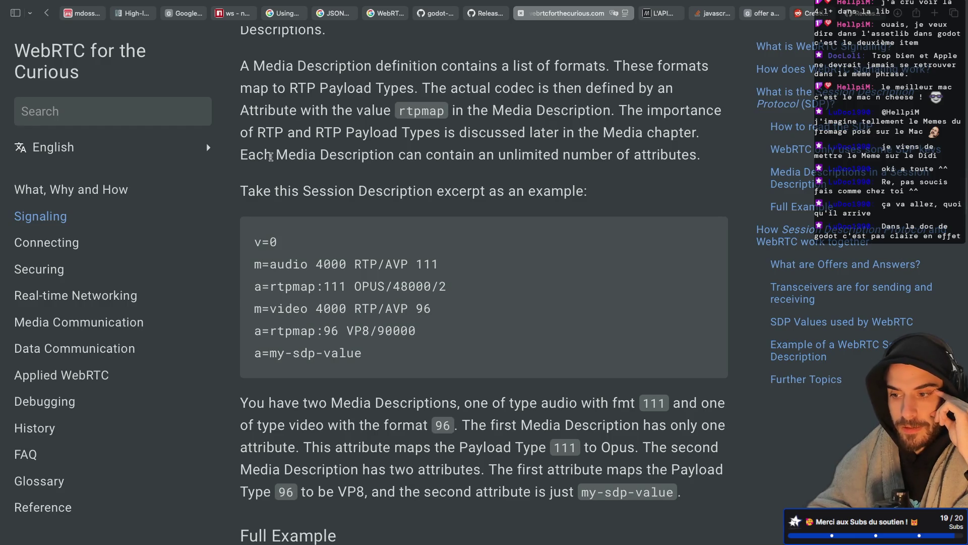
pyautogui.scroll(-1, 328, 212)
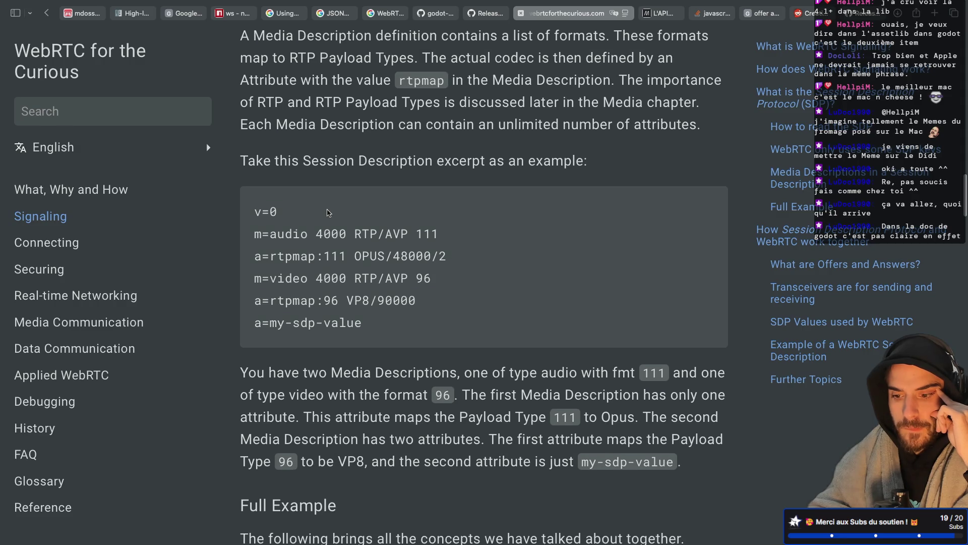
pyautogui.scroll(10, 328, 212)
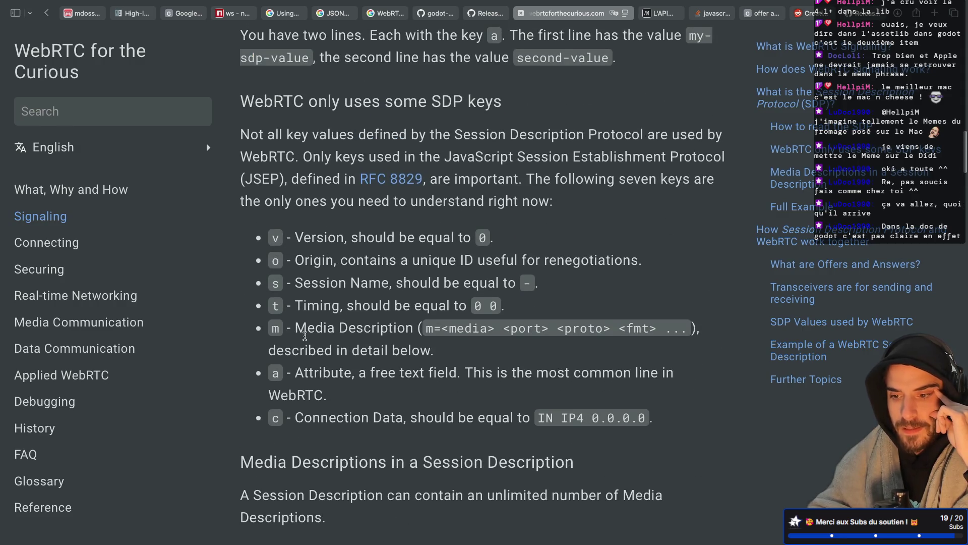
pyautogui.moveTo(296, 327); pyautogui.dragTo(411, 328)
pyautogui.scroll(-8, 412, 328)
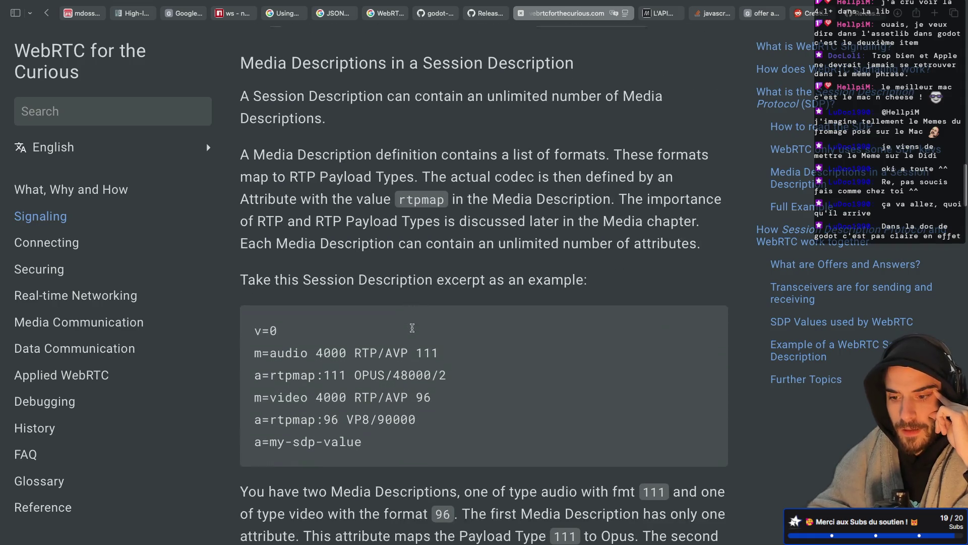
pyautogui.press('super+Tab')
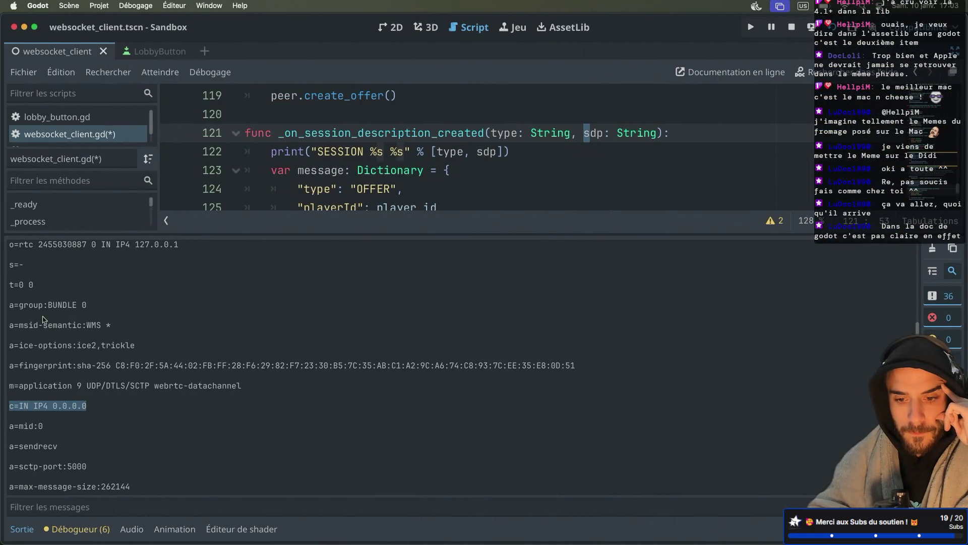
# Step: Review the SDP offer lines from a=group:BUNDLE 0 against the docs, then run the project
pyautogui.scroll(-3, 40, 365)
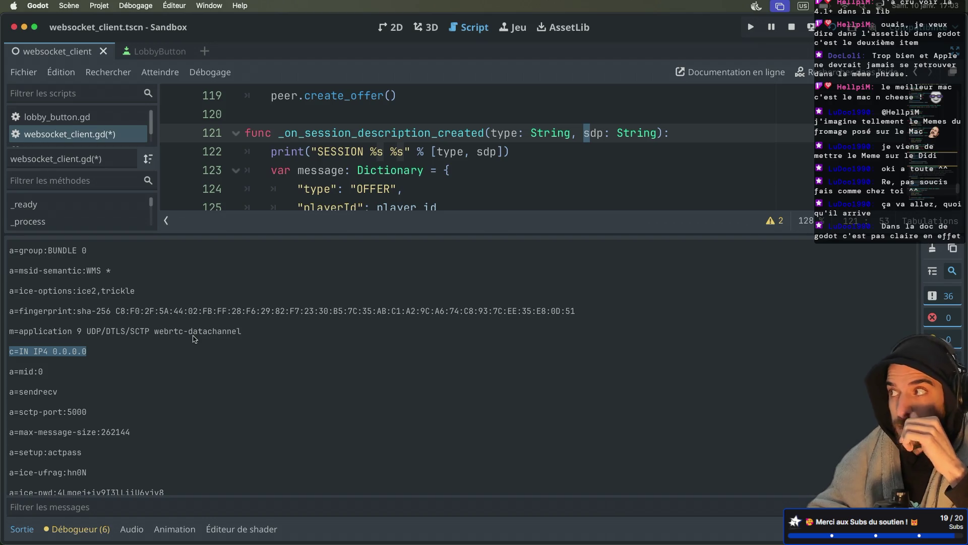
pyautogui.press('super+Tab')
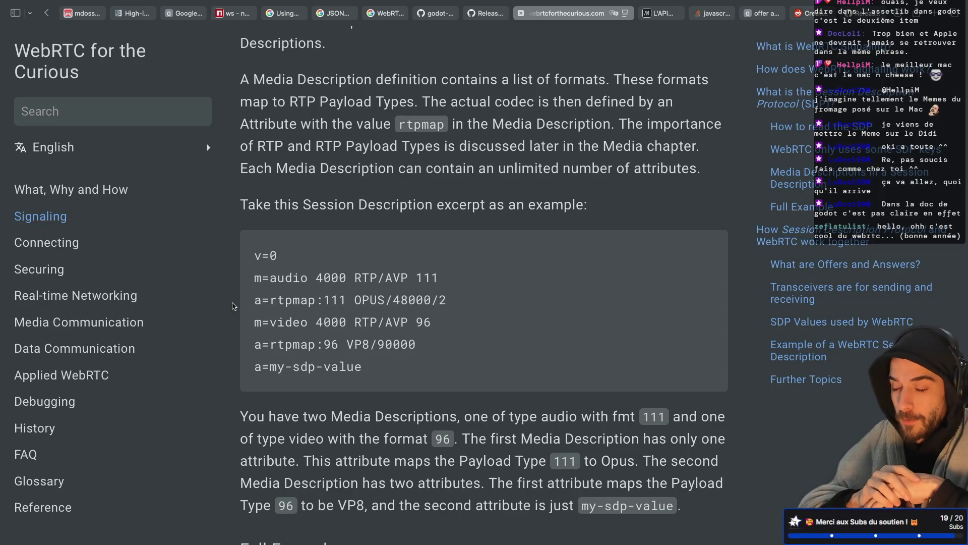
pyautogui.hotkey('ctrl', 'Left')
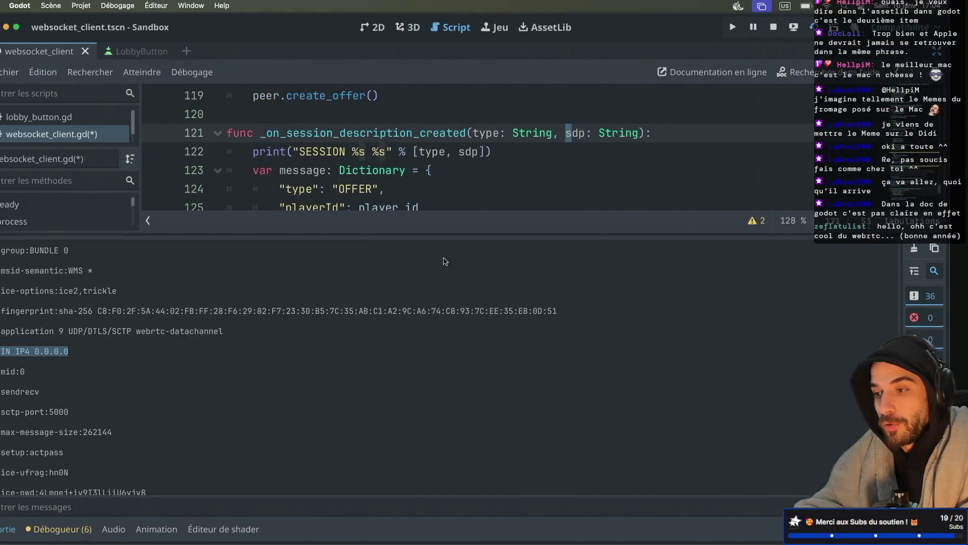
pyautogui.click(751, 27)
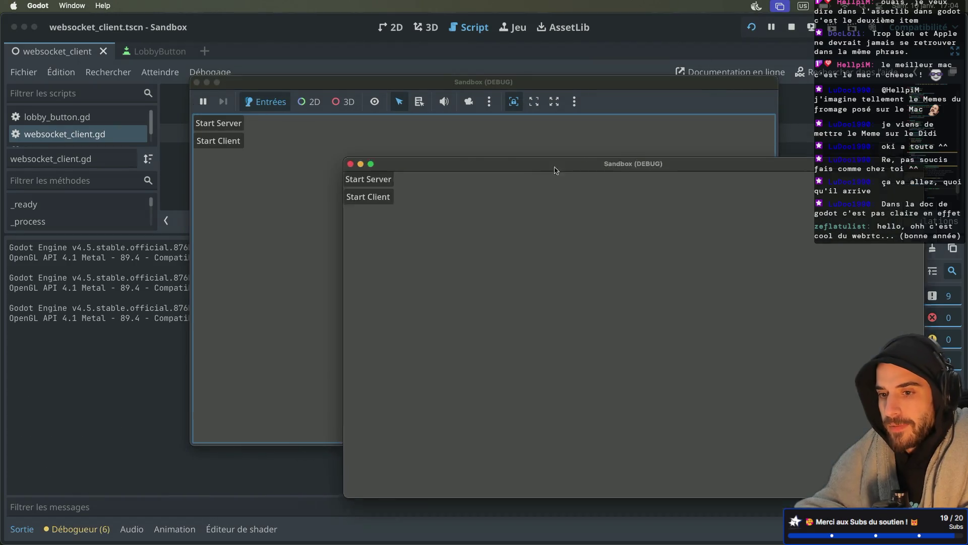
# Step: Start the server in one game instance, connect a client, and move its player
pyautogui.click(437, 210)
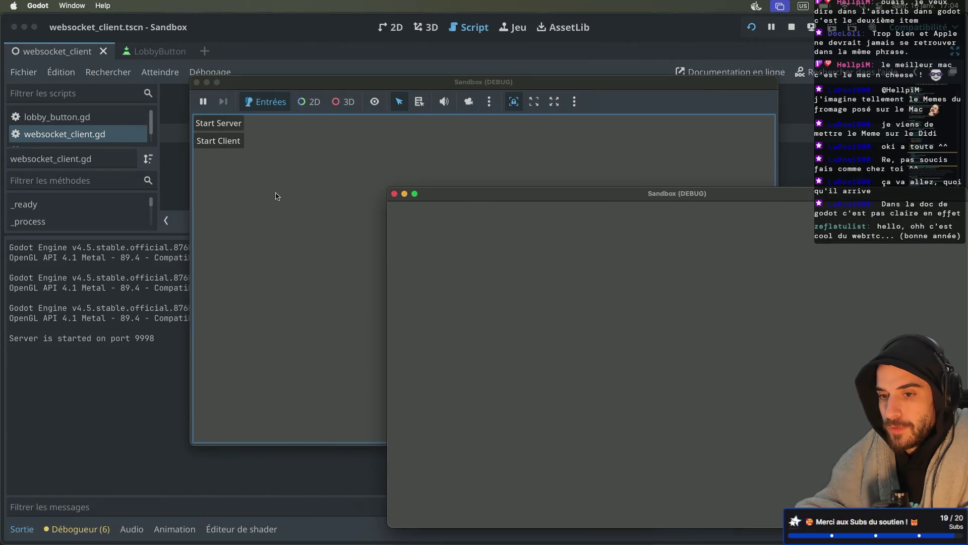
pyautogui.click(218, 141)
pyautogui.press('Right')
pyautogui.press('Down')
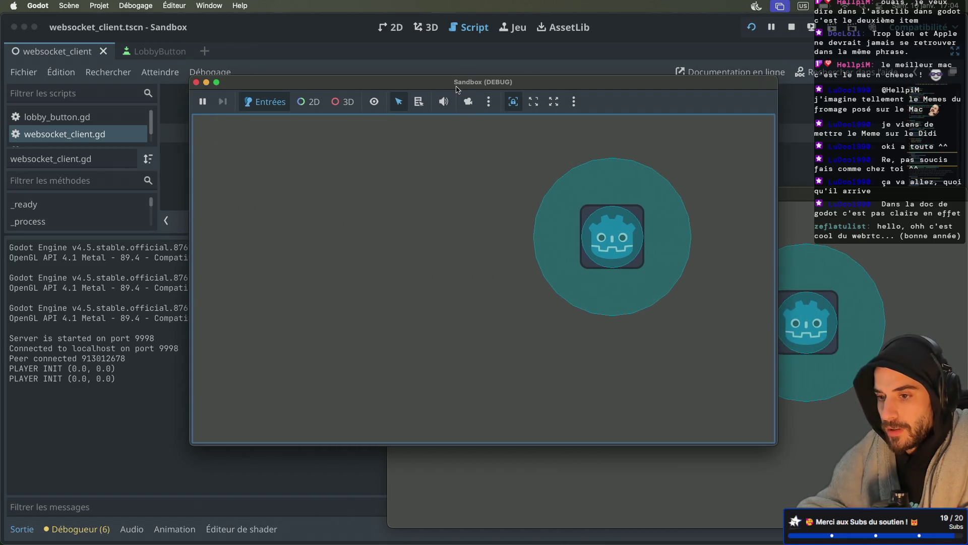
pyautogui.moveTo(457, 87); pyautogui.dragTo(547, 51)
# Step: Connect the other game instance as a second client and move its player around
pyautogui.click(240, 175)
pyautogui.click(231, 144)
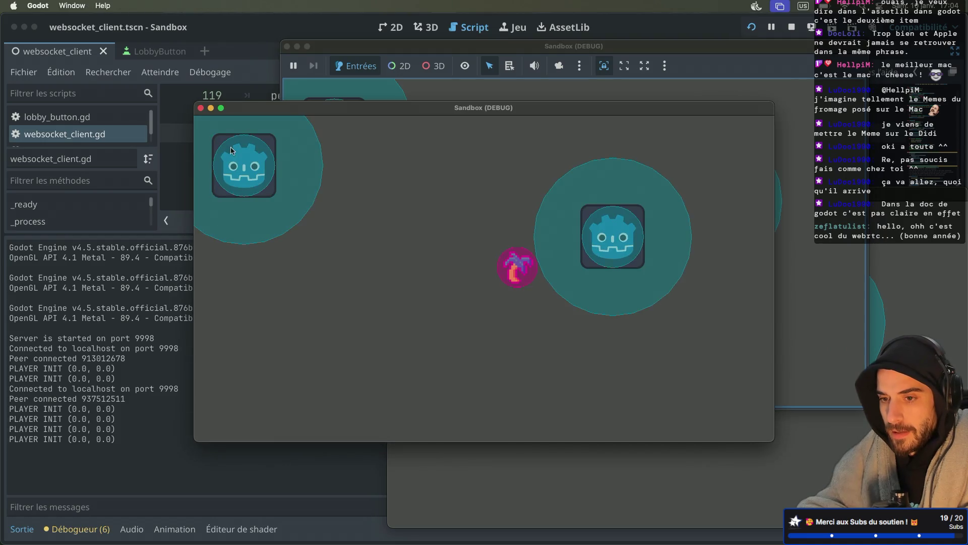
pyautogui.press('Right')
pyautogui.press('Down')
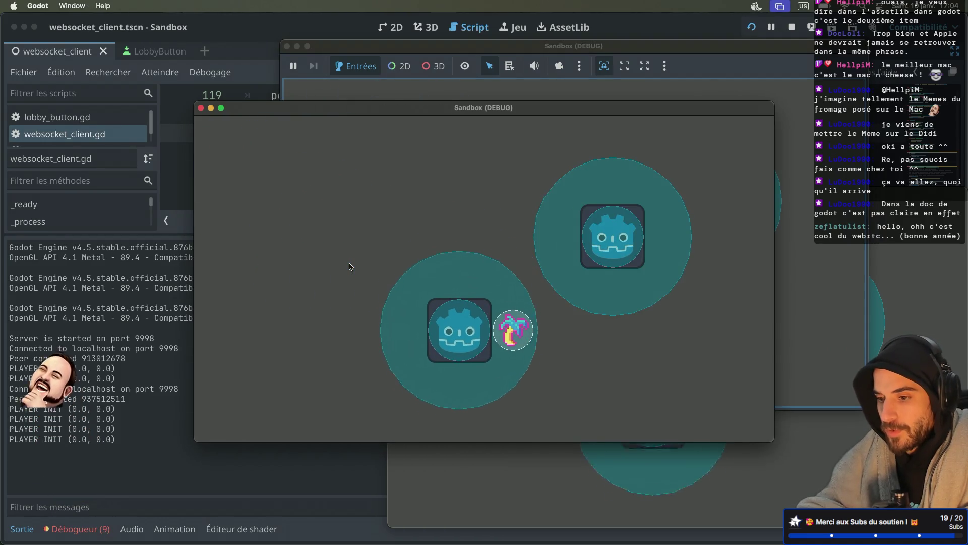
pyautogui.press('Left')
pyautogui.press('Right')
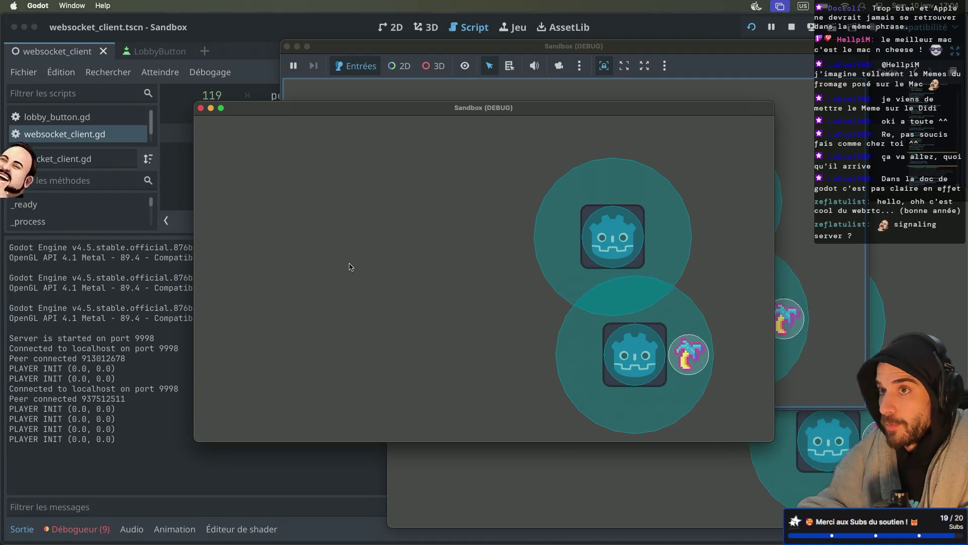
pyautogui.press('Left')
pyautogui.press('Left')
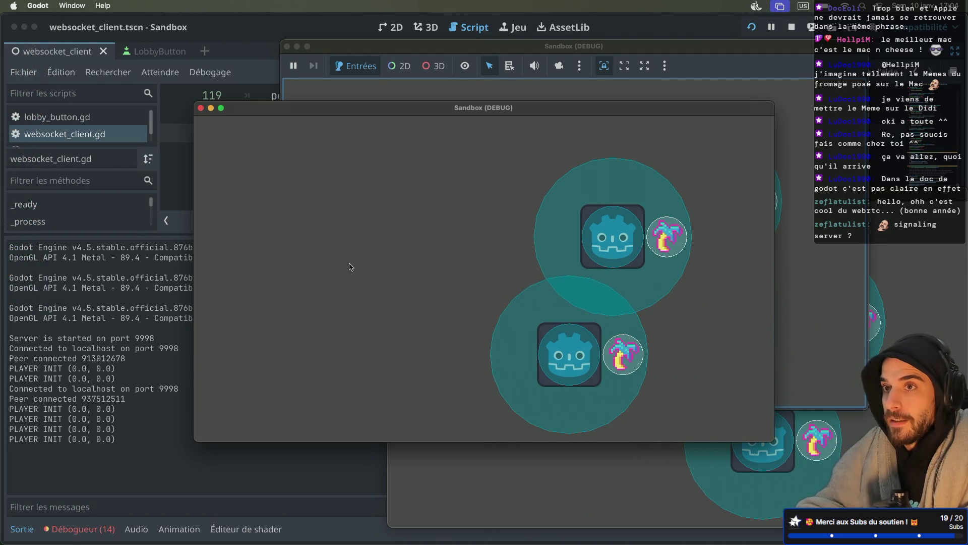
# Step: Close the floating game window and bring the websocket_client.gd script editor to the front
pyautogui.click(200, 108)
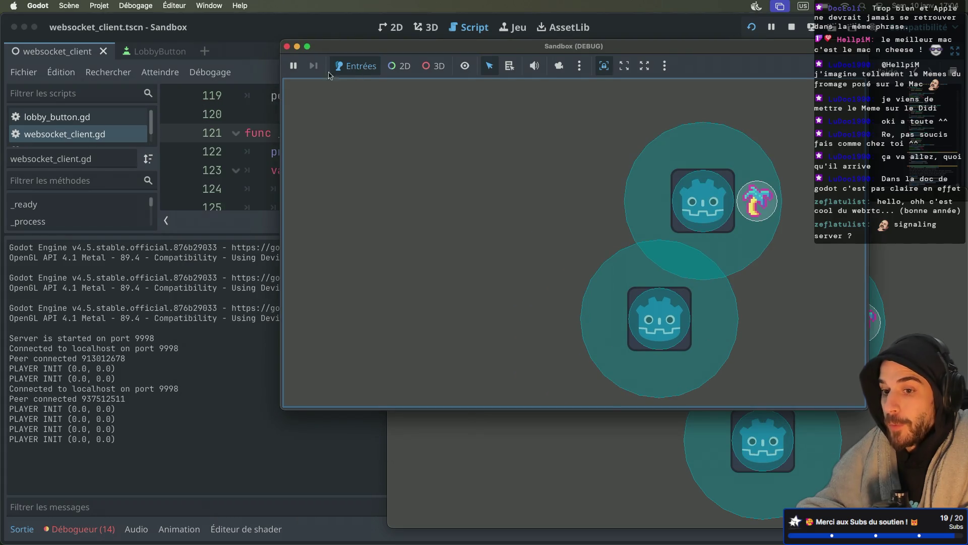
pyautogui.click(286, 47)
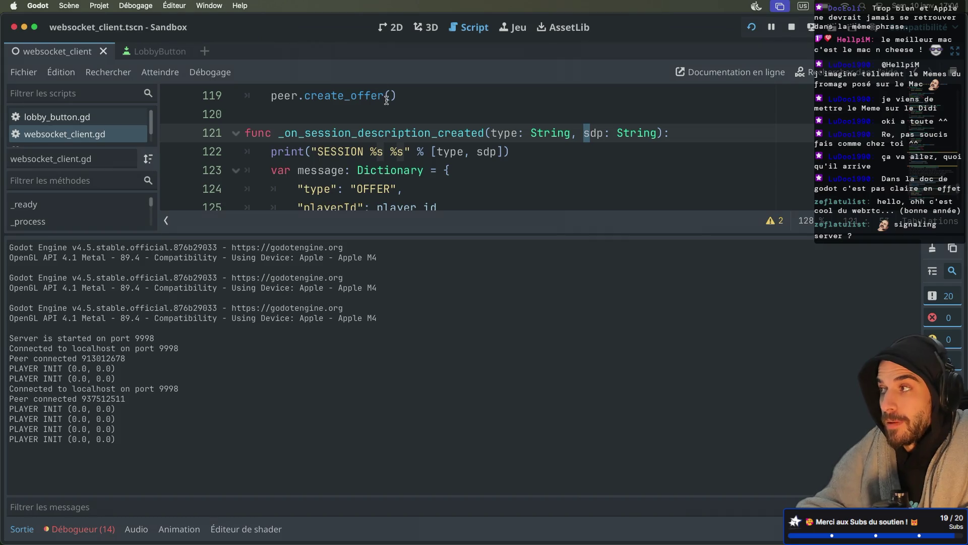
pyautogui.moveTo(386, 99)
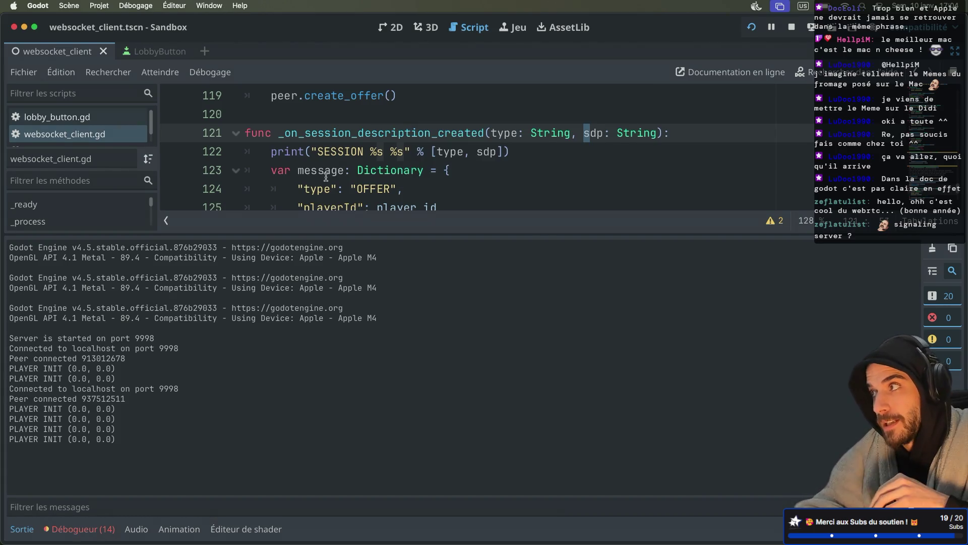
pyautogui.hotkey('ctrl', 'Right')
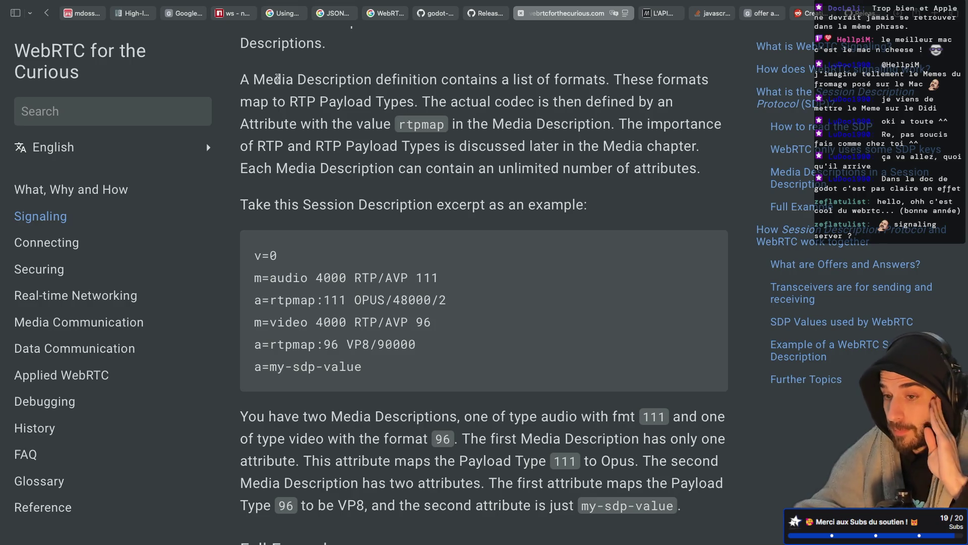
# Step: Browse the Godot WebSockets and JSON docs, then the WebRTC page's Signaling Server diagram
pyautogui.click(287, 15)
pyautogui.scroll(10, 412, 48)
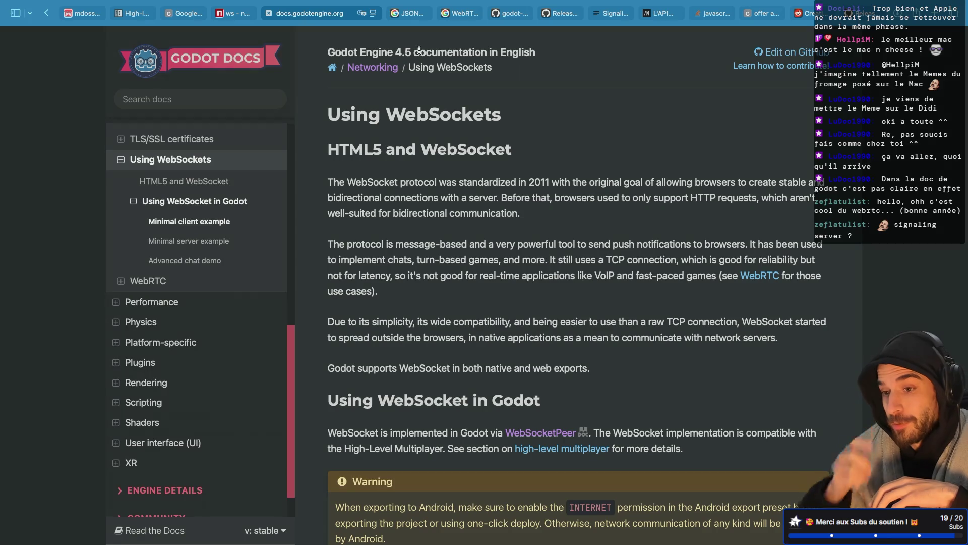
pyautogui.scroll(-7, 406, 192)
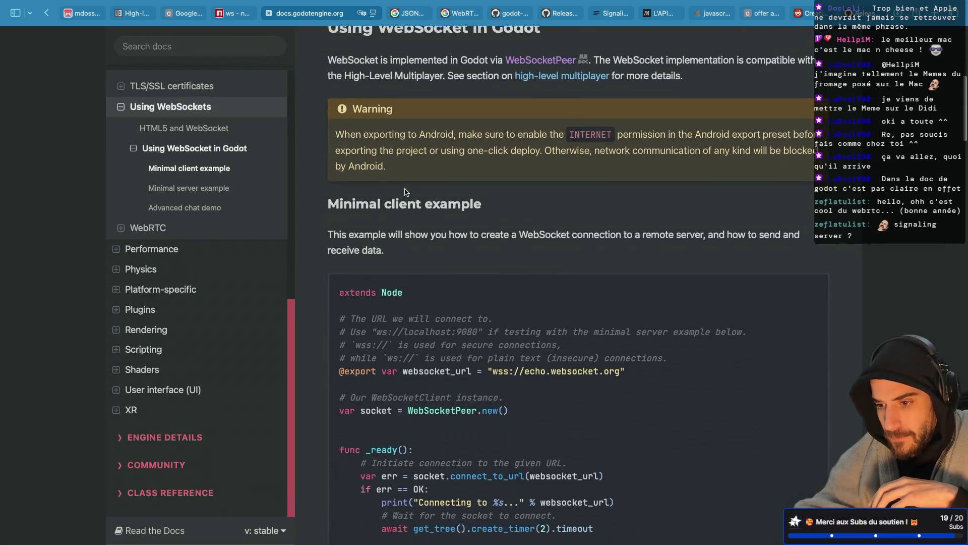
pyautogui.scroll(-3, 406, 192)
pyautogui.click(411, 14)
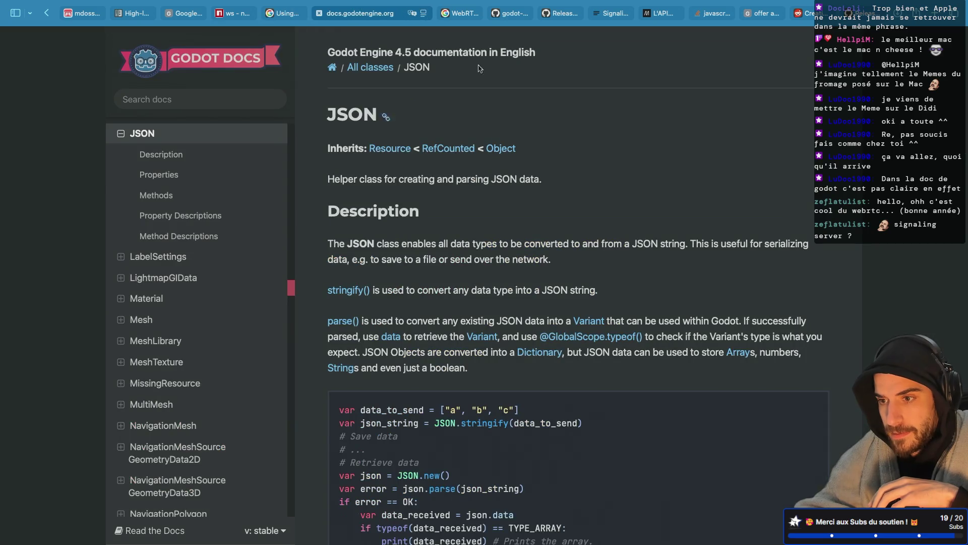
pyautogui.click(460, 13)
pyautogui.scroll(15, 467, 258)
pyautogui.scroll(-10, 467, 258)
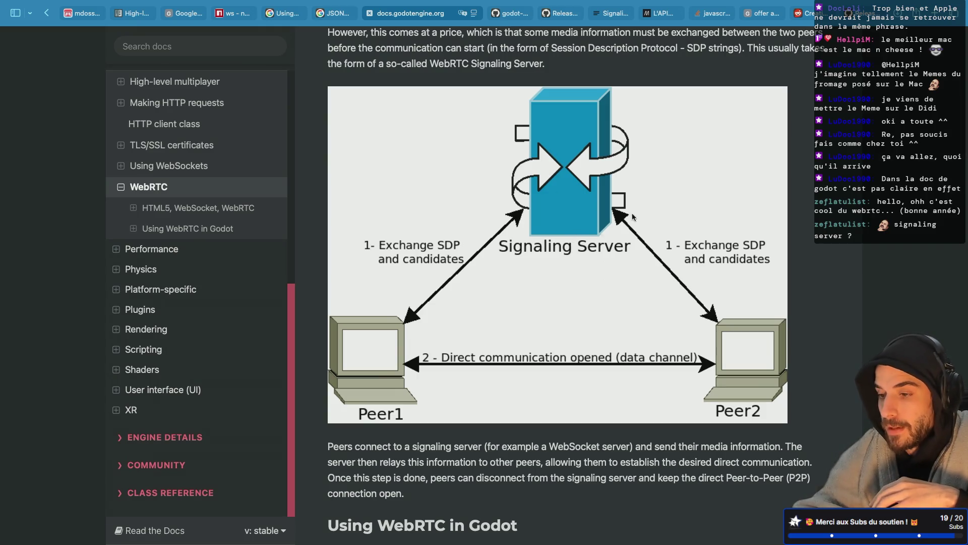
pyautogui.hotkey('ctrl', 'Right')
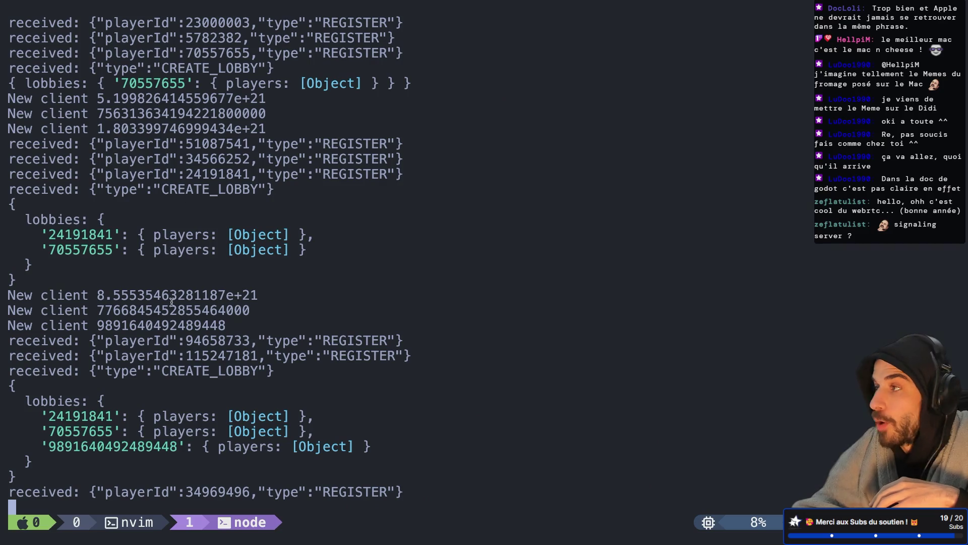
# Step: Return to the browser and open the WebRTC for the Curious Signaling page
pyautogui.hotkey('ctrl', 'Left')
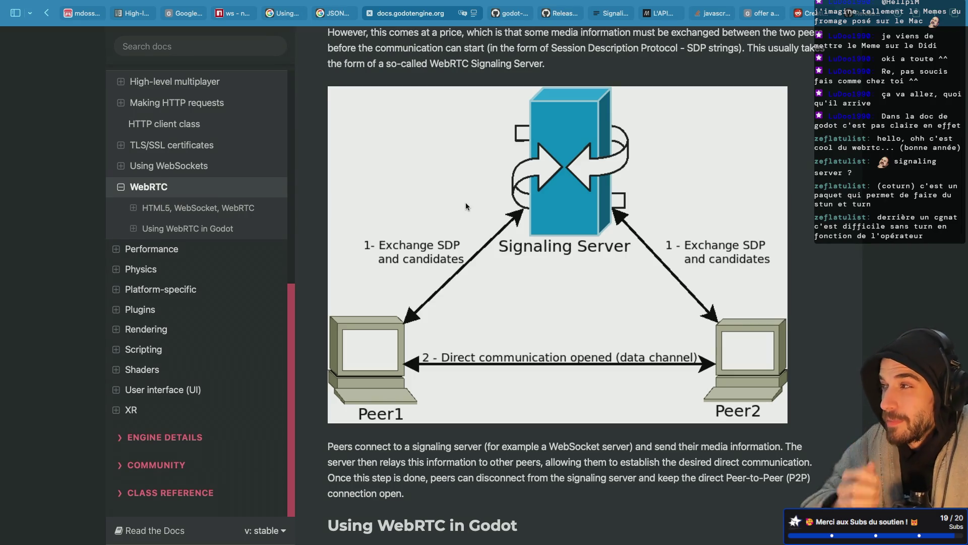
pyautogui.click(623, 15)
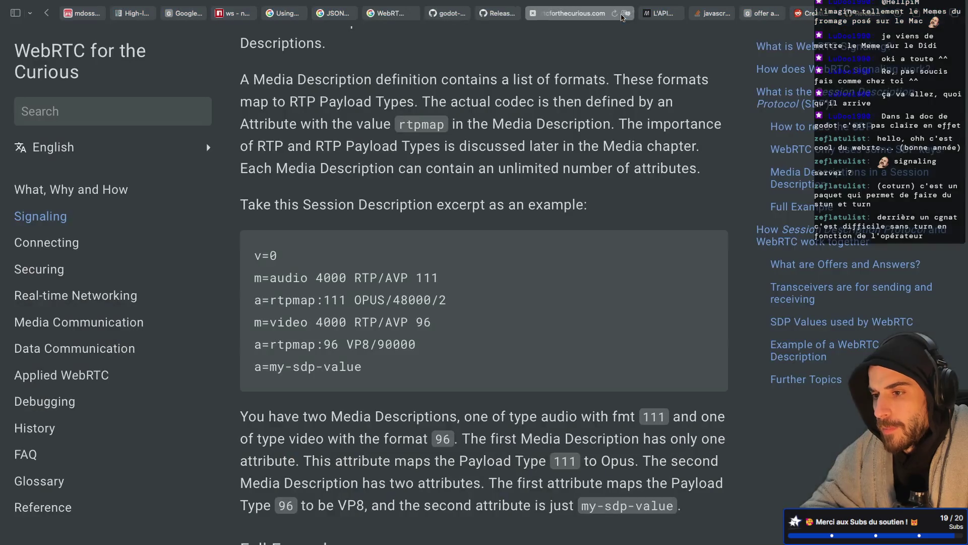
pyautogui.scroll(-1, 488, 281)
pyautogui.scroll(2, 488, 283)
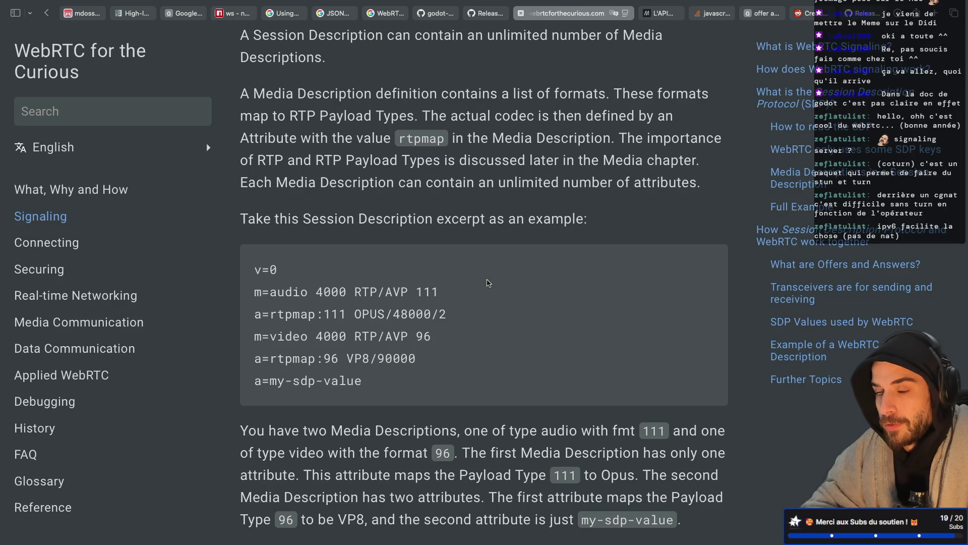
pyautogui.scroll(-1, 487, 282)
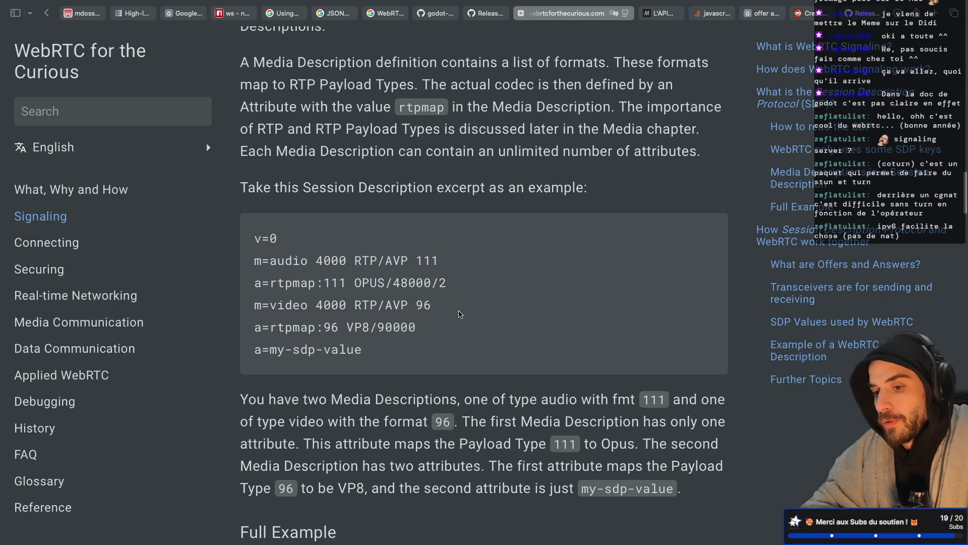
pyautogui.scroll(1, 460, 313)
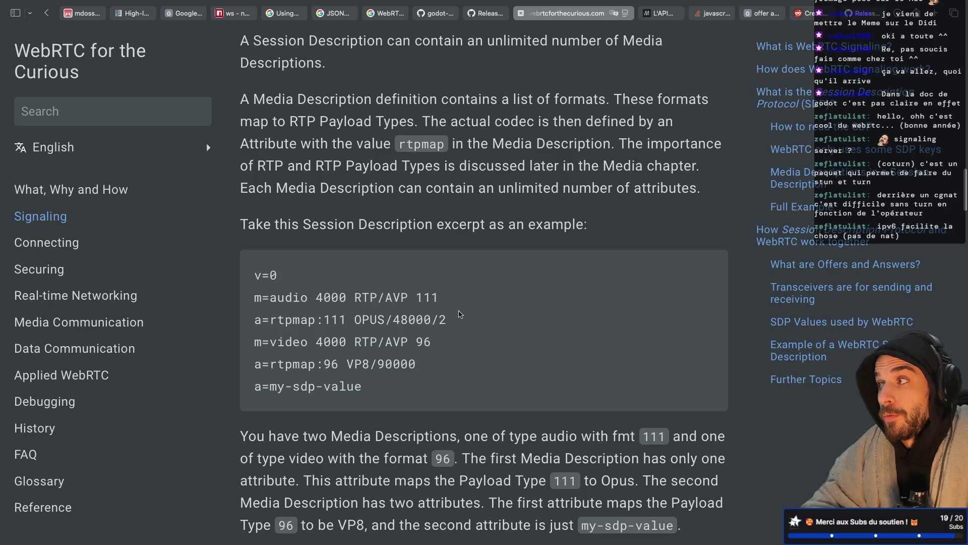
pyautogui.scroll(1, 460, 313)
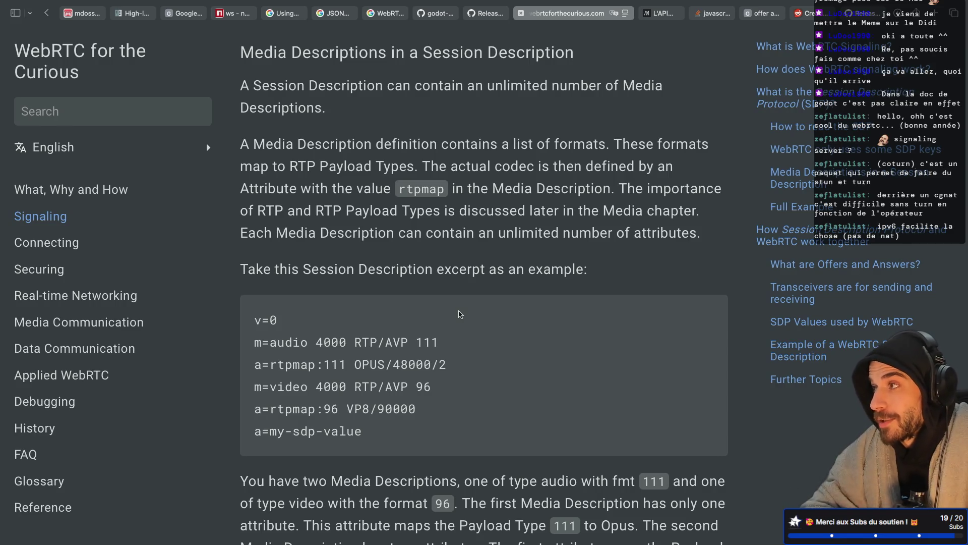
pyautogui.scroll(2, 459, 314)
pyautogui.scroll(-2, 459, 314)
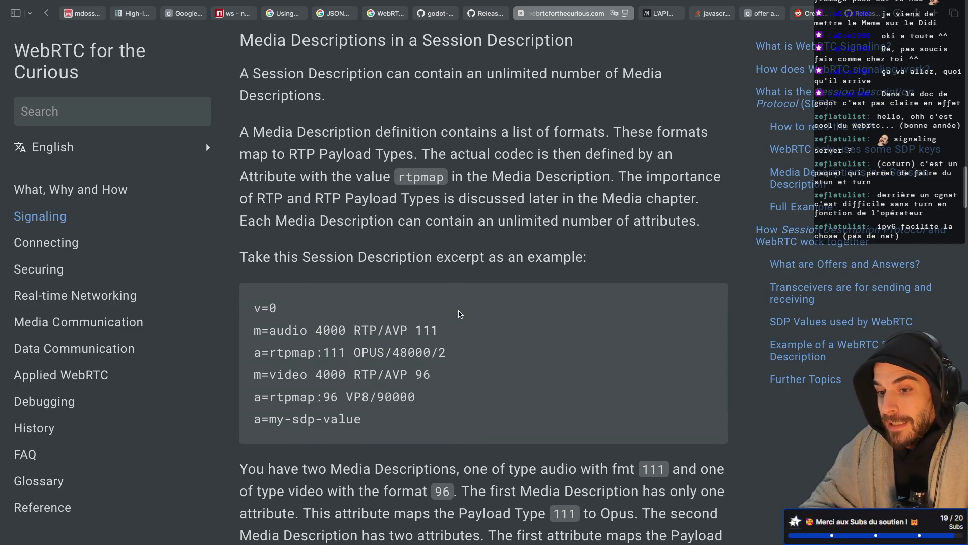
pyautogui.scroll(1, 459, 314)
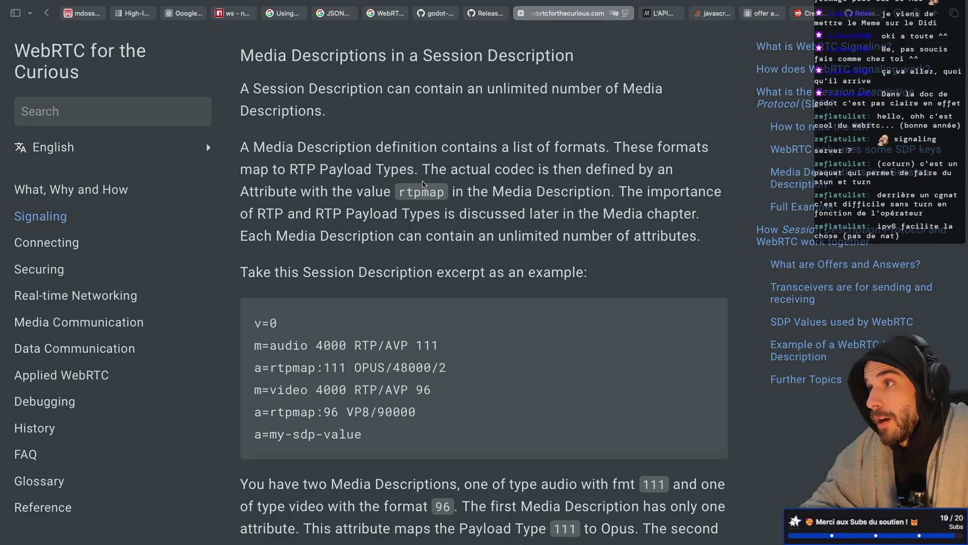
pyautogui.scroll(-3, 402, 228)
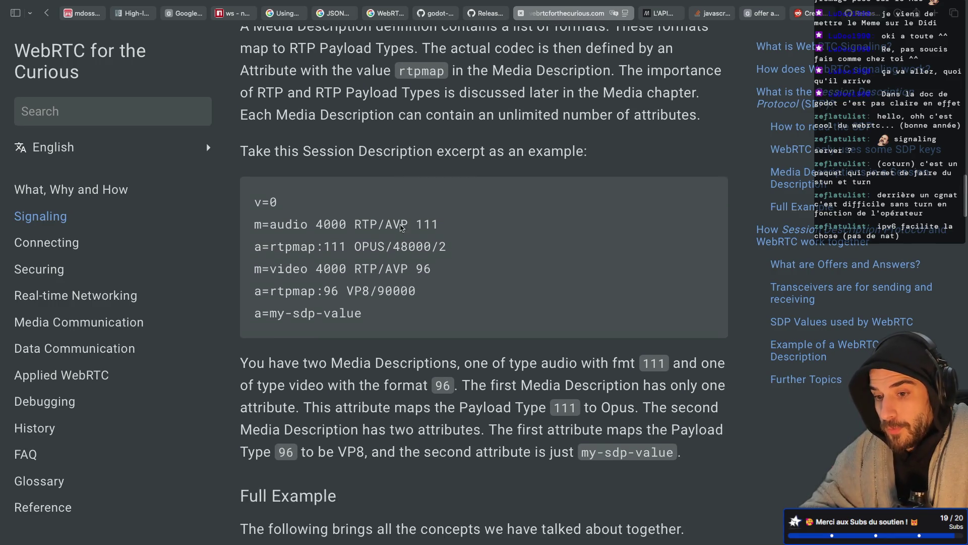
pyautogui.scroll(3, 401, 228)
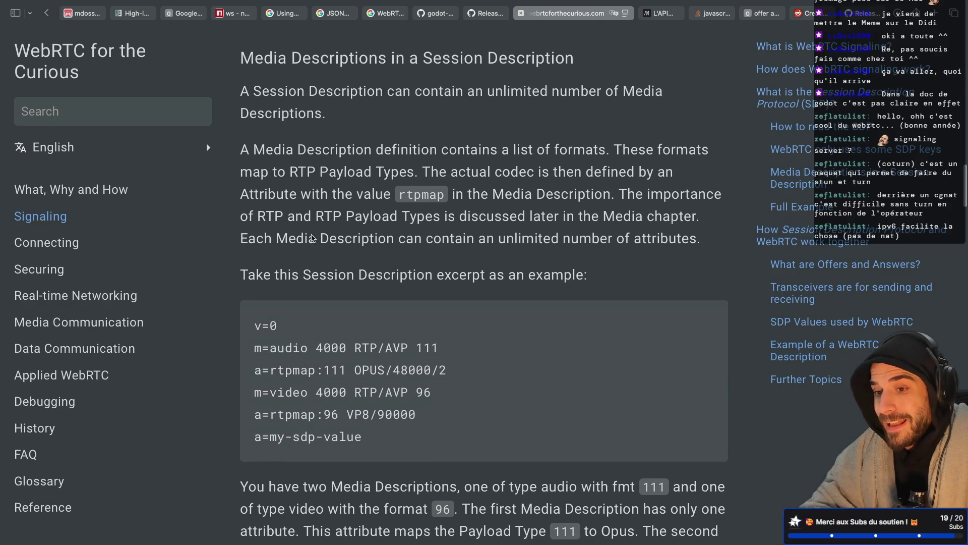
pyautogui.scroll(-2, 312, 235)
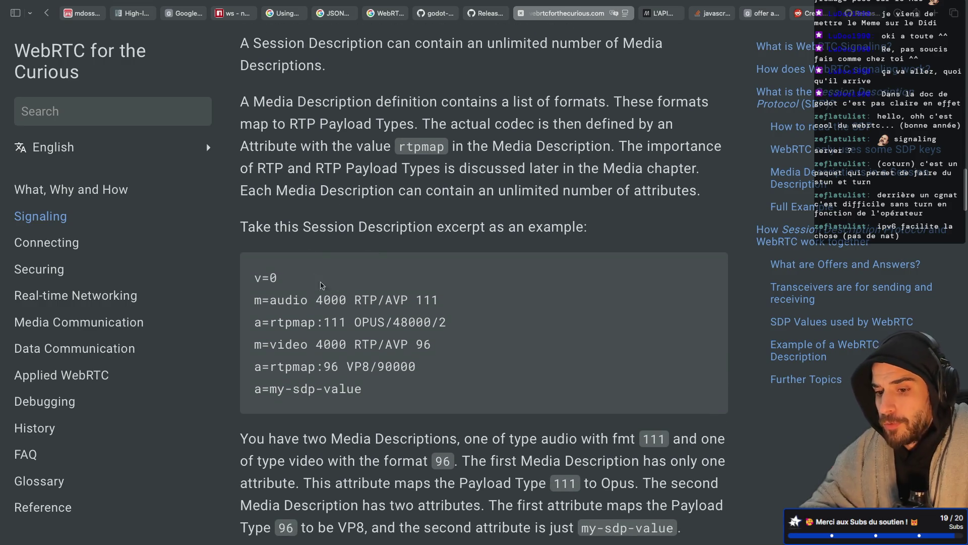
pyautogui.scroll(-2, 324, 259)
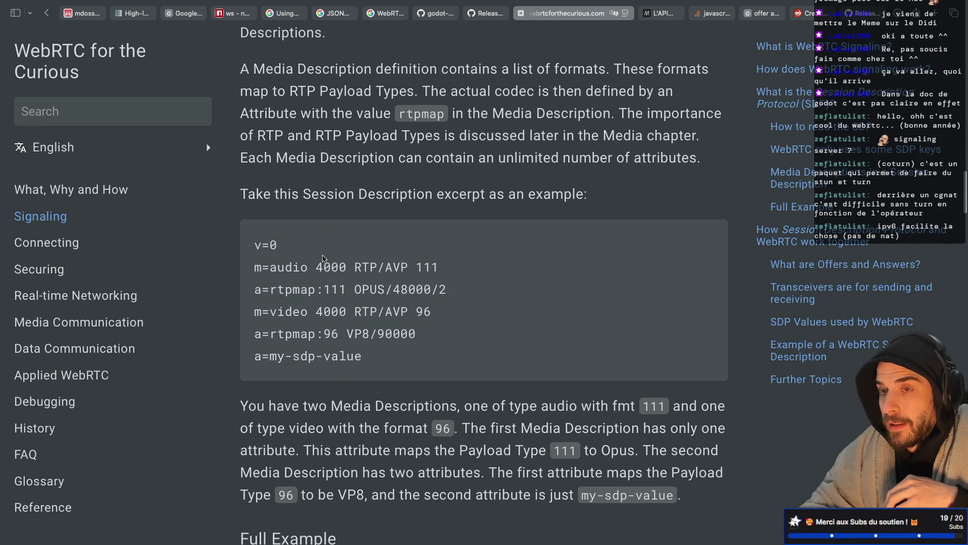
pyautogui.scroll(1, 324, 258)
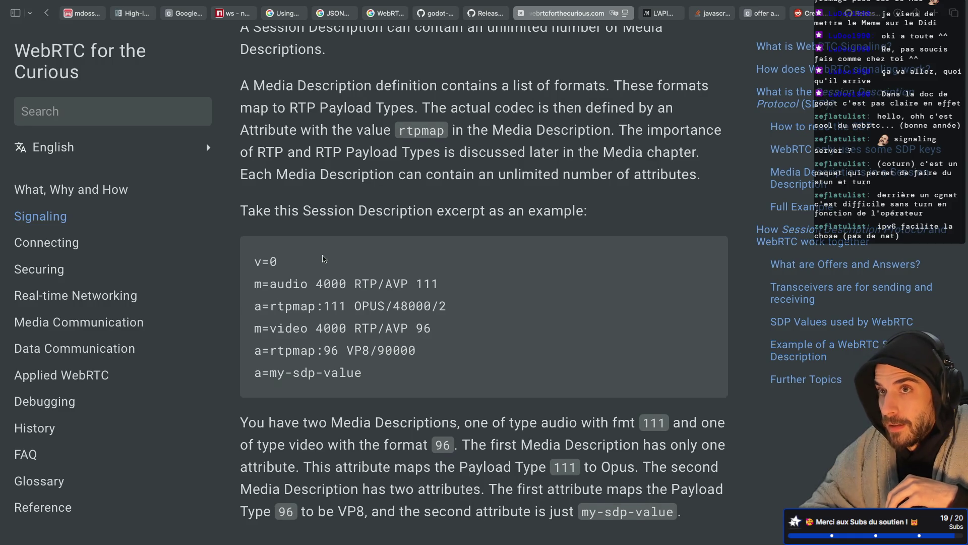
pyautogui.scroll(-1, 323, 258)
pyautogui.scroll(2, 324, 258)
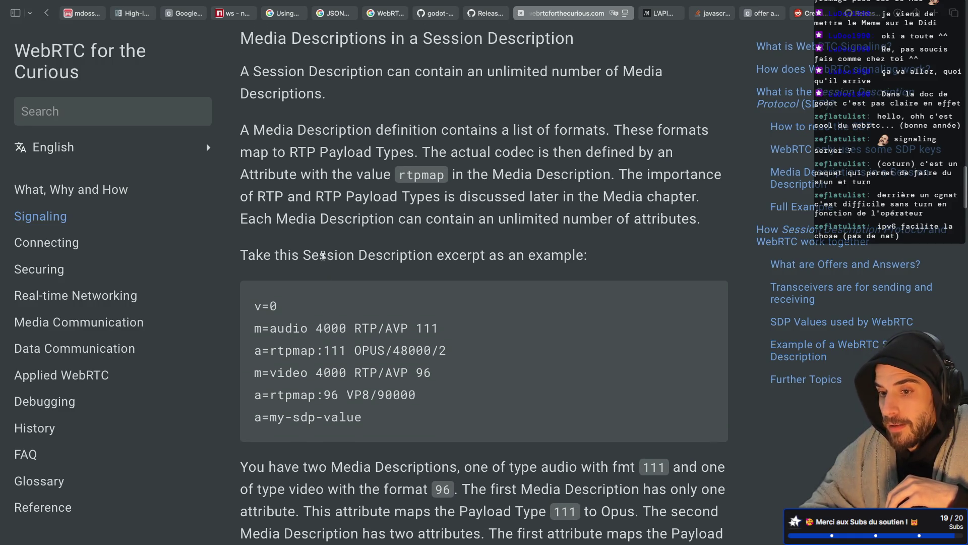
pyautogui.scroll(-1, 324, 256)
pyautogui.scroll(-1, 324, 258)
pyautogui.scroll(-4, 323, 257)
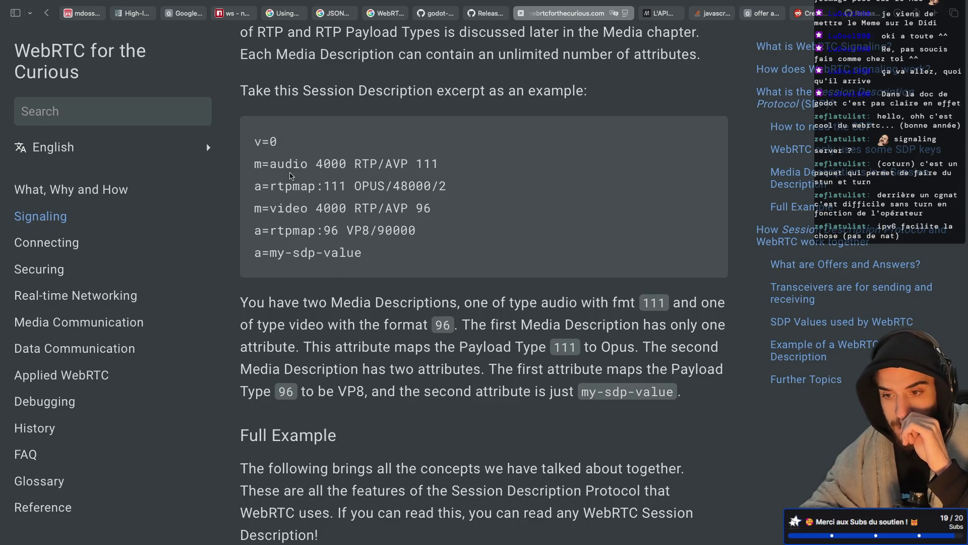
pyautogui.moveTo(271, 164); pyautogui.dragTo(312, 161)
pyautogui.moveTo(263, 226); pyautogui.dragTo(292, 222)
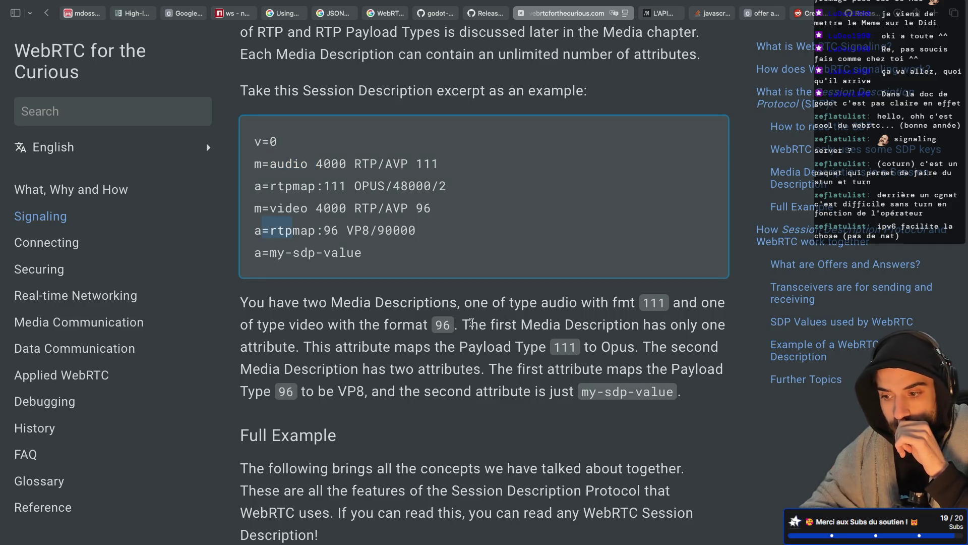
pyautogui.scroll(-2, 473, 322)
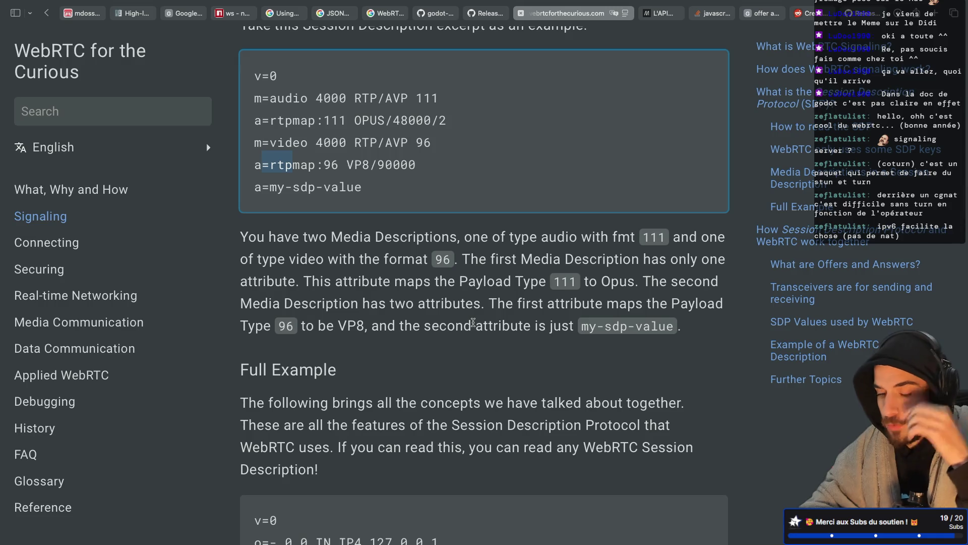
pyautogui.press('super+Tab')
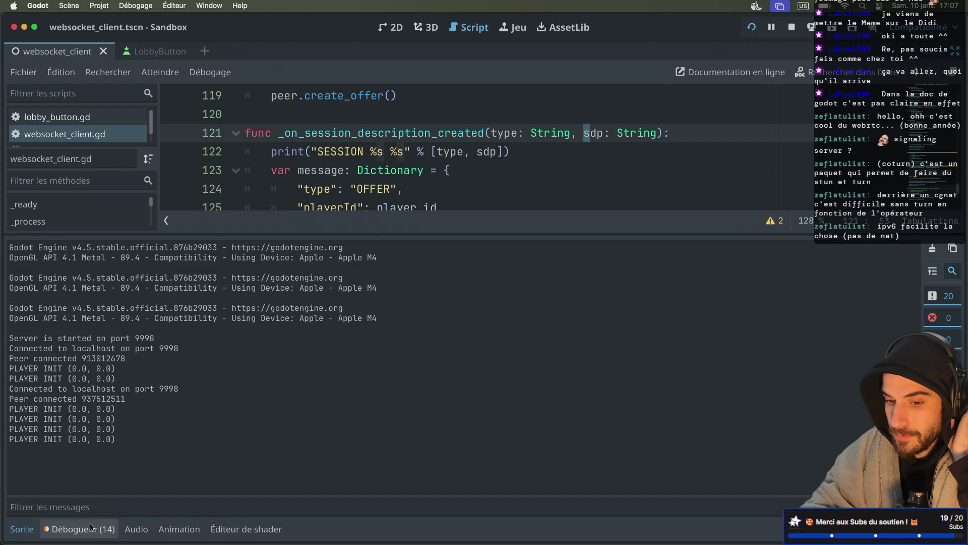
# Step: Restart the game project, move its window lower, and create a new lobby
pyautogui.click(791, 27)
pyautogui.press('super+b')
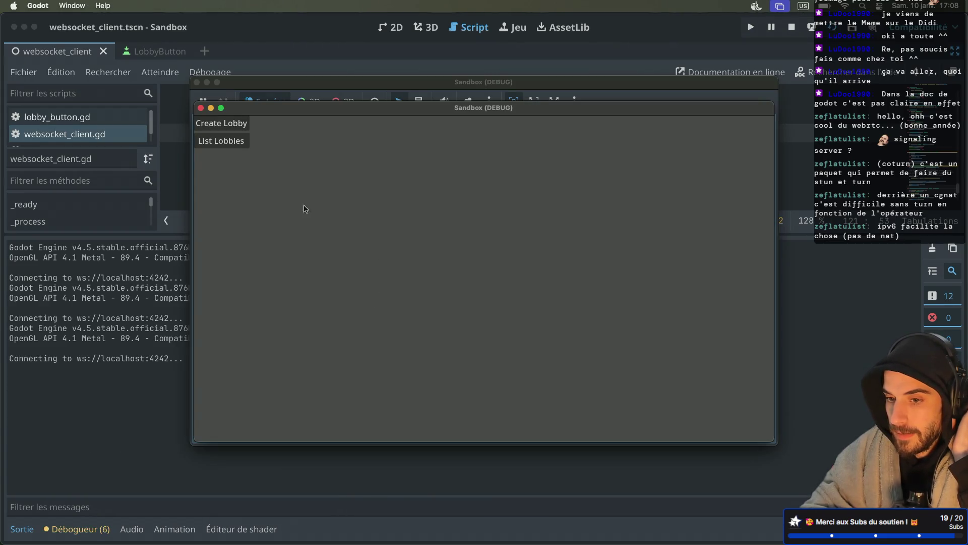
pyautogui.moveTo(289, 110); pyautogui.dragTo(365, 180)
pyautogui.click(318, 195)
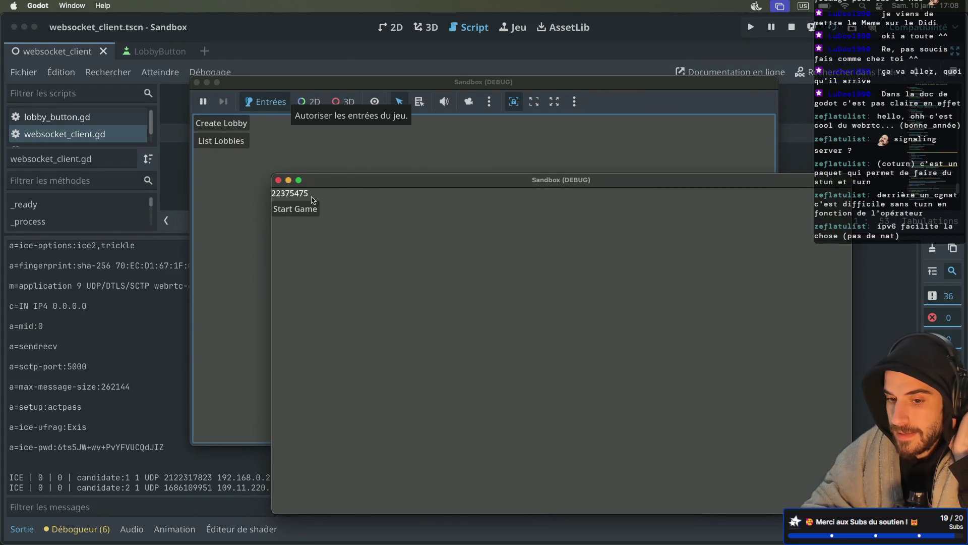
# Step: Select m=application in the editor's printed SDP offer, then return to the WebRTC docs
pyautogui.click(79, 383)
pyautogui.scroll(2, 28, 328)
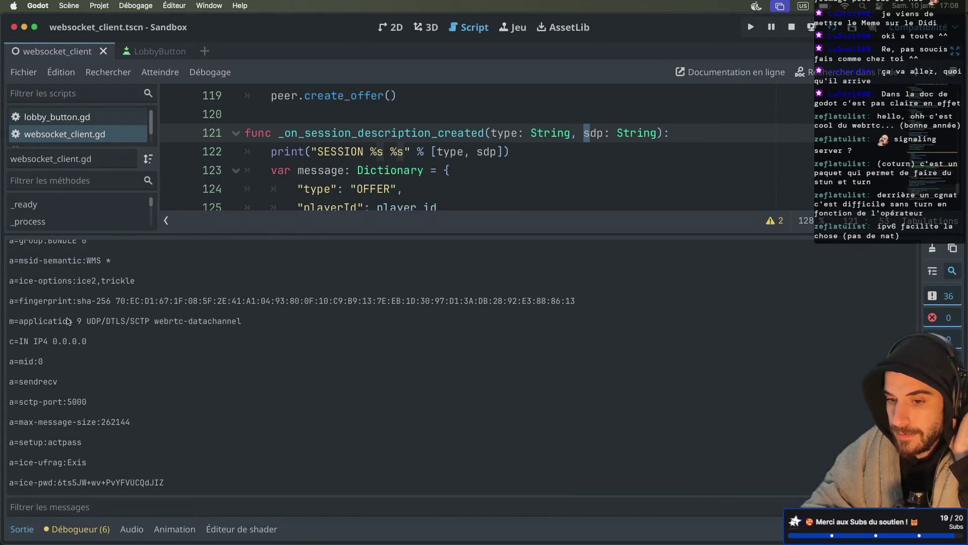
pyautogui.moveTo(159, 323); pyautogui.dragTo(223, 324)
pyautogui.doubleClick(48, 322)
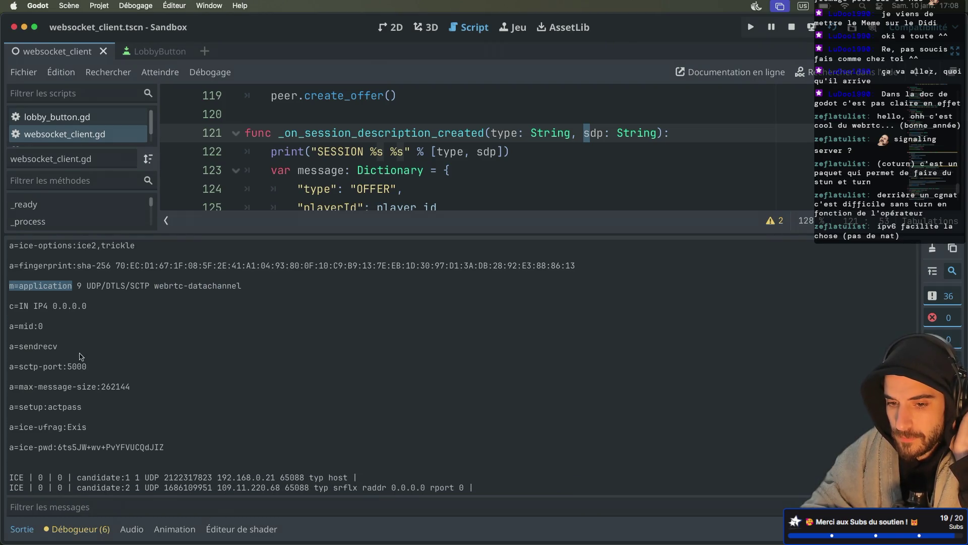
pyautogui.scroll(5, 81, 360)
pyautogui.hotkey('ctrl', 'Right')
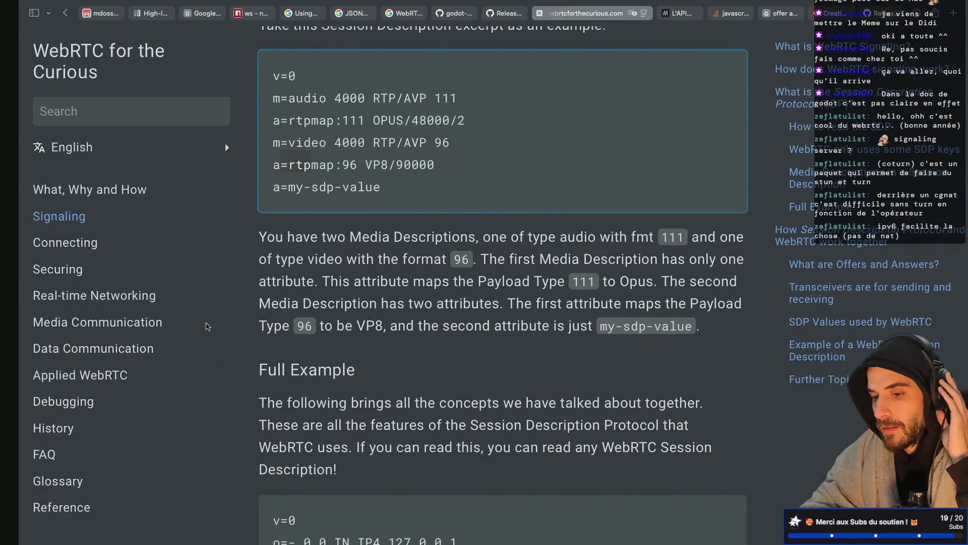
# Step: Scroll the Signaling chapter past the full SDP example, comparing it against Godot's SDP output
pyautogui.scroll(-5, 386, 336)
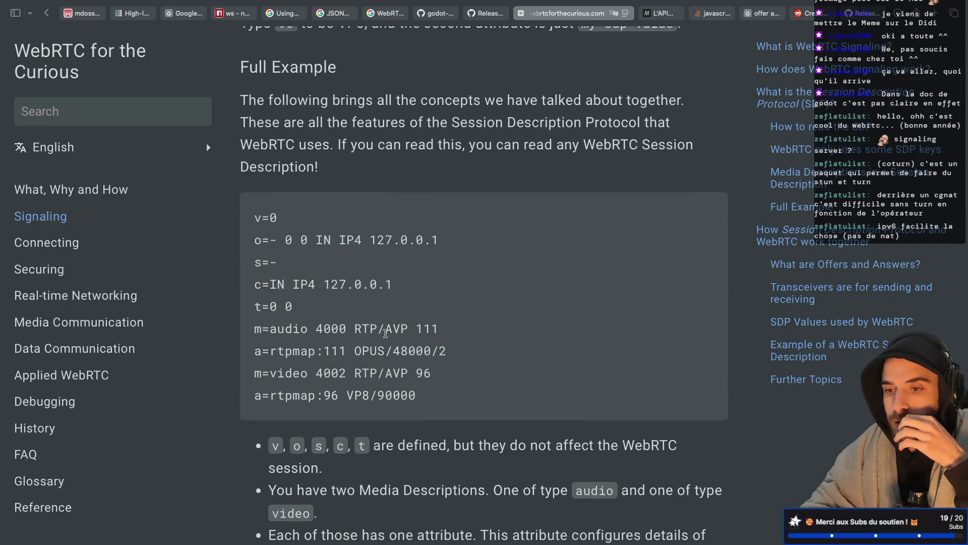
pyautogui.scroll(1, 386, 333)
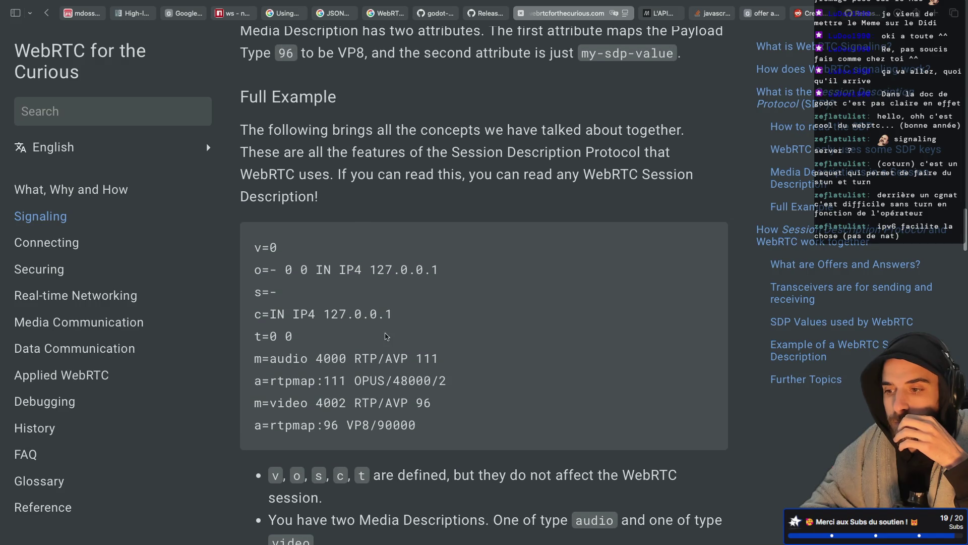
pyautogui.scroll(-5, 387, 336)
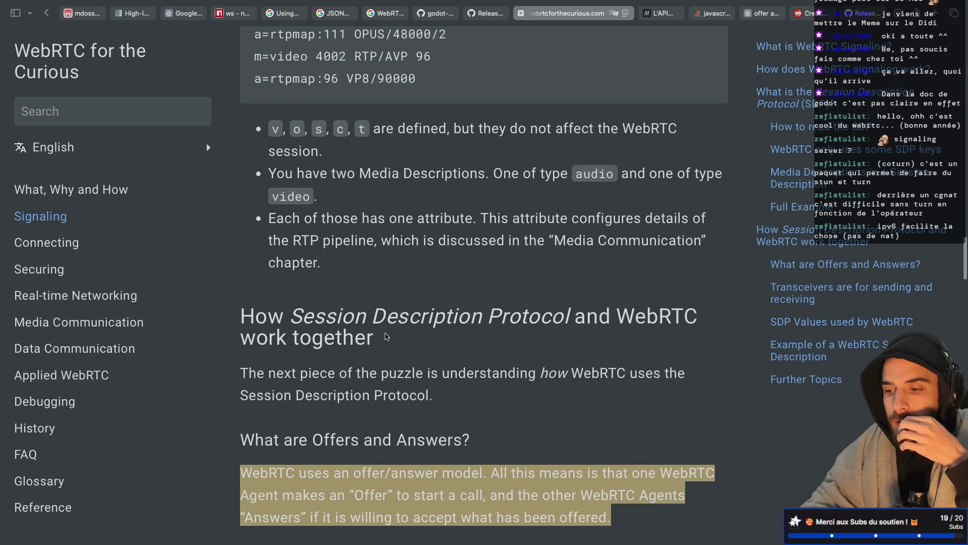
pyautogui.scroll(-4, 385, 336)
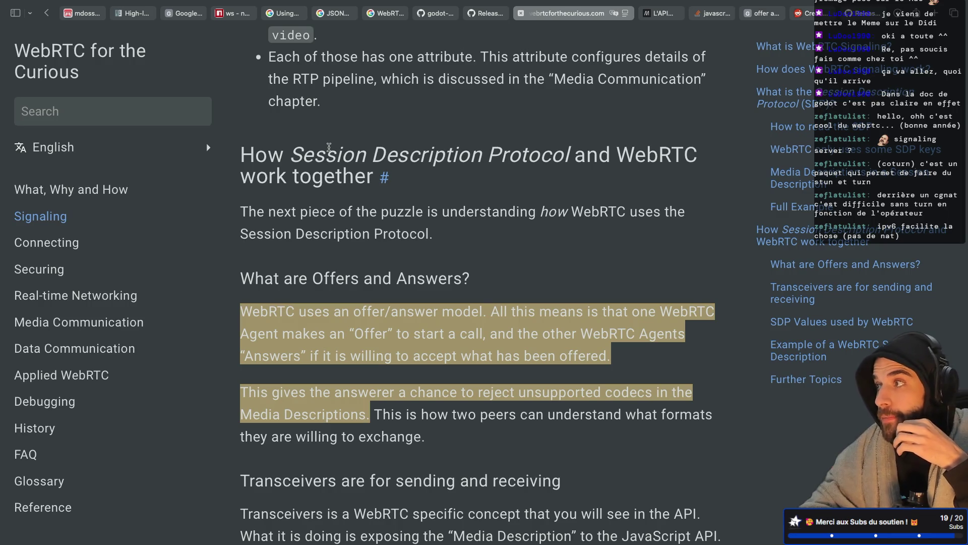
pyautogui.press('super+Tab')
pyautogui.press('super+Tab')
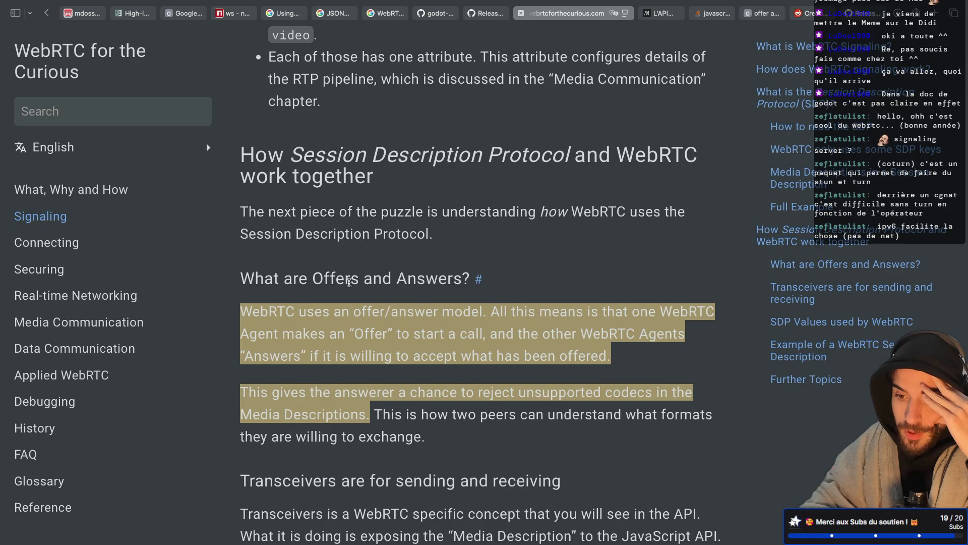
pyautogui.scroll(-3, 349, 281)
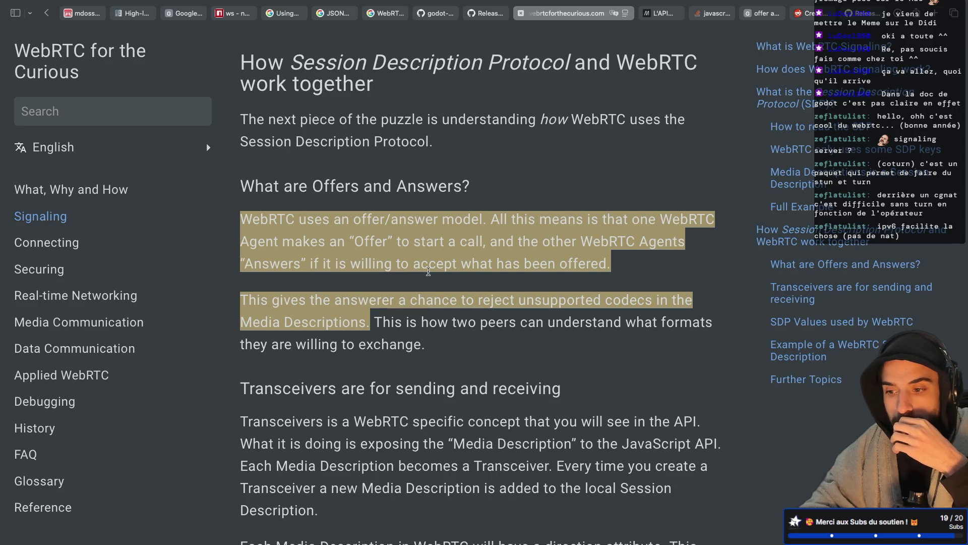
pyautogui.scroll(-2, 428, 271)
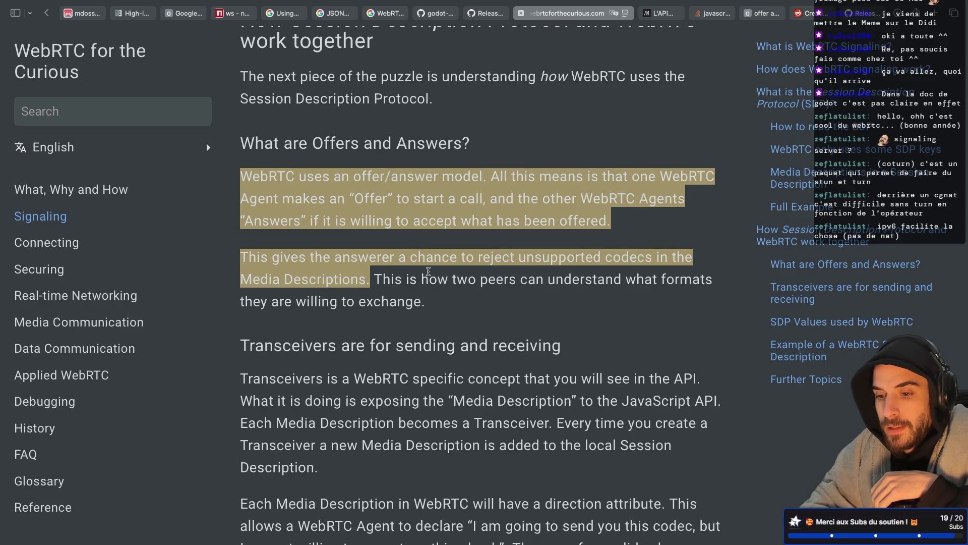
# Step: Scroll to the send, recv, sendrecv and inactive transceiver directions and the group:BUNDLE value
pyautogui.scroll(-2, 428, 271)
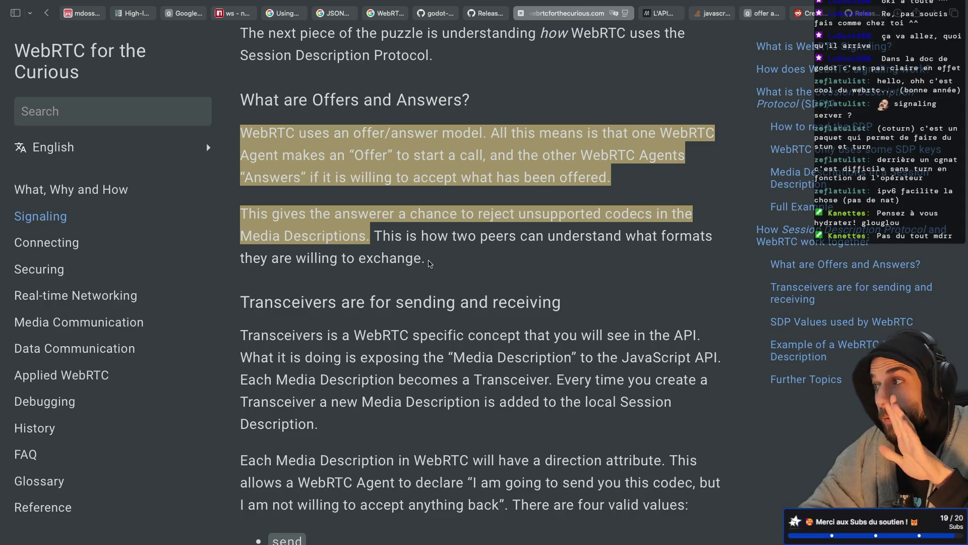
pyautogui.scroll(-3, 425, 276)
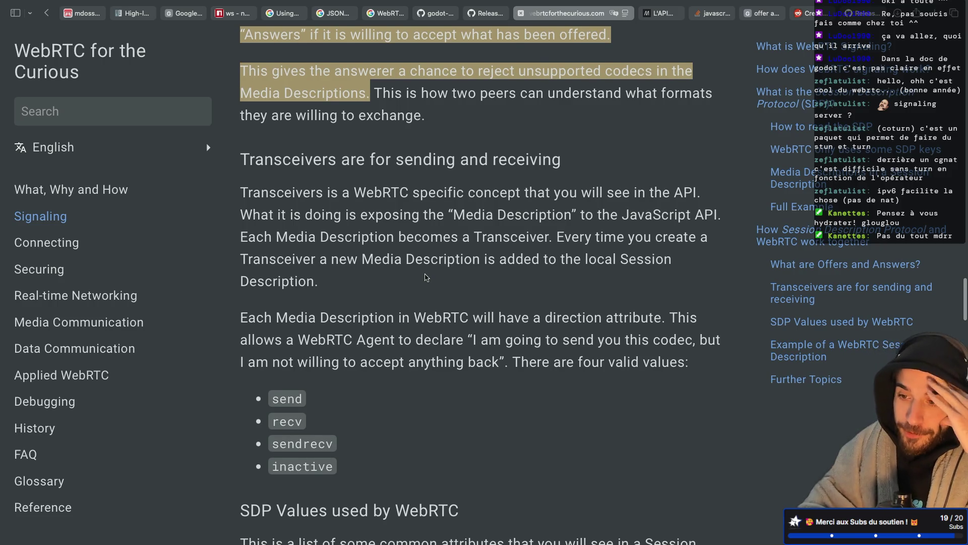
pyautogui.scroll(2, 425, 277)
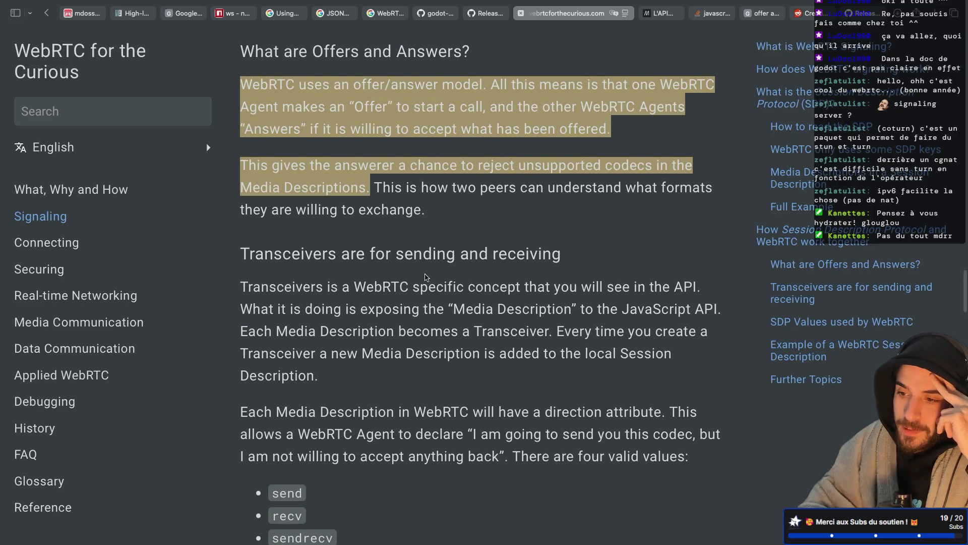
pyautogui.scroll(-1, 423, 275)
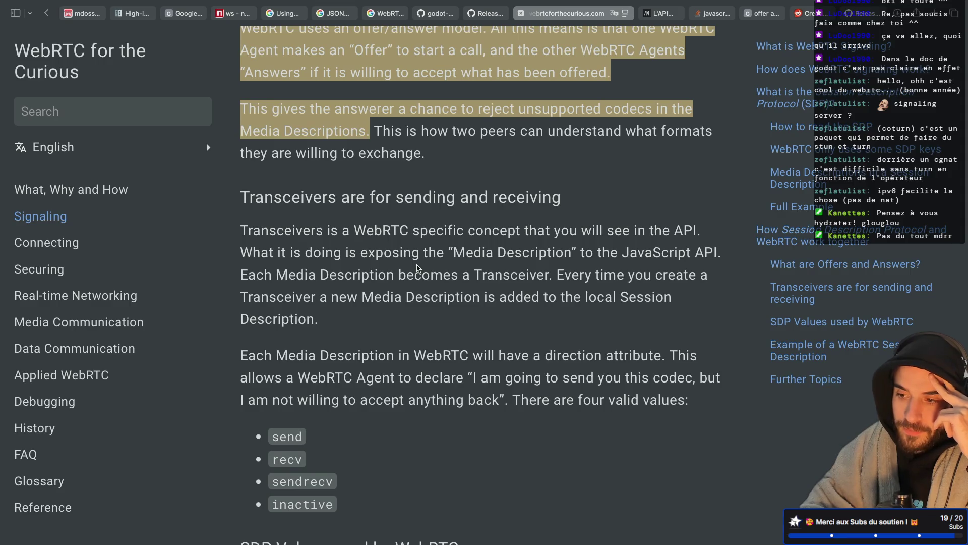
pyautogui.scroll(-1, 418, 267)
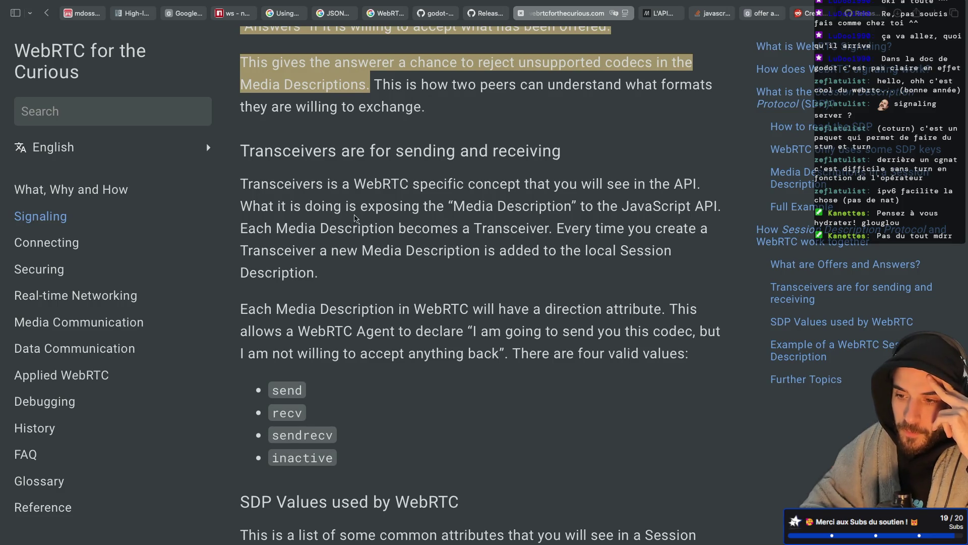
pyautogui.scroll(-1, 354, 218)
pyautogui.scroll(-1, 355, 218)
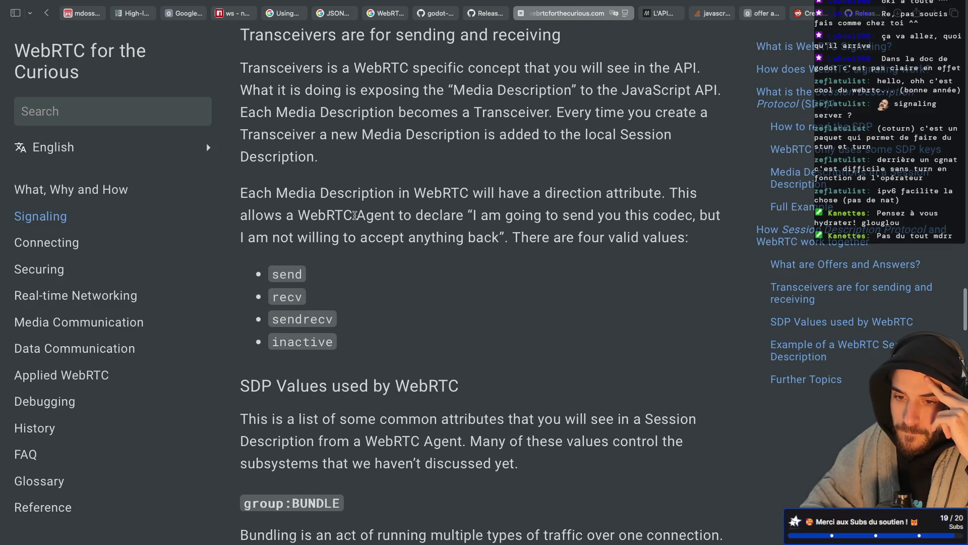
# Step: Read through the 'SDP Values used by WebRTC' section
pyautogui.scroll(-1, 354, 215)
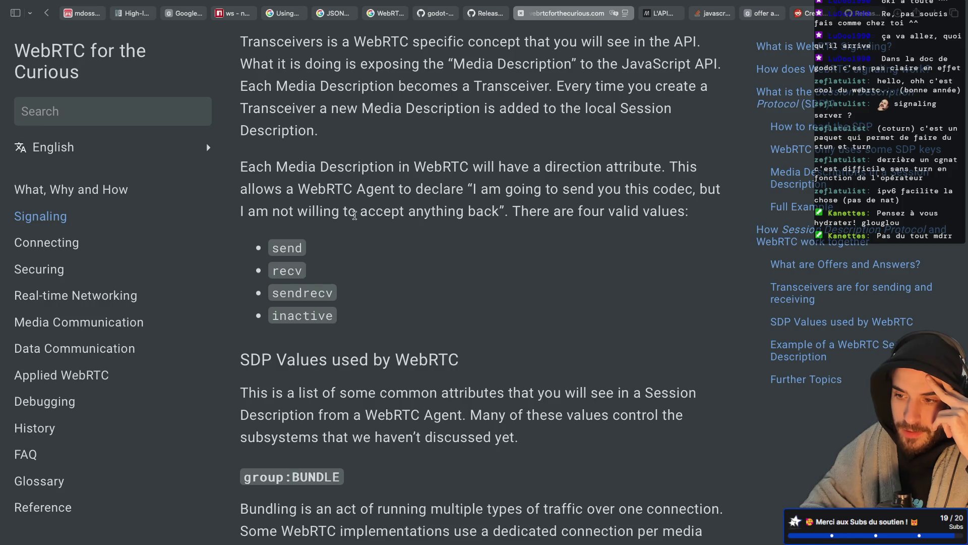
pyautogui.scroll(-3, 354, 216)
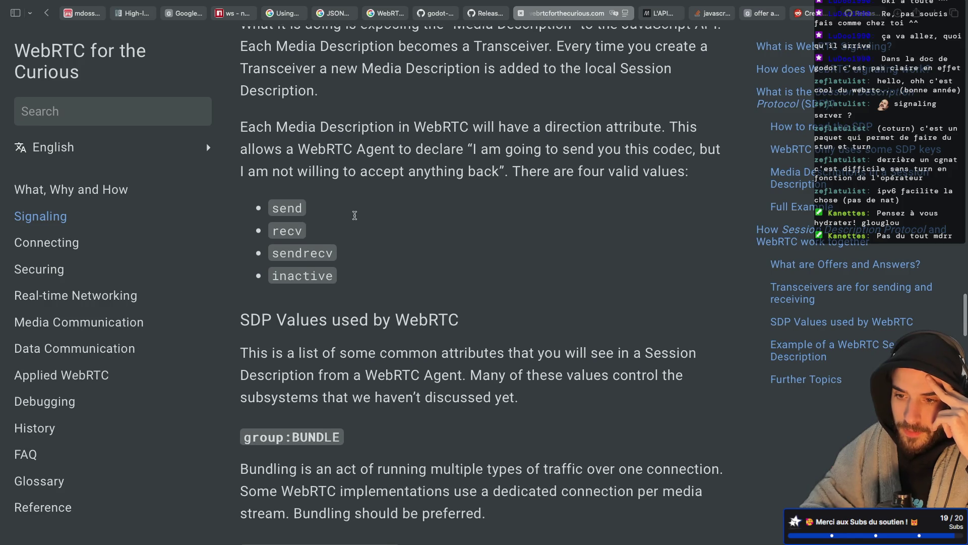
pyautogui.scroll(-2, 354, 215)
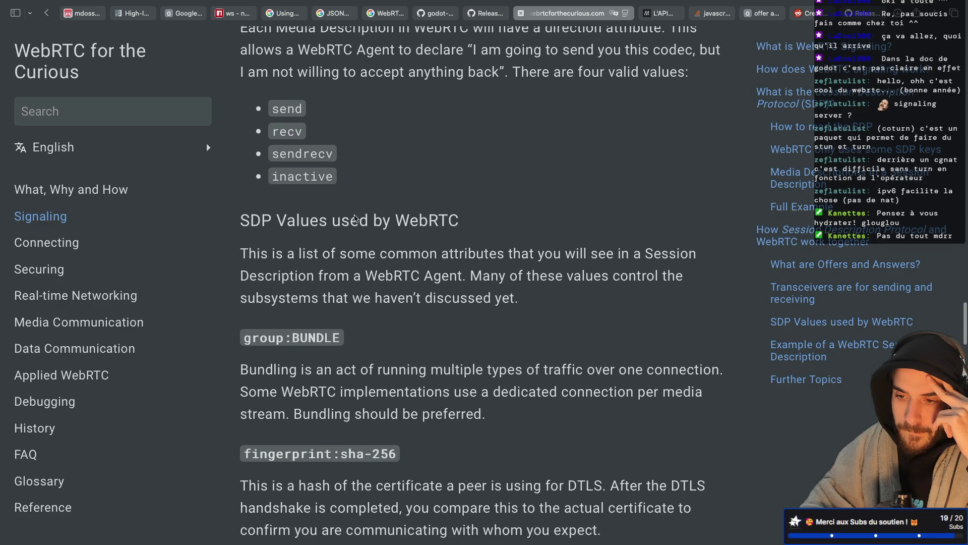
pyautogui.scroll(-2, 355, 215)
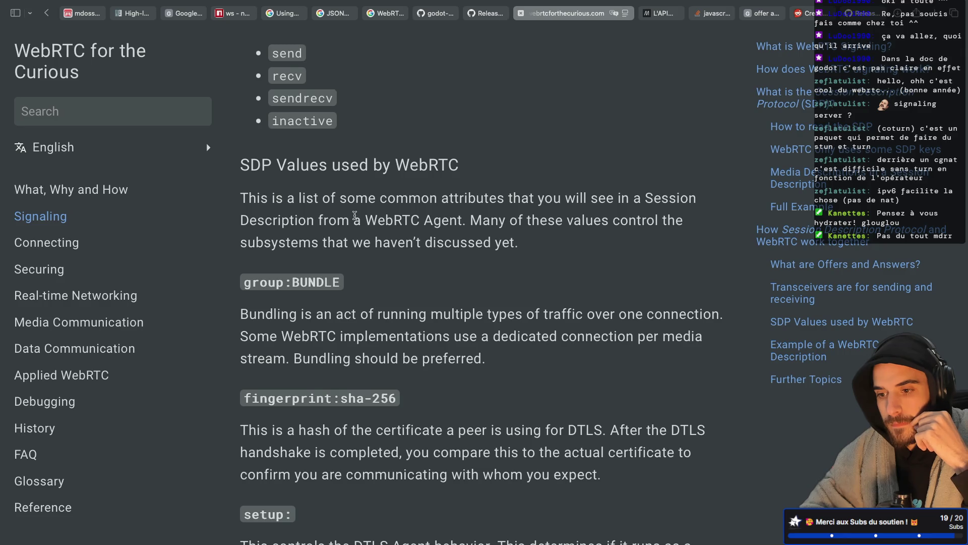
pyautogui.scroll(-3, 355, 216)
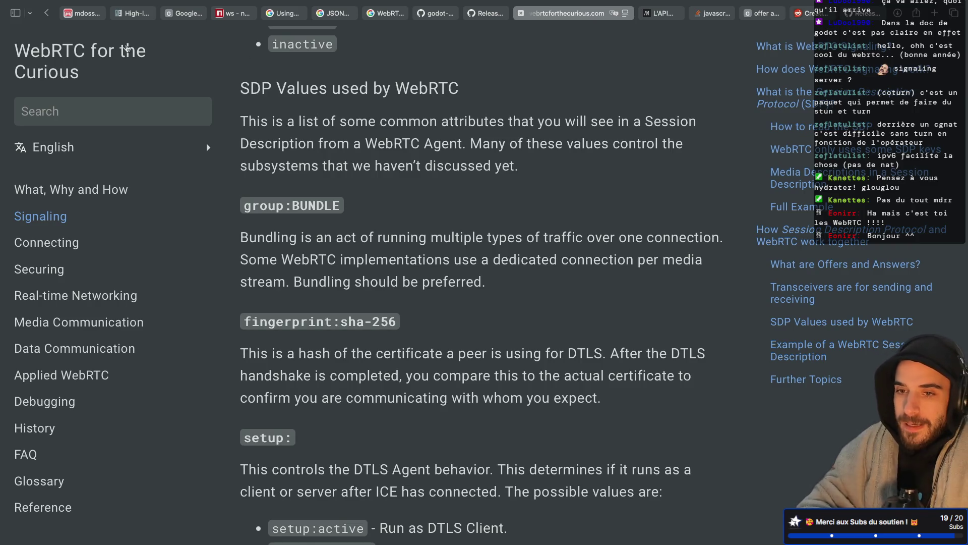
# Step: Go to the mdossan.itch.io profile and open the Miami Flipper 1987 game page
pyautogui.click(84, 15)
pyautogui.scroll(-5, 488, 293)
pyautogui.scroll(5, 489, 294)
pyautogui.click(650, 213)
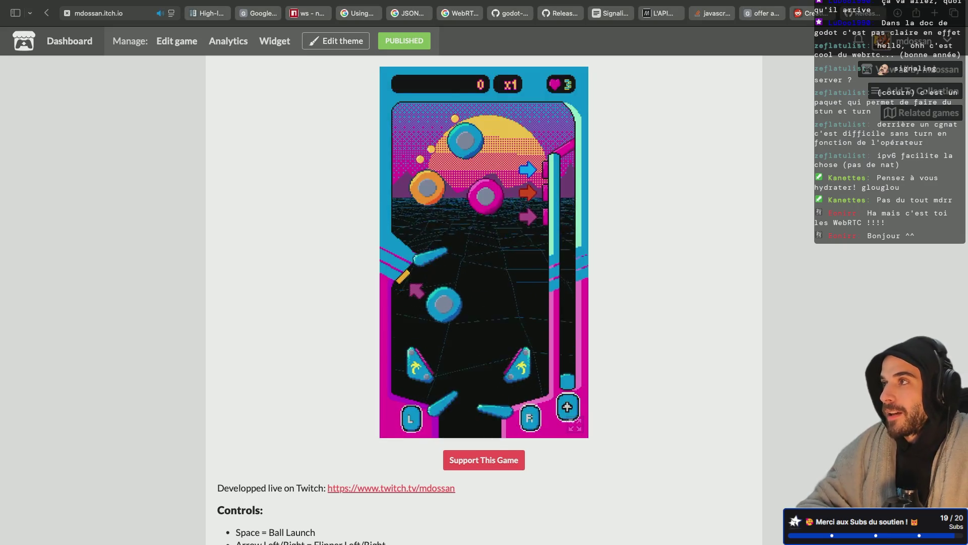
# Step: Play Miami Flipper 1987 up to 5000 points, then return to the mdossan profile
pyautogui.press('Right')
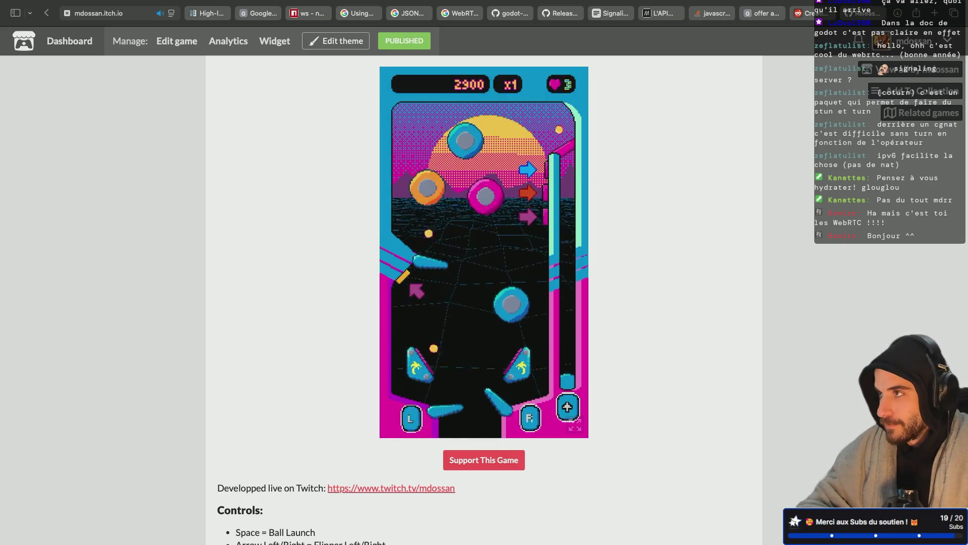
pyautogui.press('Left')
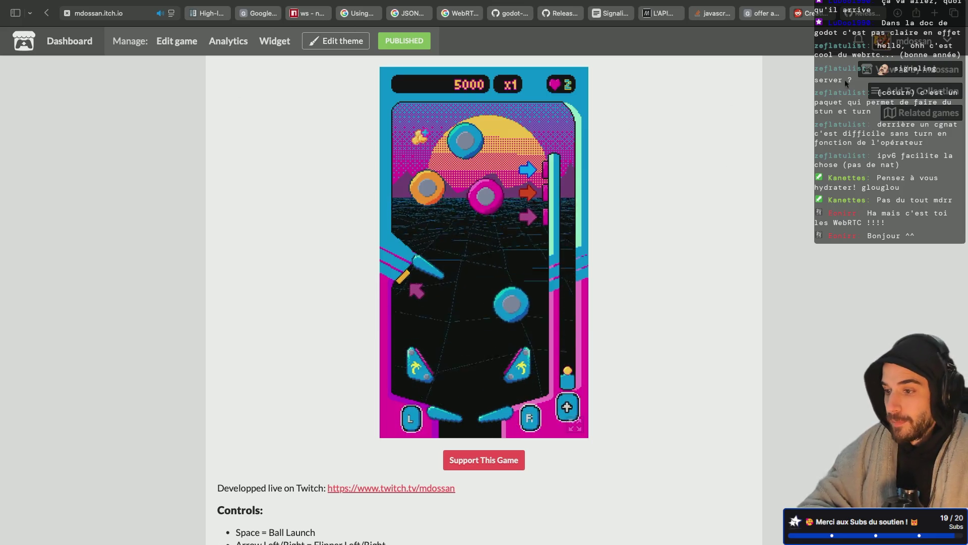
pyautogui.press('super+bracketleft')
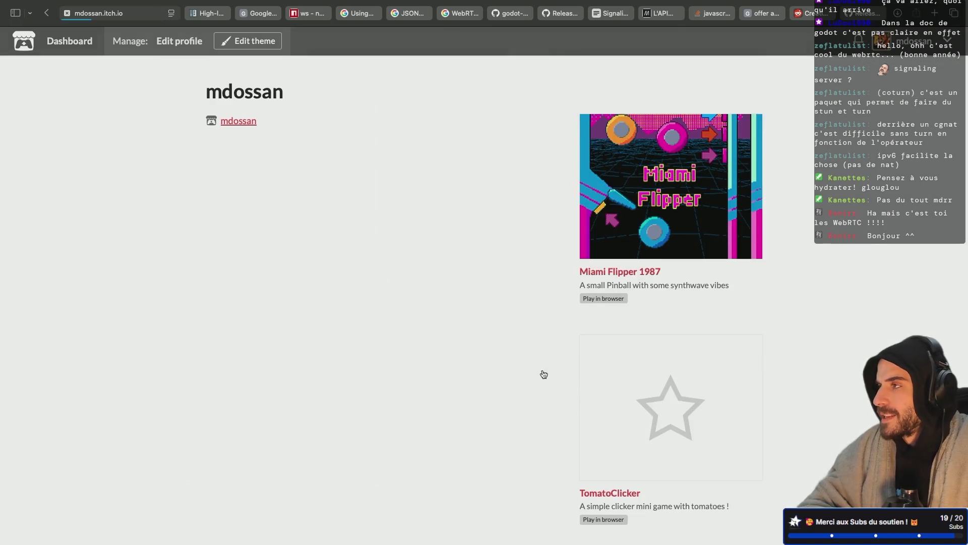
# Step: Open TomatoClicker, harvest tomatoes, and buy the Ketchup upgrade for 1 tomato per second
pyautogui.click(576, 402)
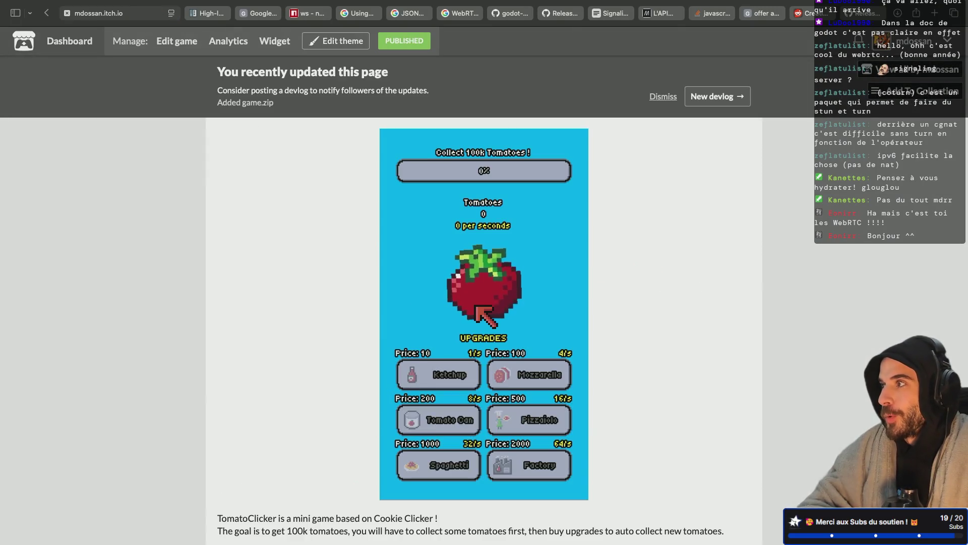
pyautogui.click(478, 273)
pyautogui.click(478, 273)
pyautogui.click(478, 272)
pyautogui.click(479, 273)
pyautogui.click(479, 273)
pyautogui.click(429, 372)
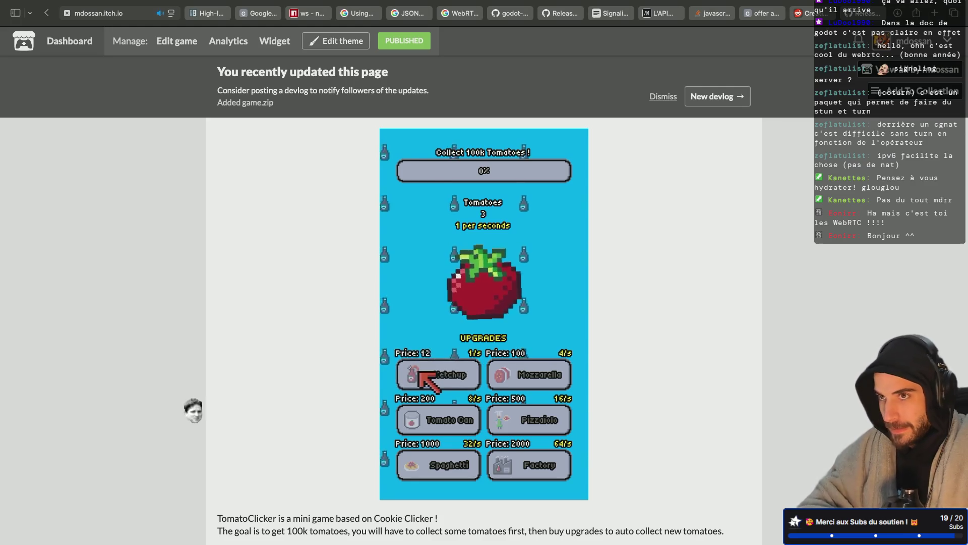
pyautogui.click(500, 285)
pyautogui.click(496, 284)
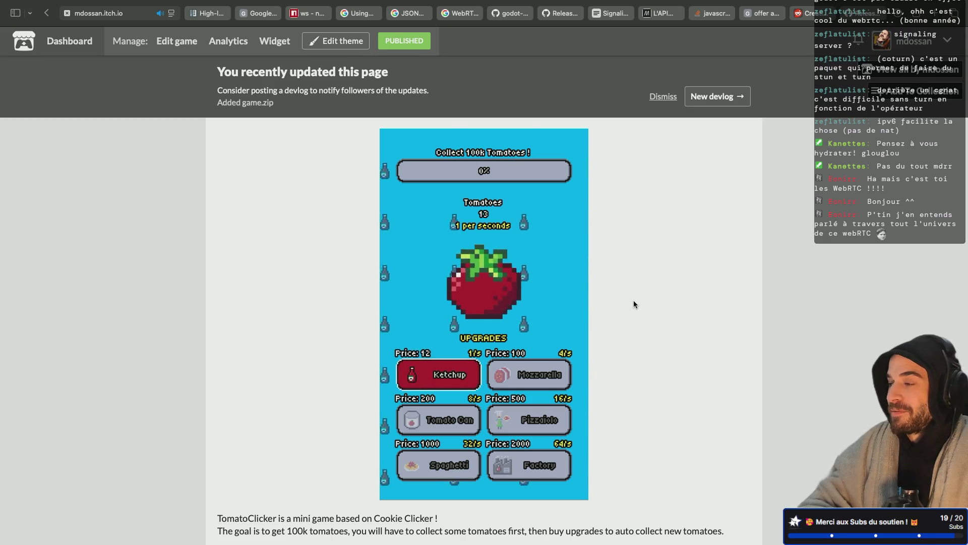
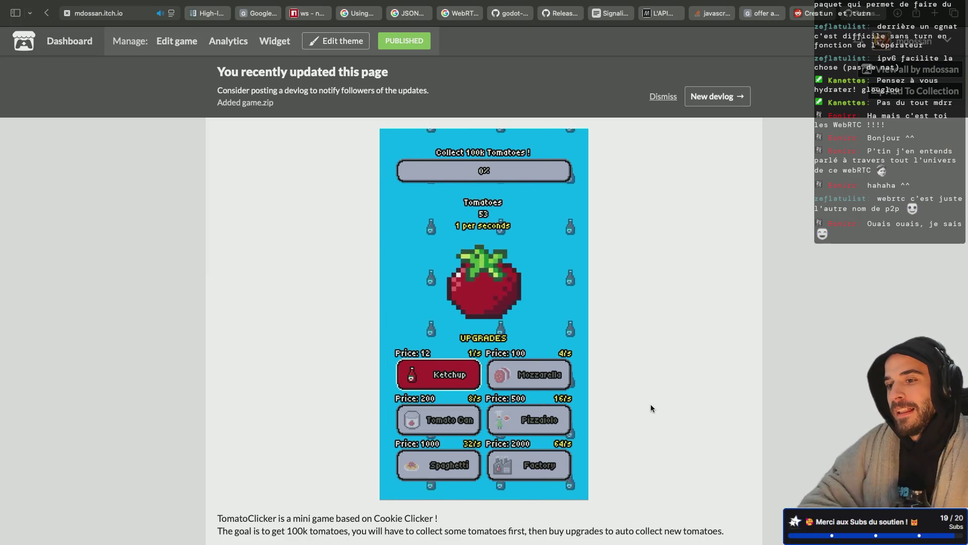
# Step: Scroll through the TomatoClicker itch.io page, then switch to the Godot editor workspace
pyautogui.scroll(-2, 711, 347)
pyautogui.scroll(2, 709, 347)
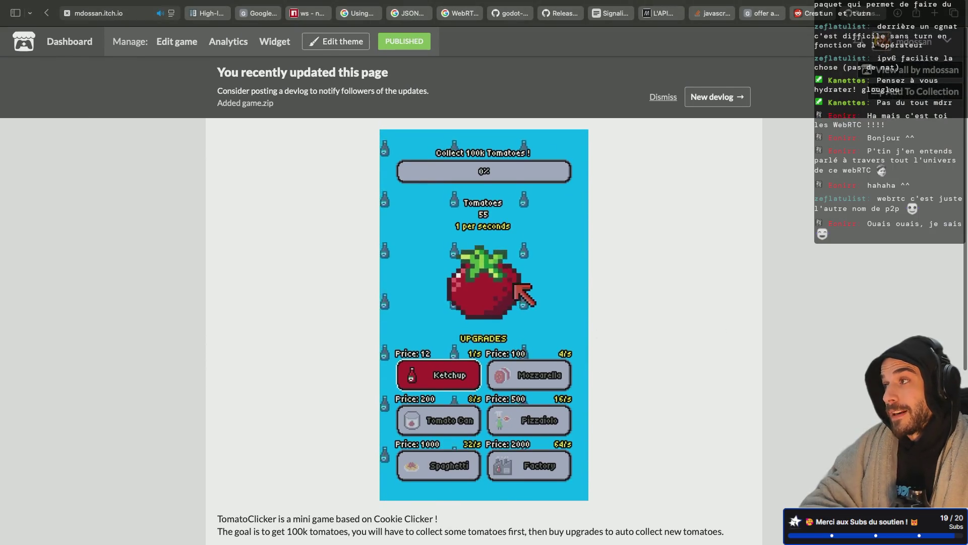
pyautogui.hotkey('ctrl', 'Left')
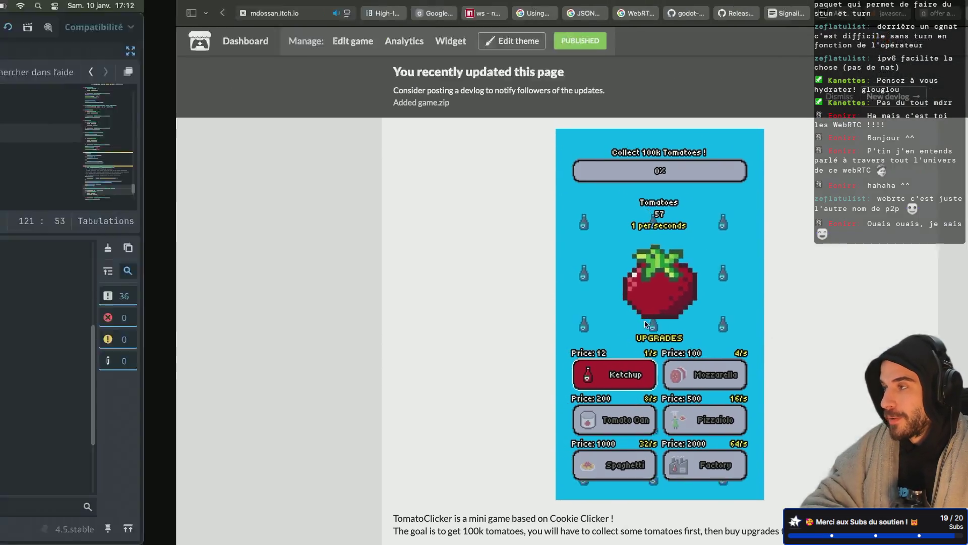
# Step: Run the project in multiple instances and start one server and two clients
pyautogui.click(750, 27)
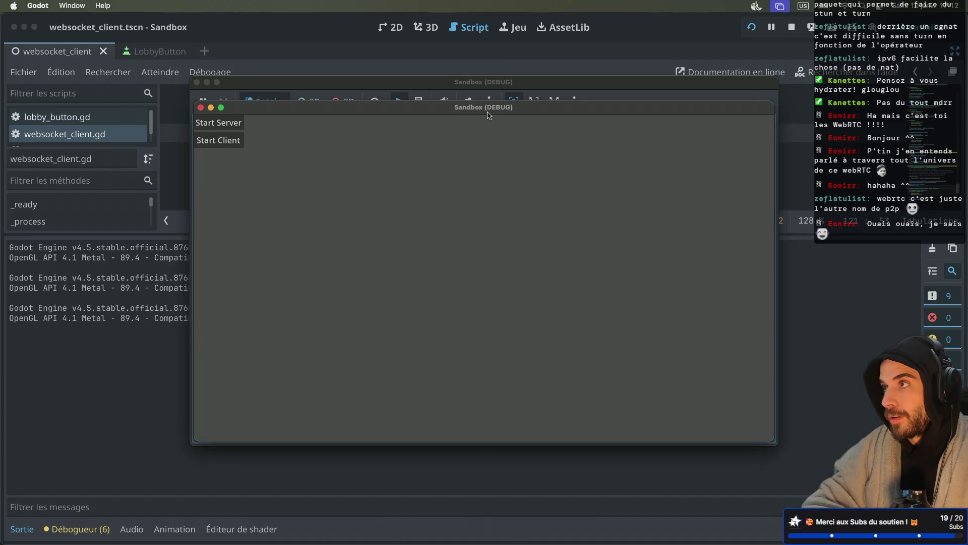
pyautogui.click(398, 231)
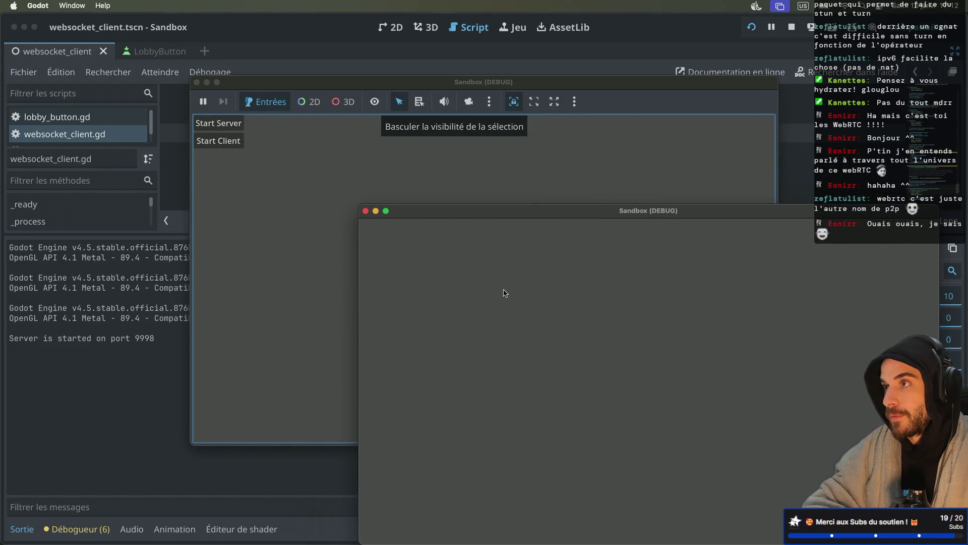
pyautogui.click(309, 233)
pyautogui.click(232, 141)
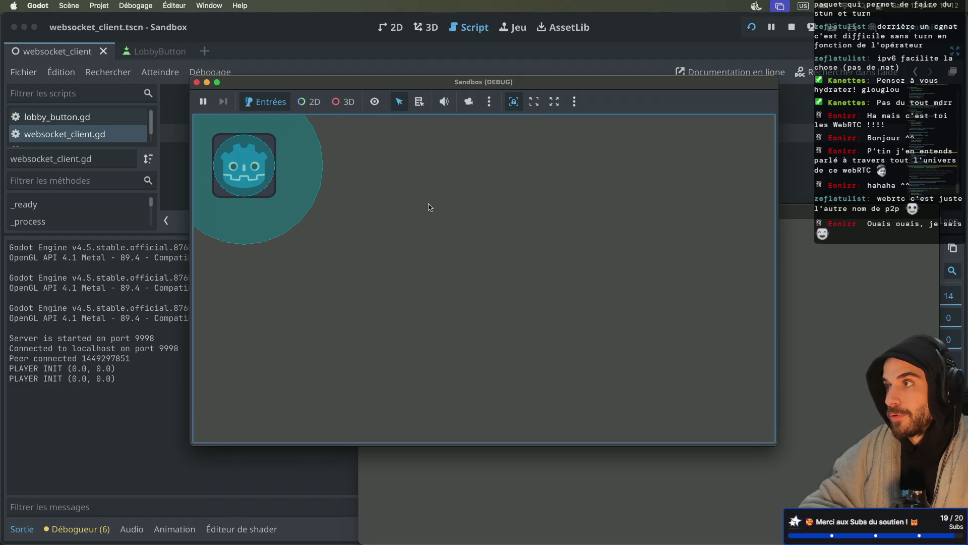
# Step: Move the player with the arrow keys and check it stays in sync across the game windows
pyautogui.press('Right')
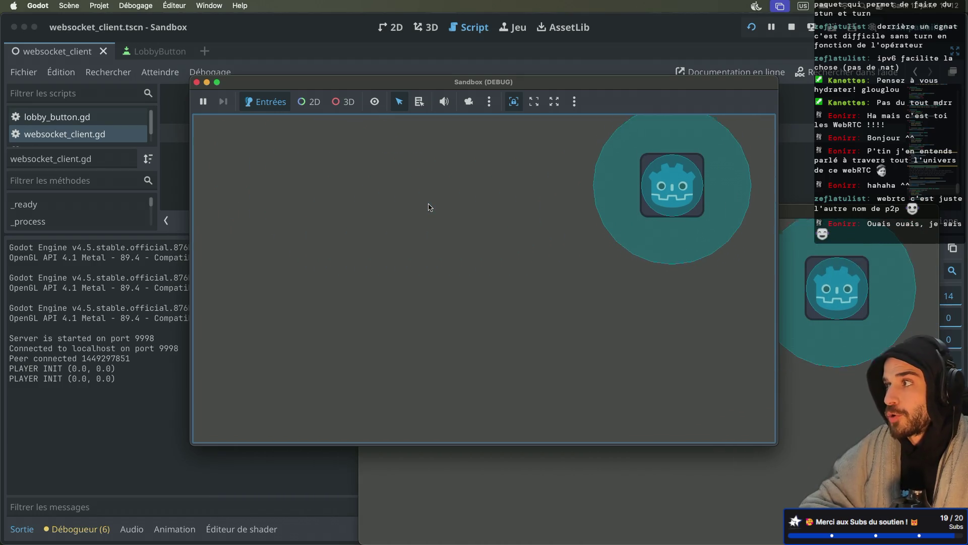
pyautogui.press('Up')
pyautogui.press('Left')
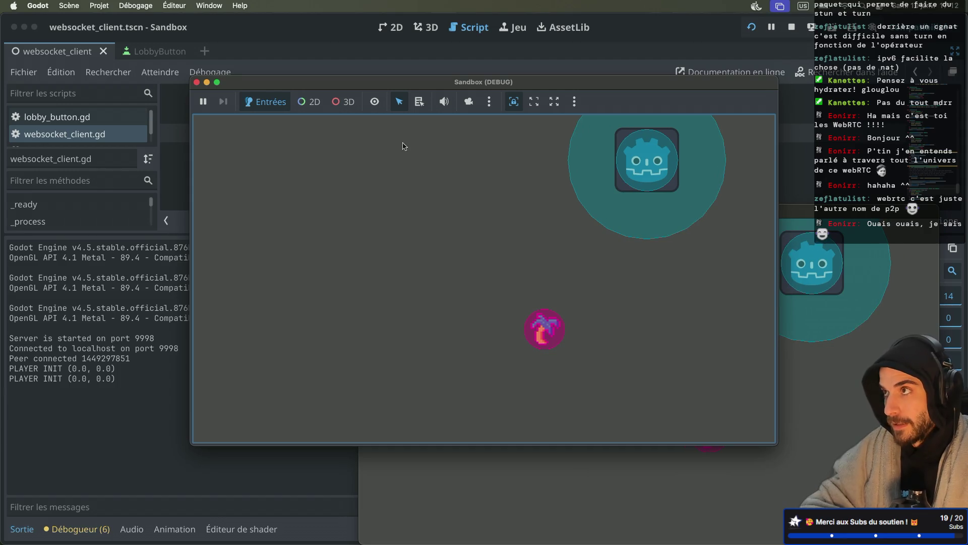
pyautogui.moveTo(395, 89); pyautogui.dragTo(499, 70)
pyautogui.click(253, 139)
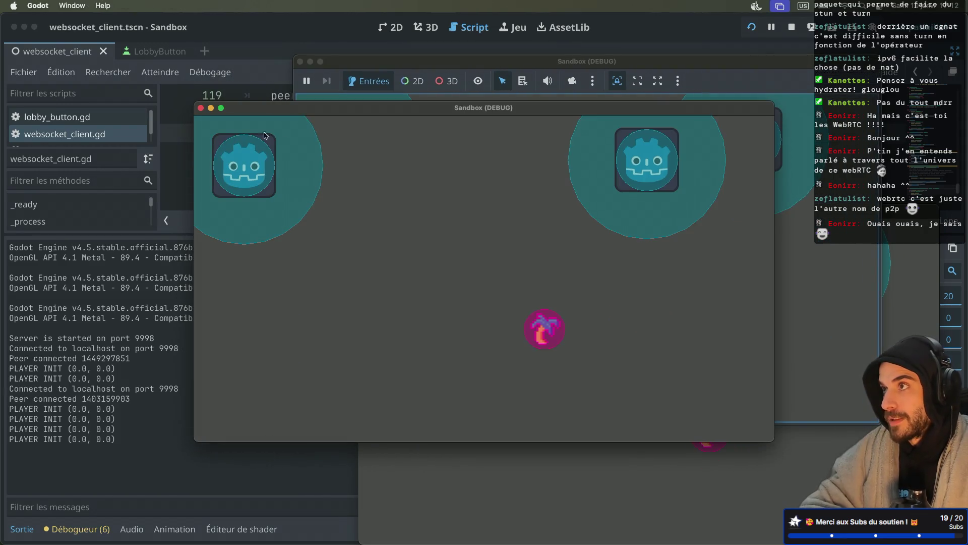
pyautogui.moveTo(325, 114); pyautogui.dragTo(167, 134)
pyautogui.press('Down')
pyautogui.press('Right')
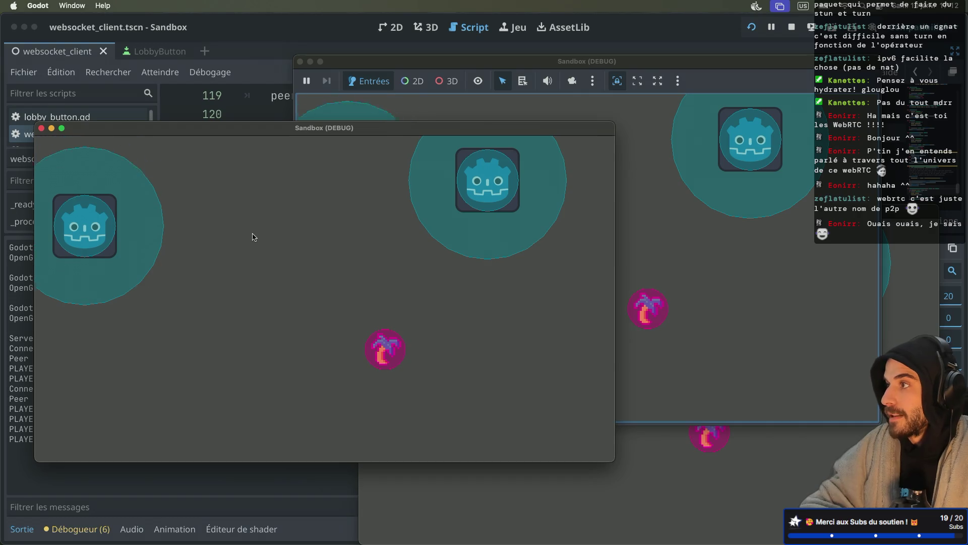
pyautogui.press('Right')
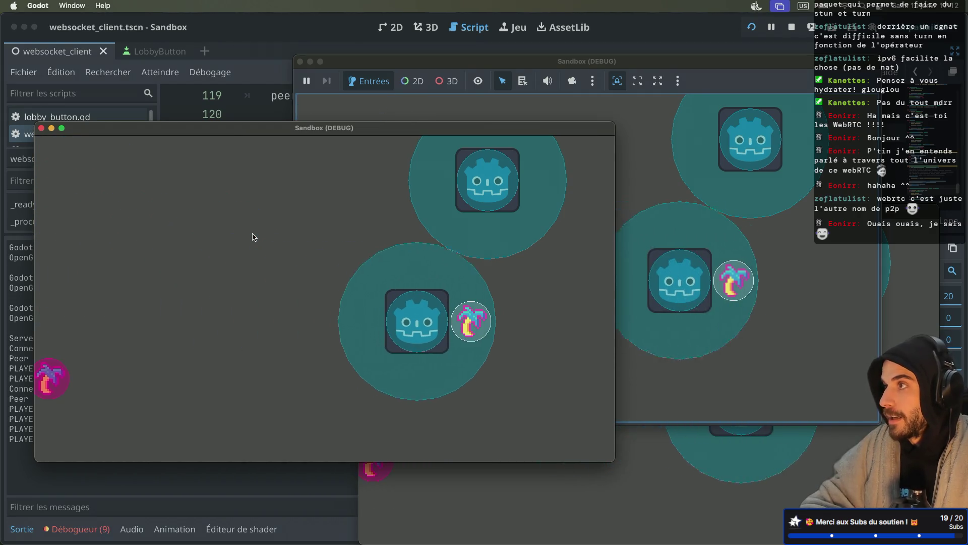
pyautogui.press('Down')
pyautogui.press('Left')
pyautogui.press('Up')
pyautogui.press('Right')
pyautogui.press('Down')
pyautogui.press('Right')
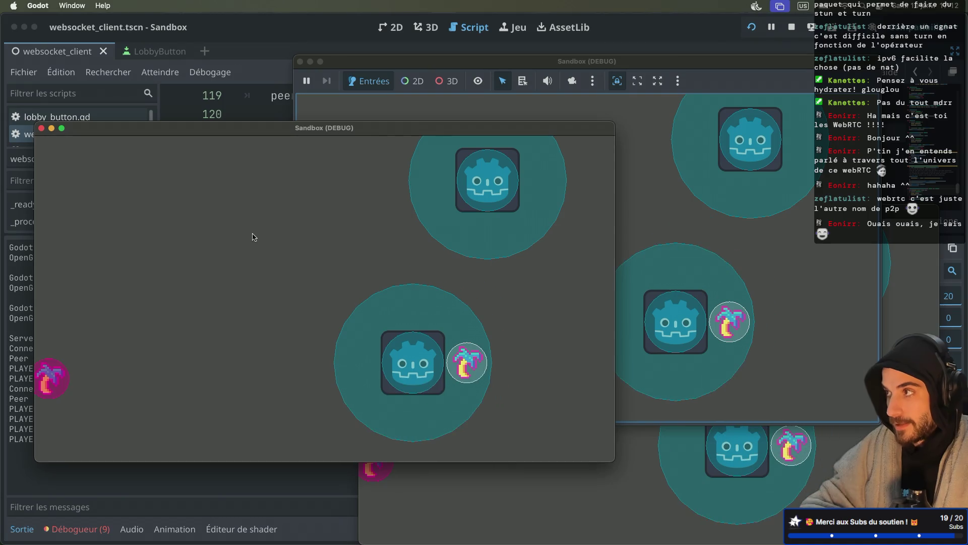
# Step: Close both game windows and launch the project again in fresh instances
pyautogui.click(42, 128)
pyautogui.click(300, 62)
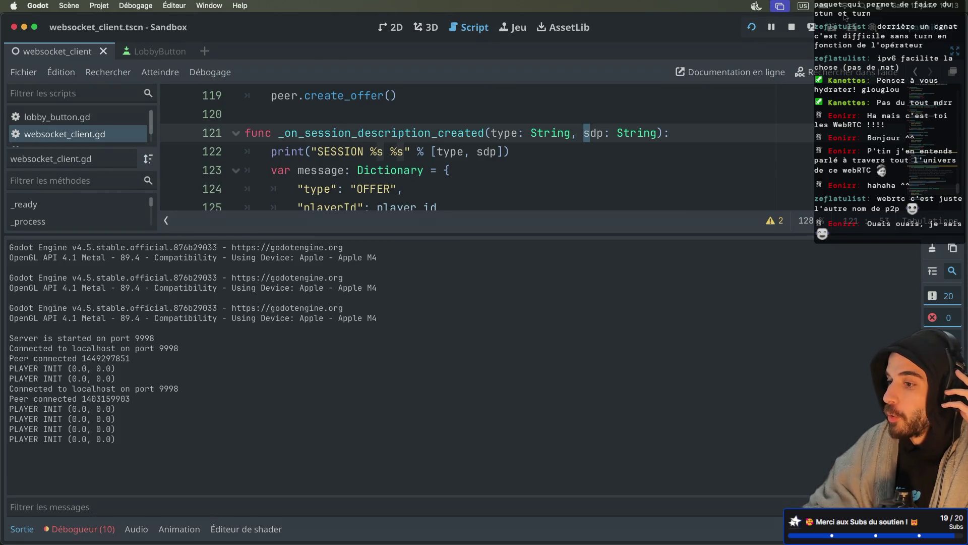
pyautogui.click(791, 27)
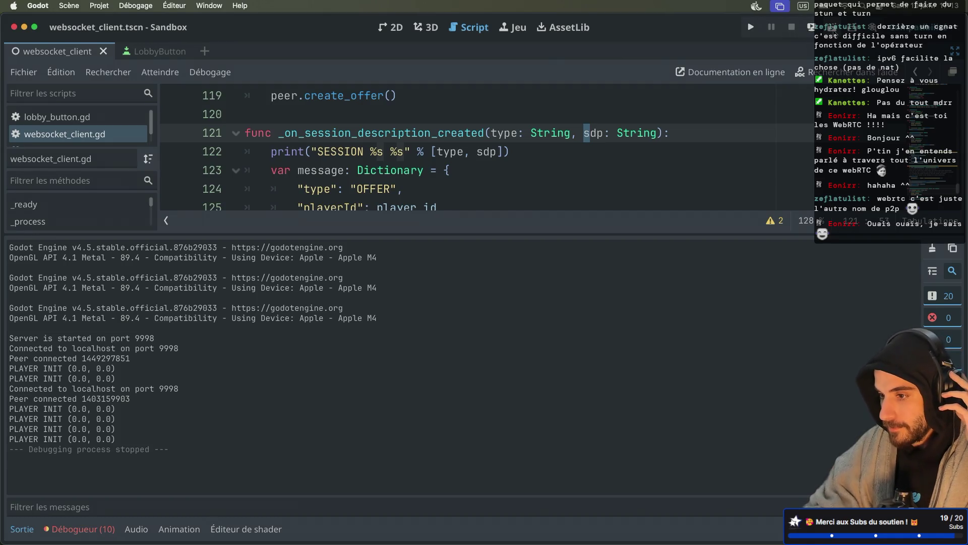
# Step: Restart the project and create a new lobby in one game instance
pyautogui.press('super+b')
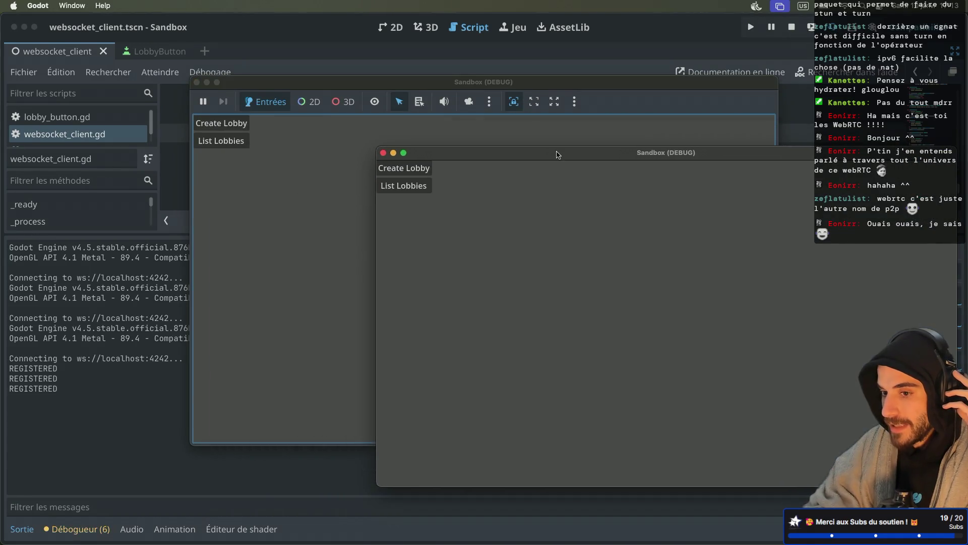
pyautogui.moveTo(448, 83); pyautogui.dragTo(501, 56)
pyautogui.click(397, 169)
pyautogui.moveTo(503, 158); pyautogui.dragTo(558, 180)
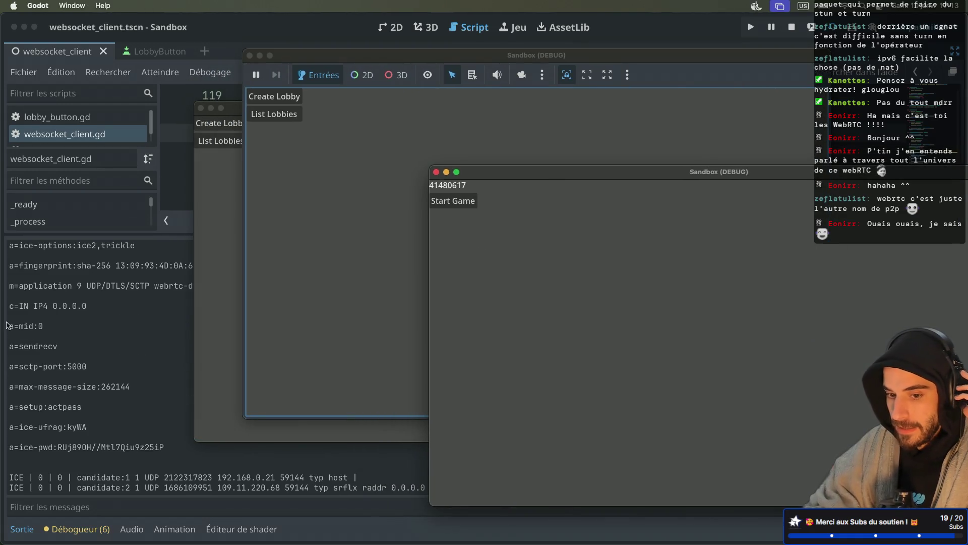
# Step: List the available lobbies in a second instance and join lobby 41480617
pyautogui.click(229, 258)
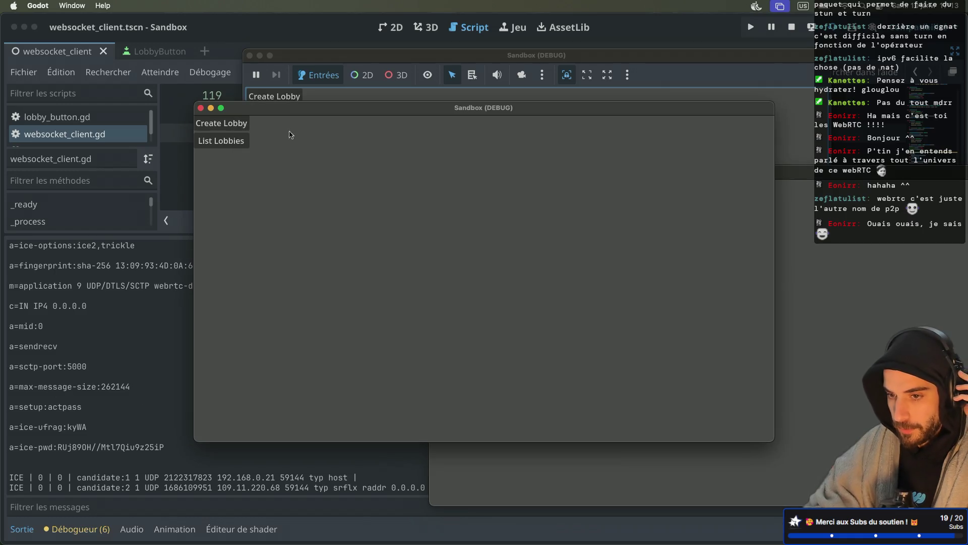
pyautogui.moveTo(313, 111); pyautogui.dragTo(173, 180)
pyautogui.click(80, 214)
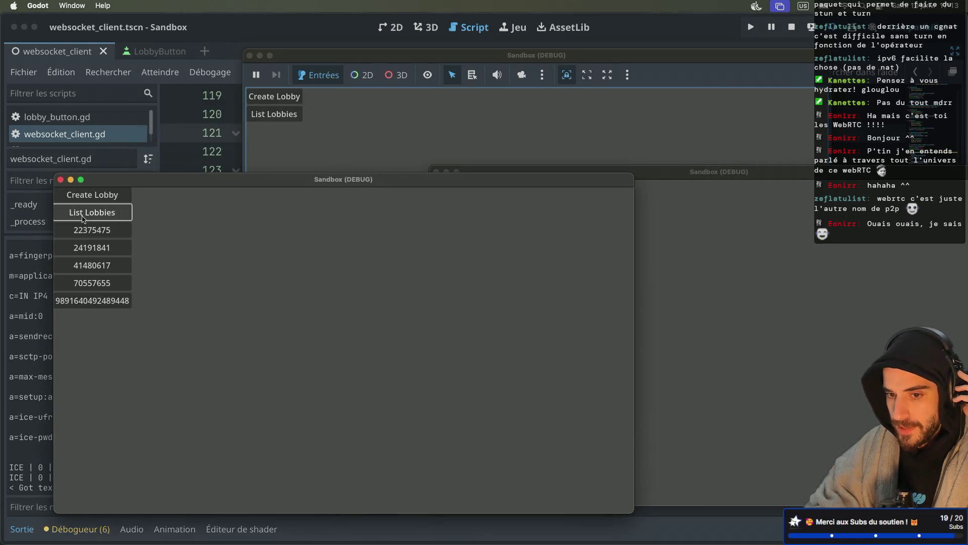
pyautogui.click(690, 303)
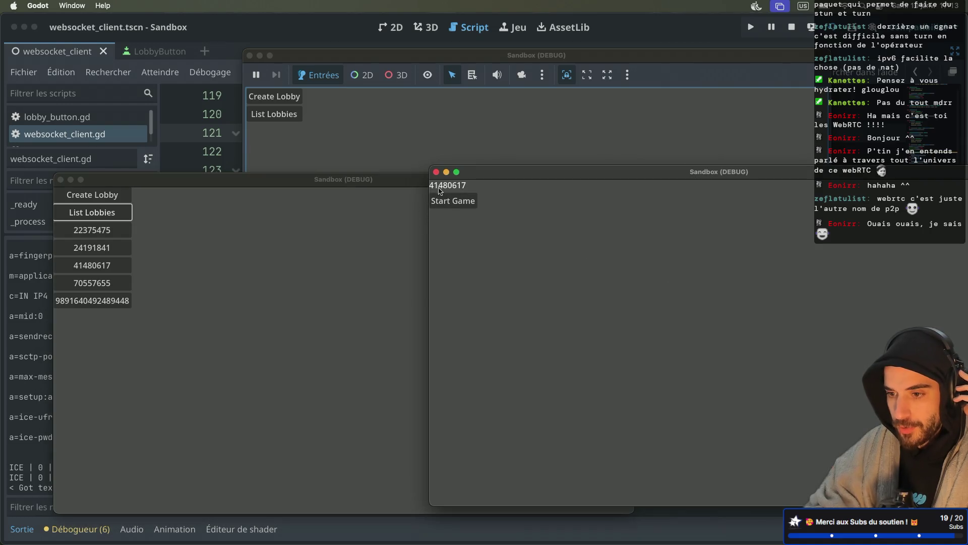
pyautogui.click(106, 266)
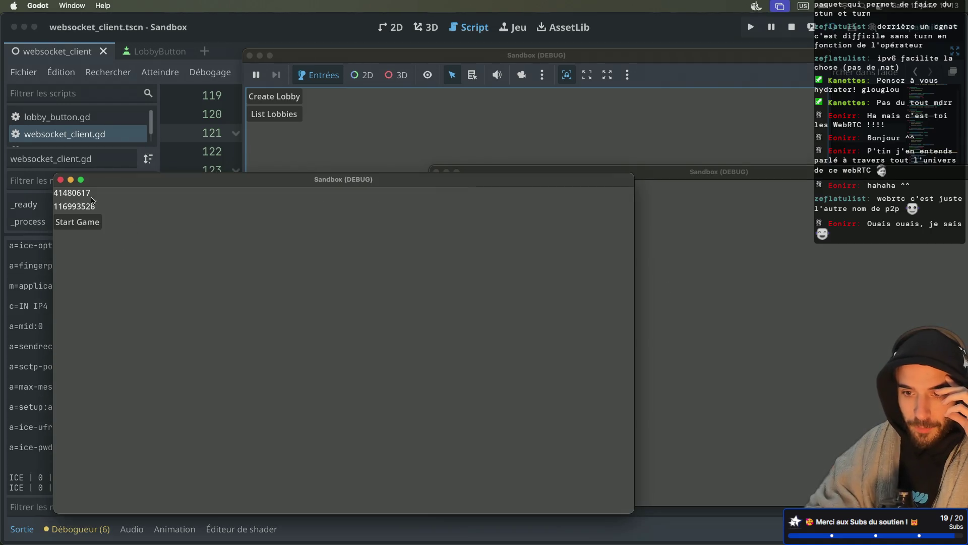
pyautogui.click(763, 335)
pyautogui.moveTo(390, 183); pyautogui.dragTo(361, 206)
# Step: Join lobby 41480617 from the third instance, then stop all running game instances
pyautogui.click(492, 118)
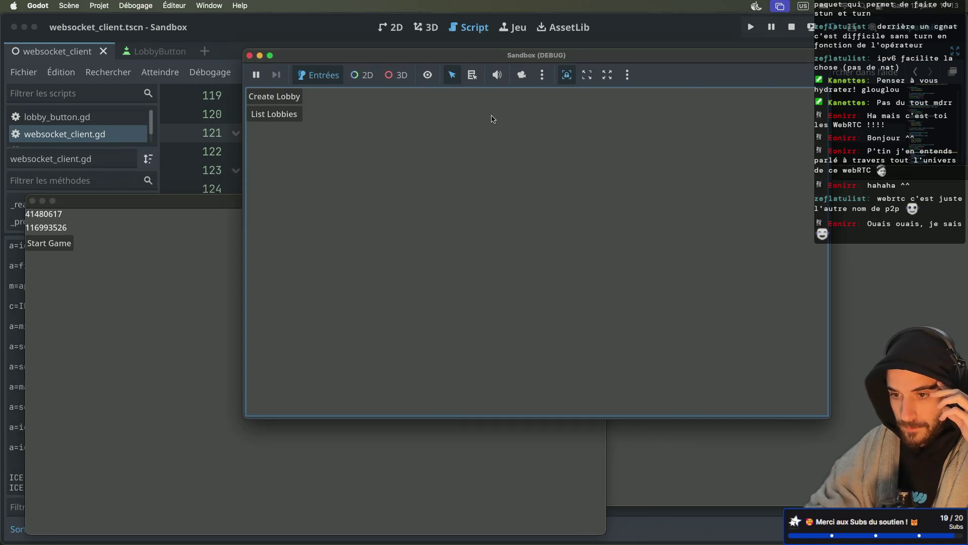
pyautogui.click(285, 112)
pyautogui.click(295, 165)
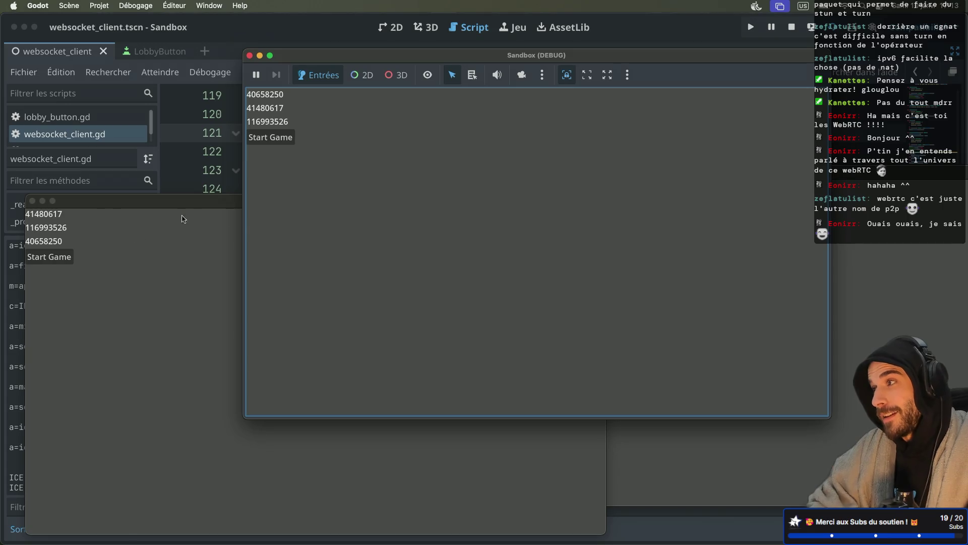
pyautogui.moveTo(560, 59); pyautogui.dragTo(548, 73)
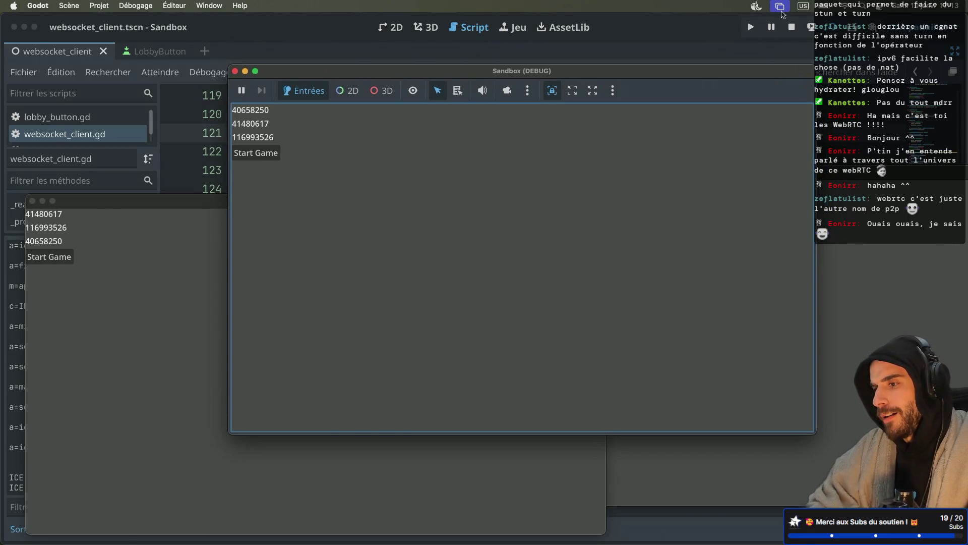
pyautogui.click(791, 27)
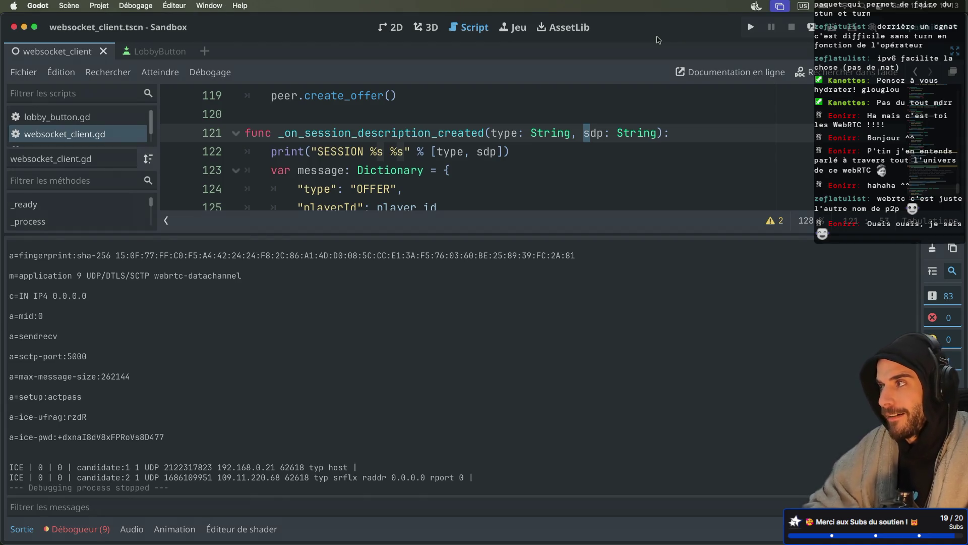
pyautogui.press('super+Tab')
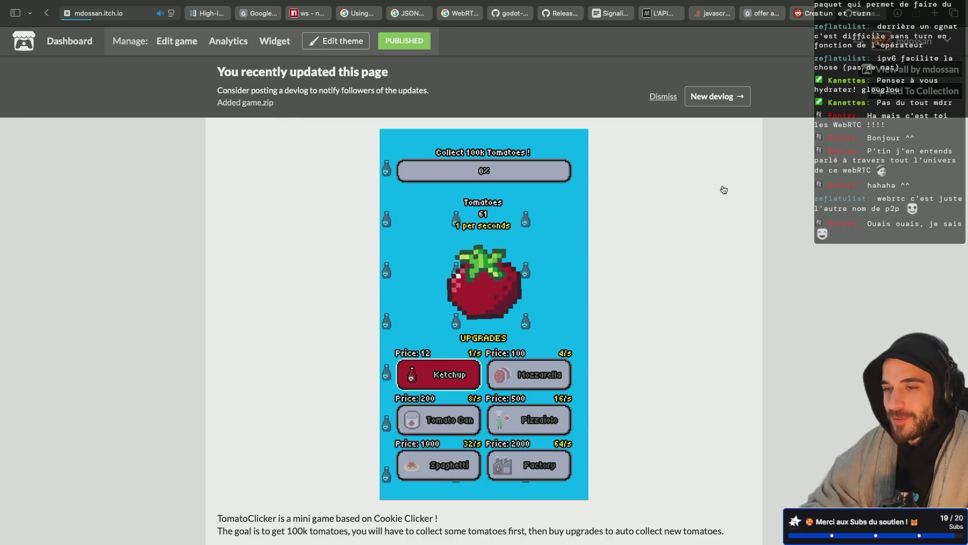
# Step: Go from the creator's itch.io profile to the GitHub multiplayer_client.gd tab, glancing at the signaling logs
pyautogui.press('super+bracketleft')
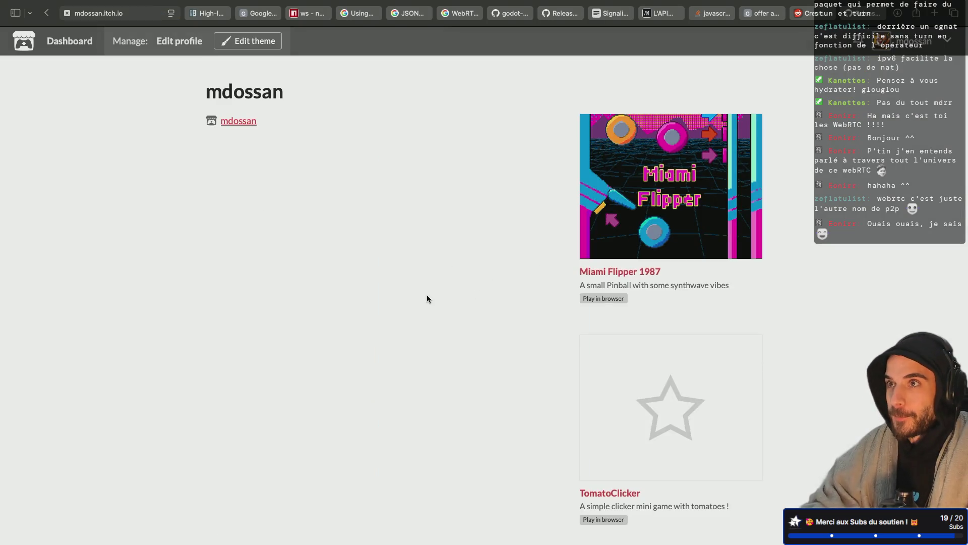
pyautogui.hotkey('ctrl', 'Right')
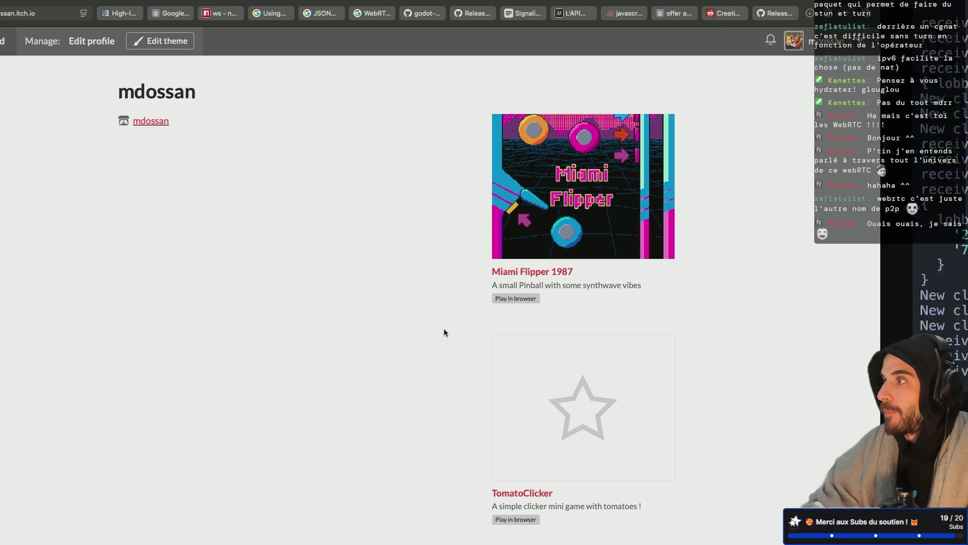
pyautogui.hotkey('ctrl', 'Left')
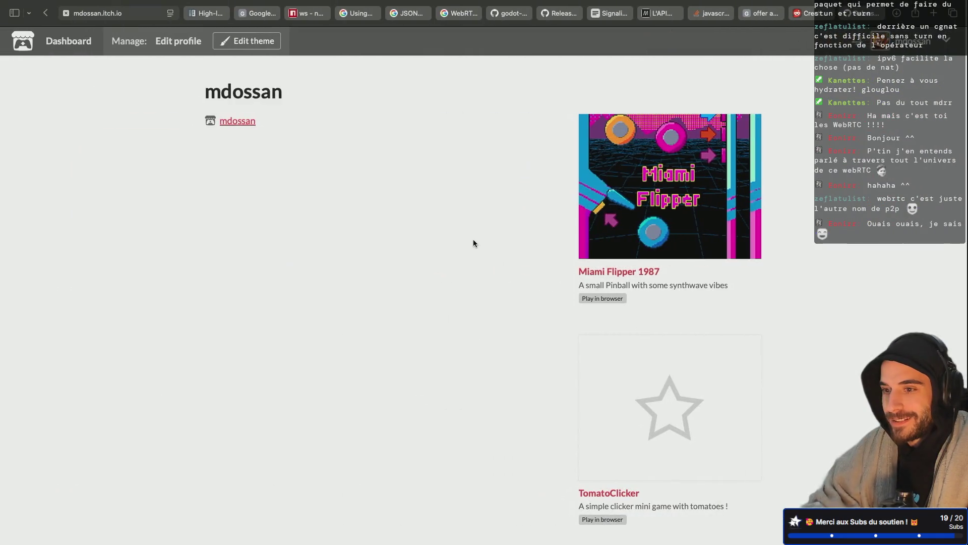
pyautogui.click(509, 13)
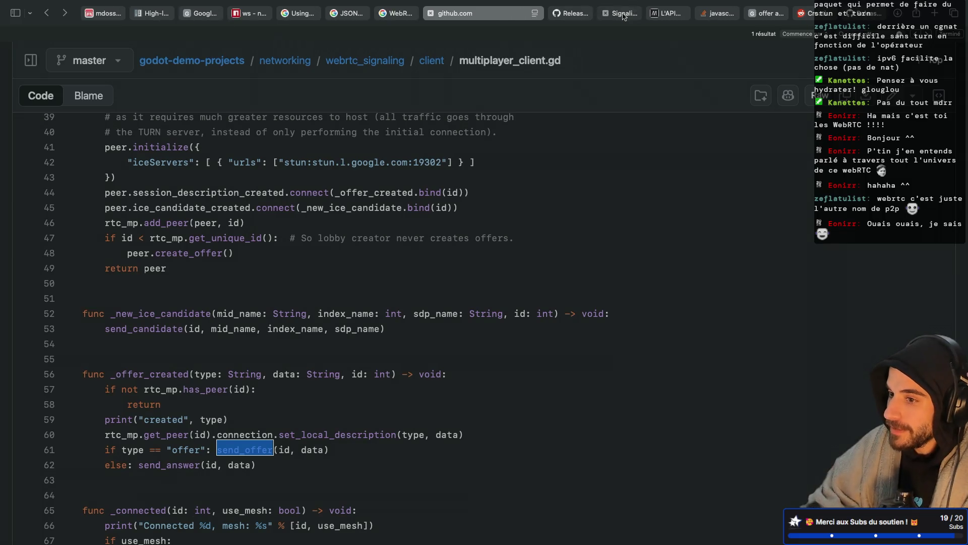
pyautogui.click(624, 16)
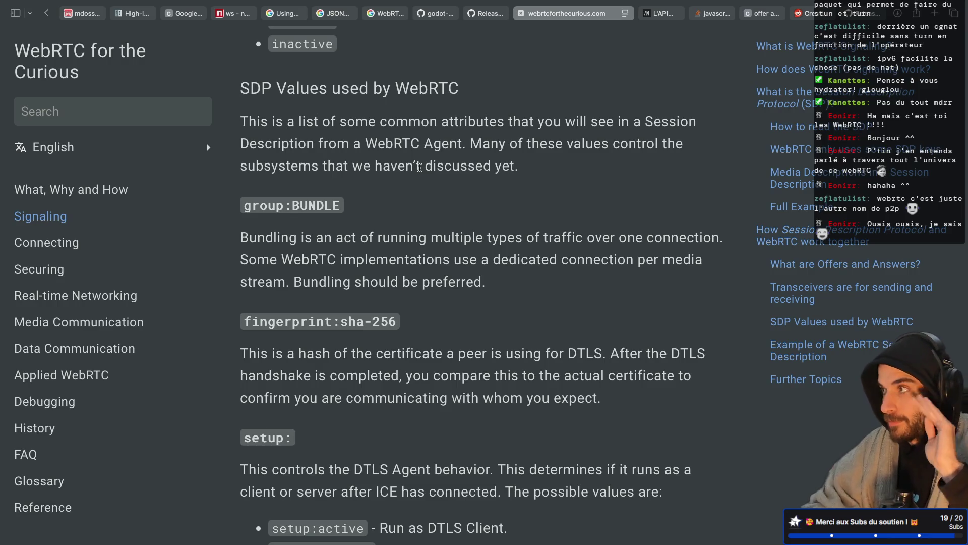
pyautogui.scroll(6, 421, 252)
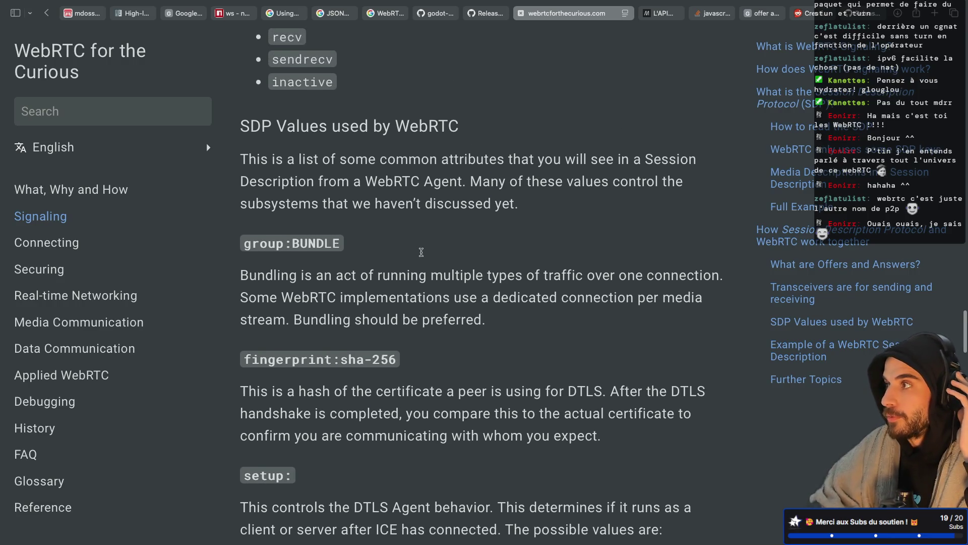
pyautogui.scroll(8, 421, 252)
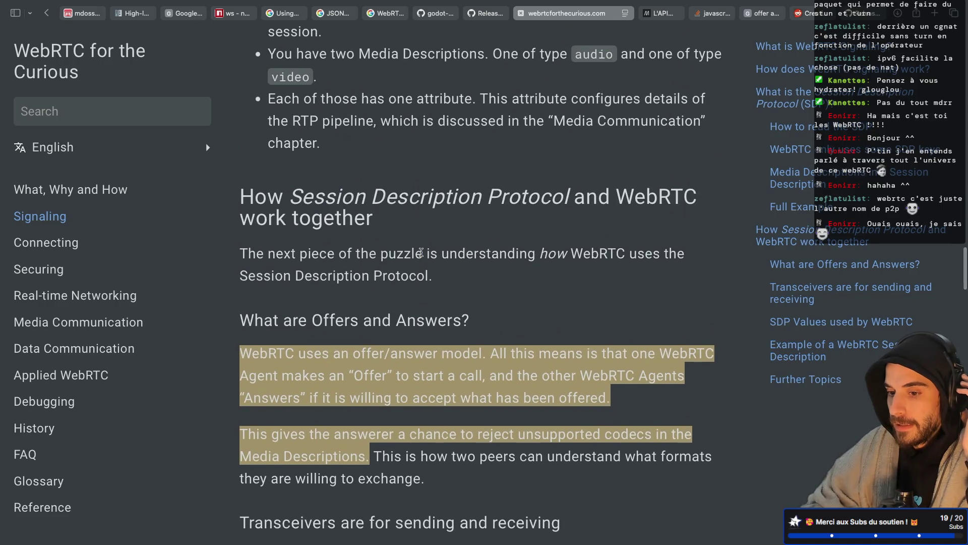
pyautogui.scroll(-1, 421, 251)
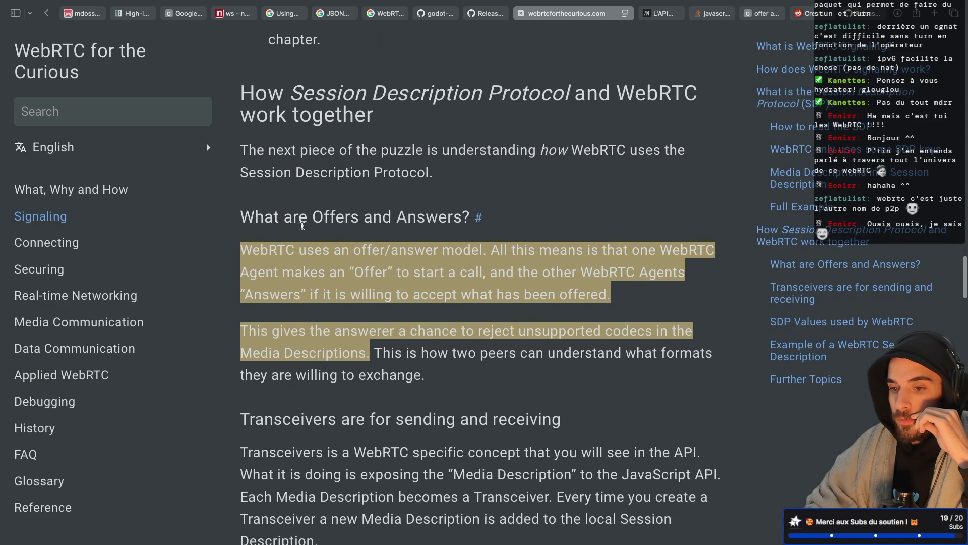
pyautogui.moveTo(254, 217); pyautogui.dragTo(438, 222)
pyautogui.click(406, 289)
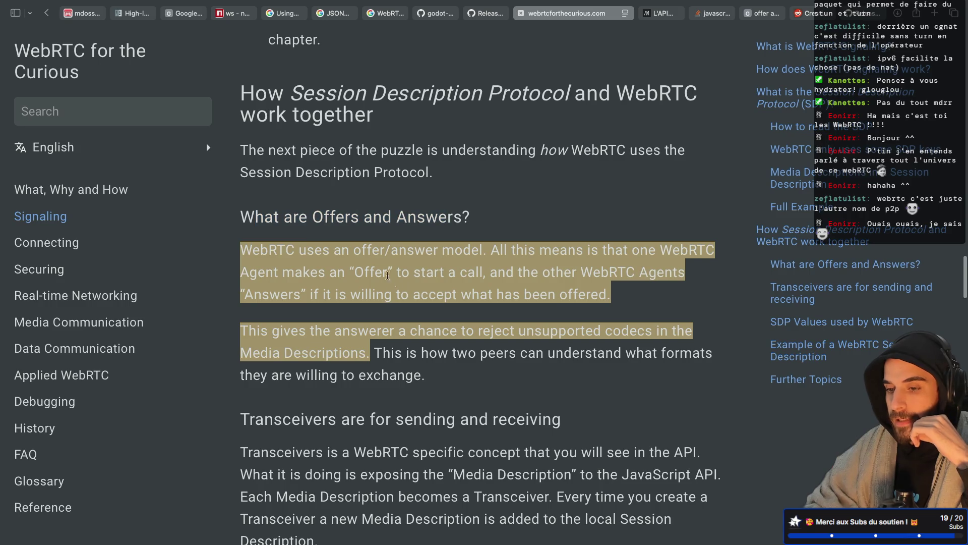
pyautogui.doubleClick(406, 217)
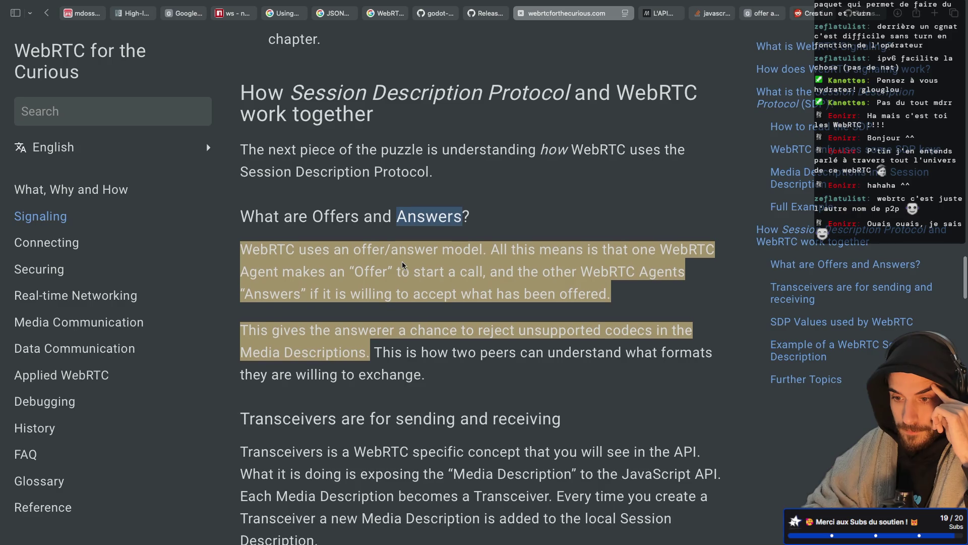
pyautogui.scroll(-1, 402, 264)
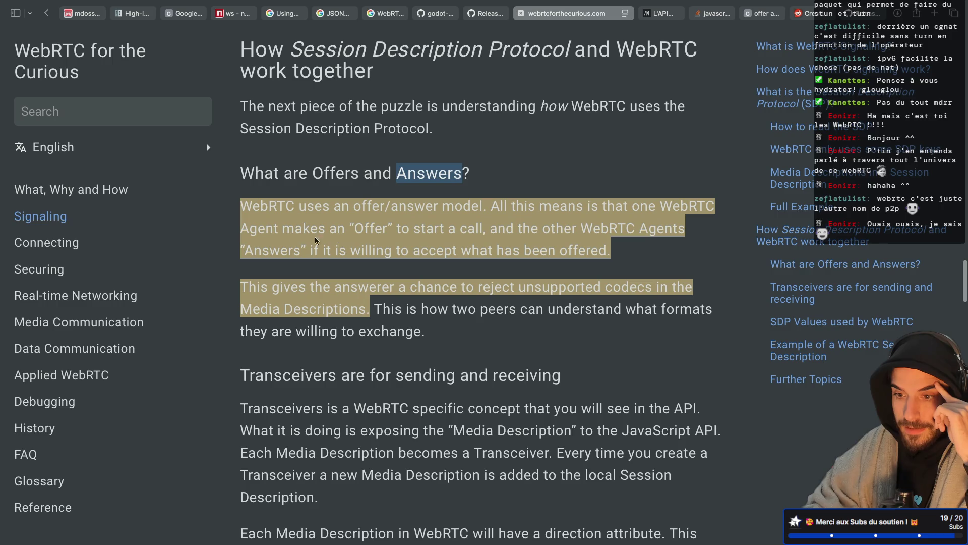
pyautogui.moveTo(352, 228)
pyautogui.mouseDown()
pyautogui.moveTo(395, 225)
pyautogui.moveTo(388, 223)
pyautogui.mouseUp()
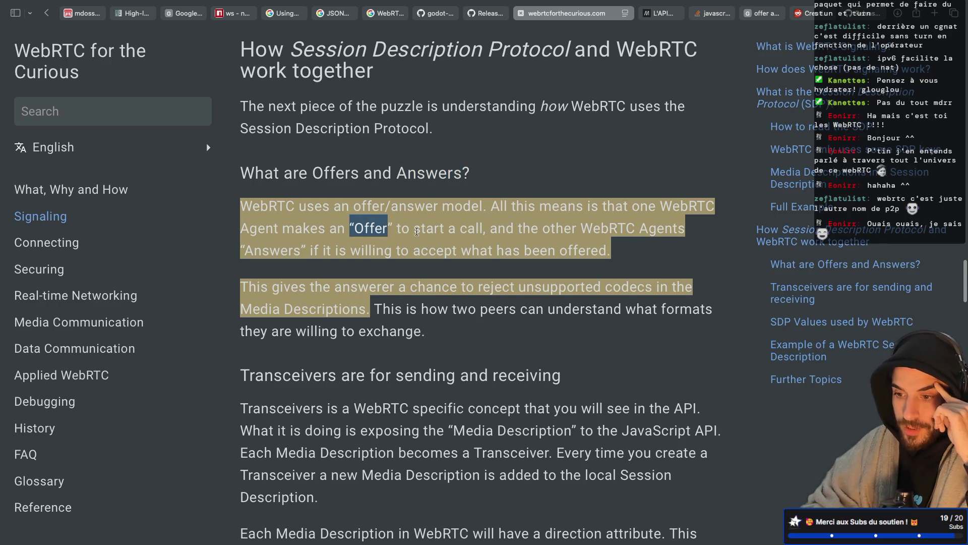
pyautogui.scroll(-2, 417, 232)
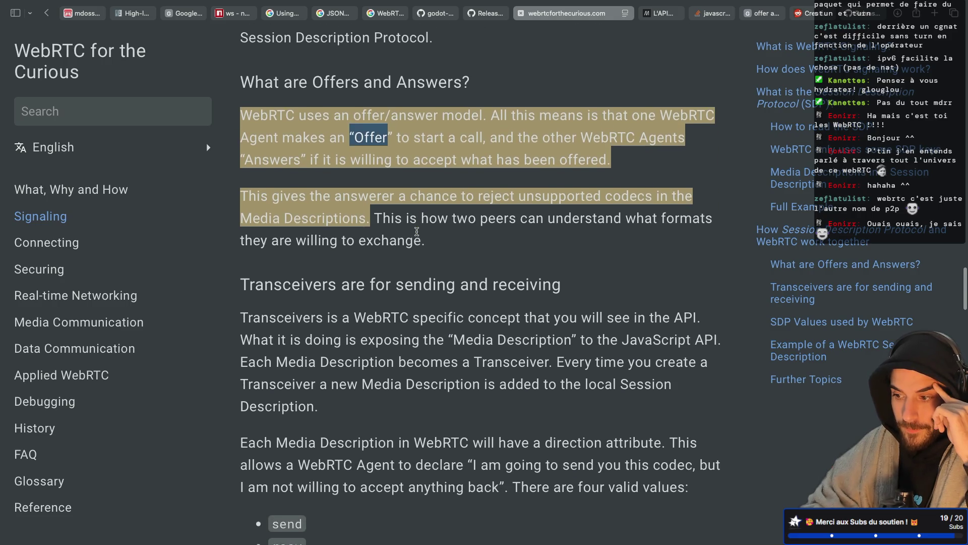
pyautogui.scroll(-2, 417, 231)
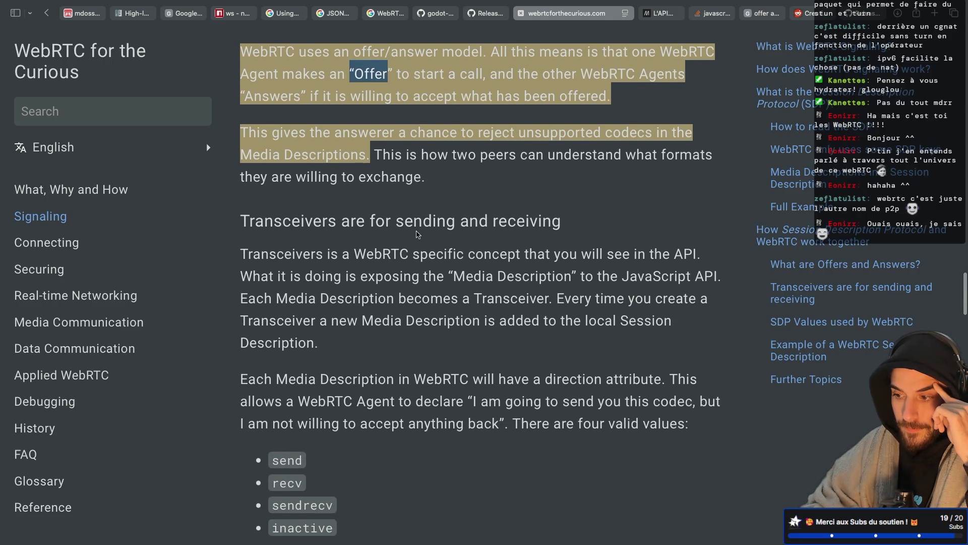
pyautogui.scroll(-1, 417, 233)
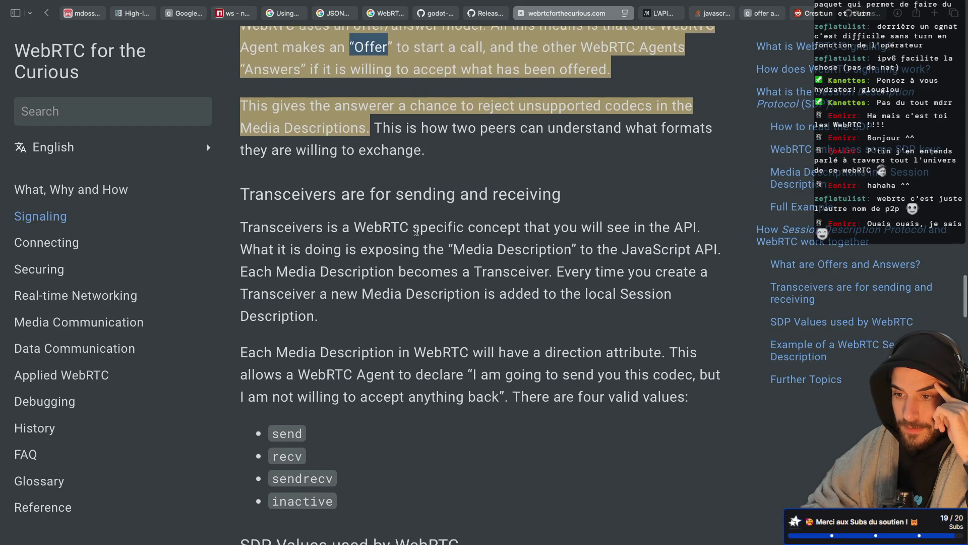
pyautogui.scroll(-2, 417, 232)
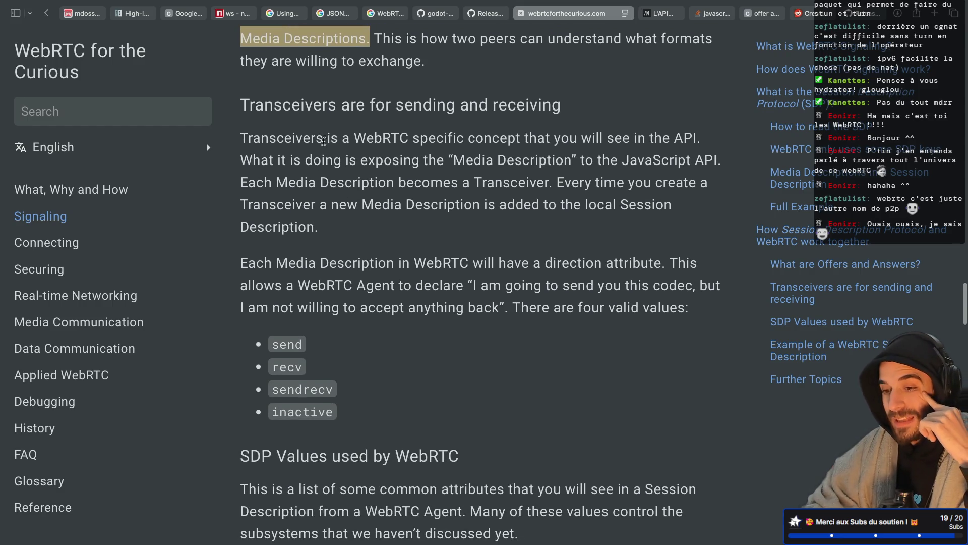
pyautogui.scroll(-6, 322, 146)
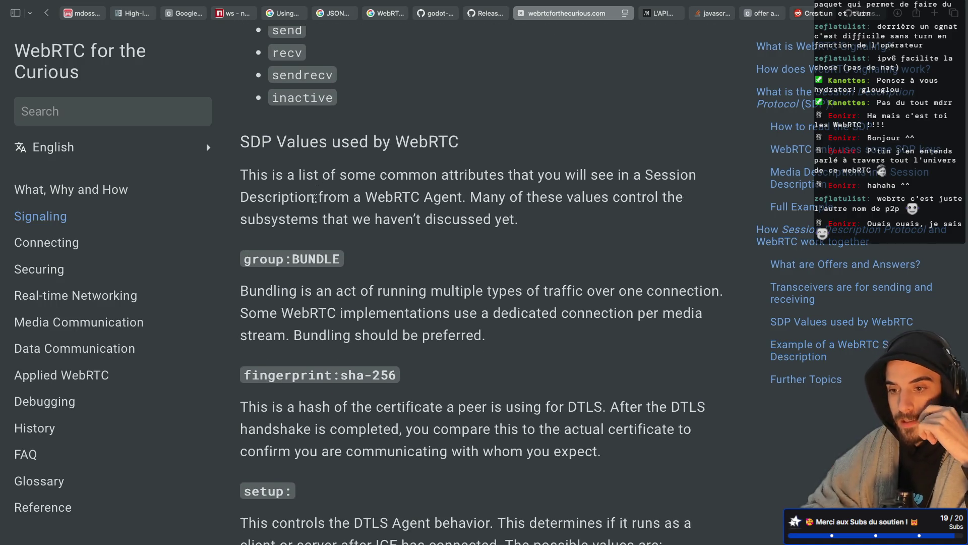
pyautogui.scroll(-1, 313, 198)
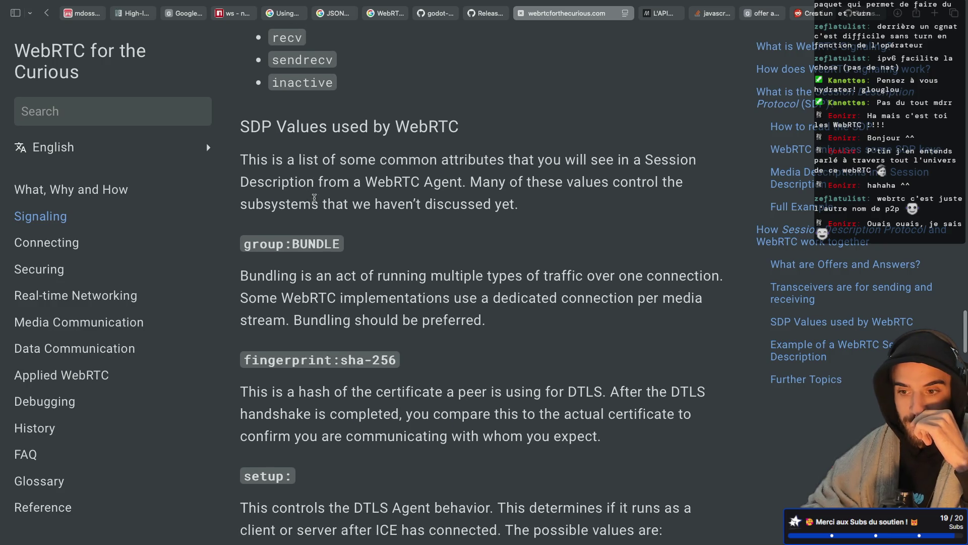
pyautogui.scroll(-1, 316, 202)
pyautogui.scroll(-6, 316, 201)
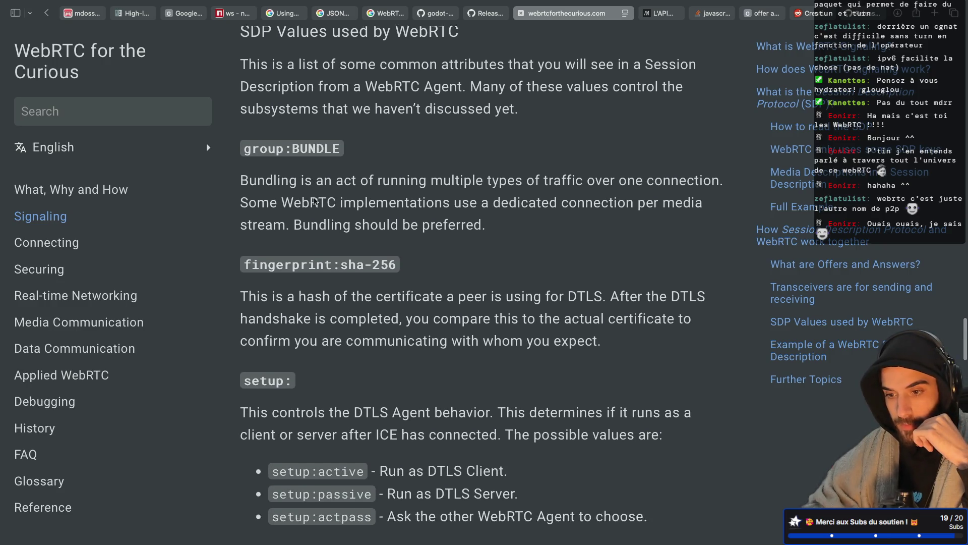
pyautogui.scroll(-1, 314, 201)
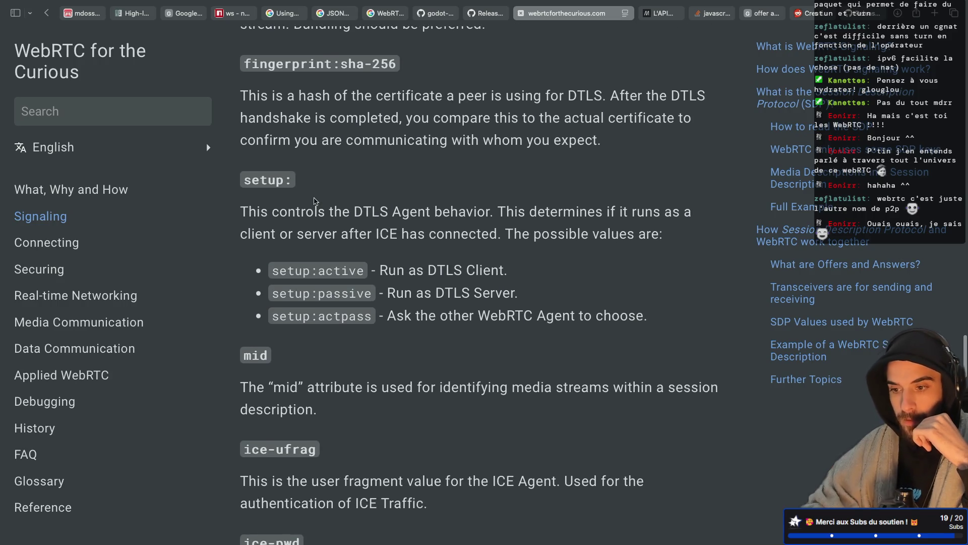
pyautogui.scroll(-1, 410, 263)
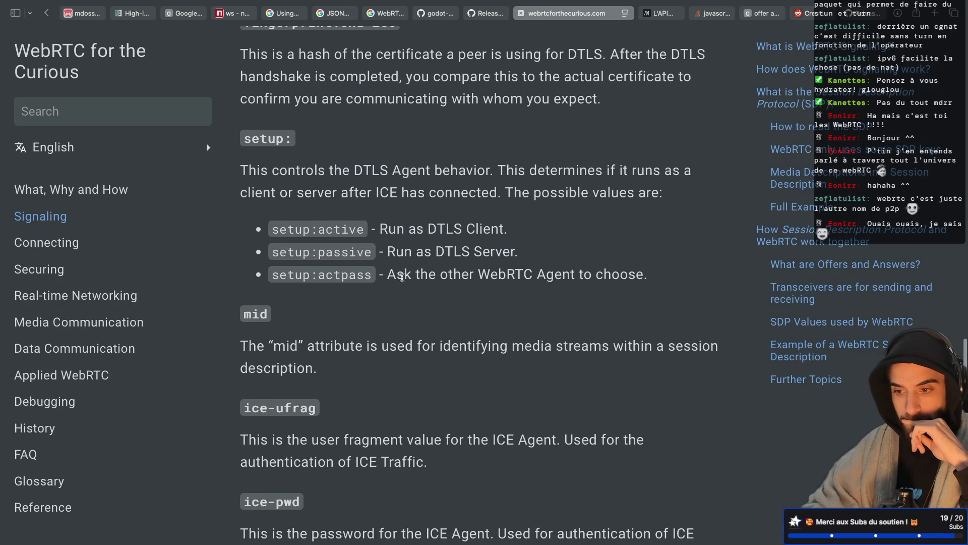
pyautogui.scroll(-2, 464, 276)
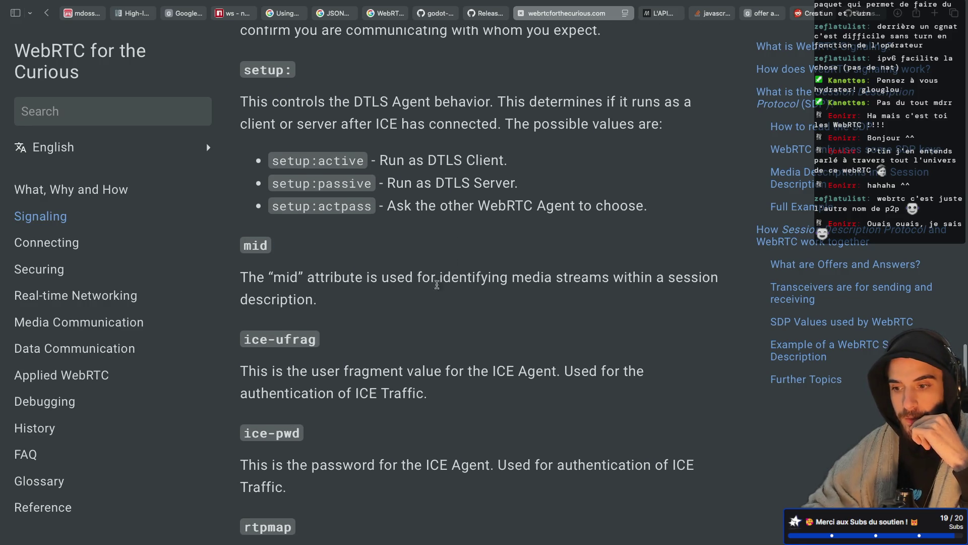
pyautogui.scroll(-2, 472, 298)
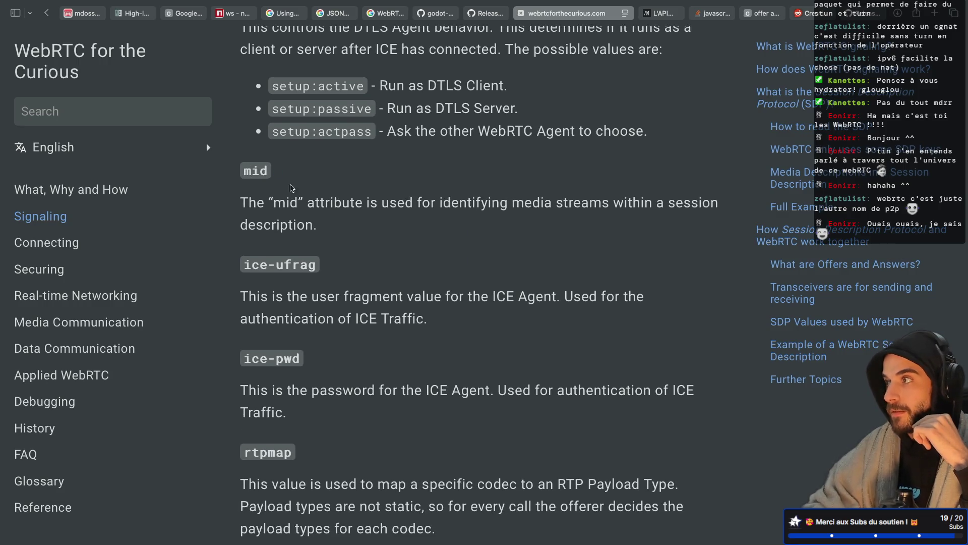
pyautogui.scroll(-1, 452, 208)
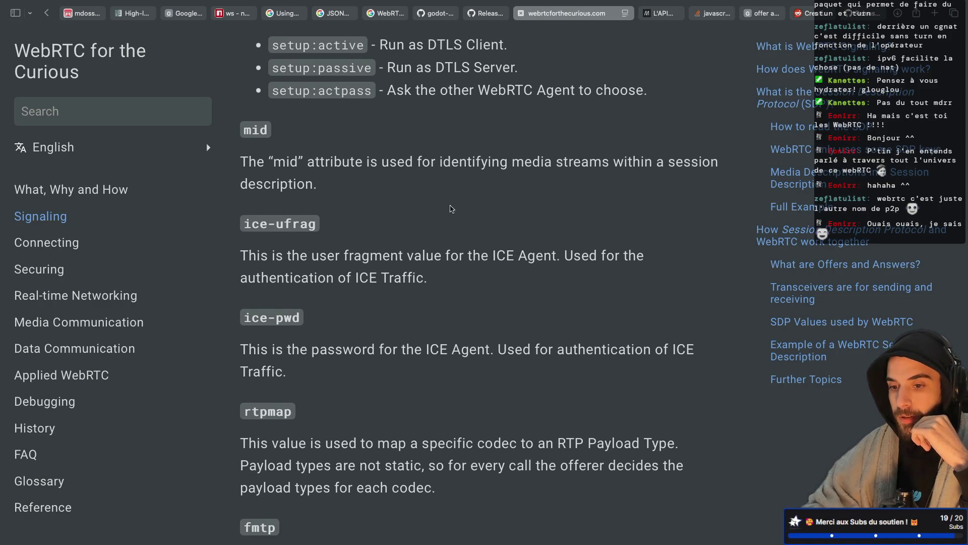
pyautogui.scroll(-1, 451, 208)
pyautogui.scroll(-3, 450, 206)
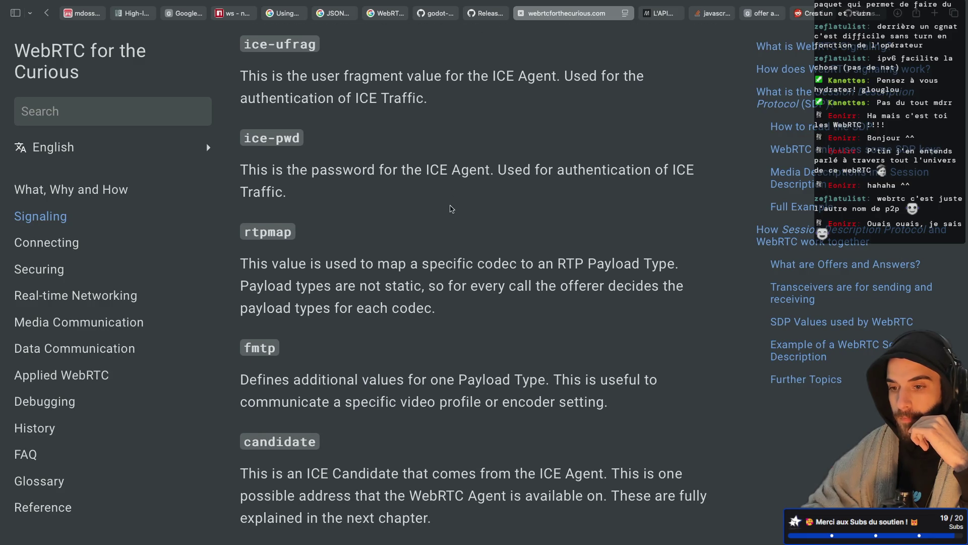
pyautogui.scroll(-2, 452, 208)
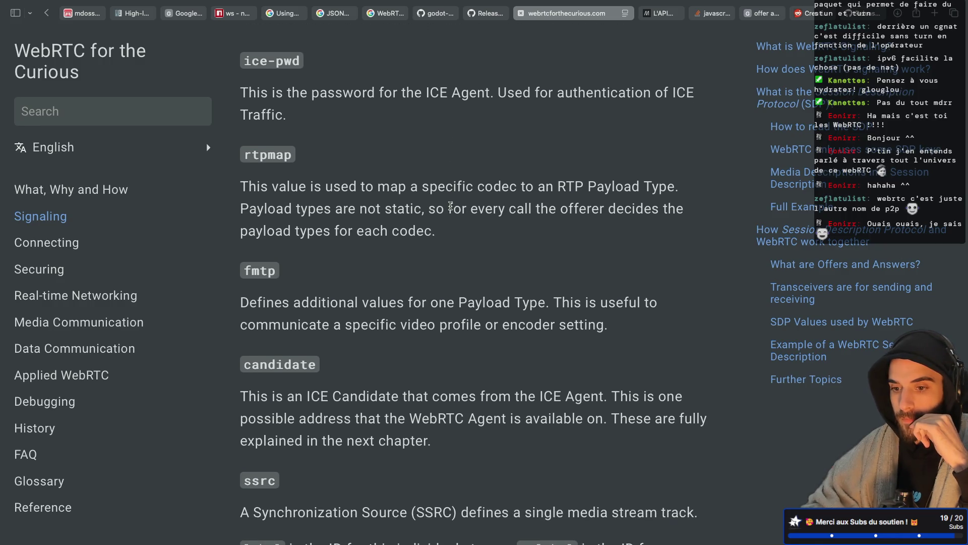
pyautogui.scroll(-1, 451, 207)
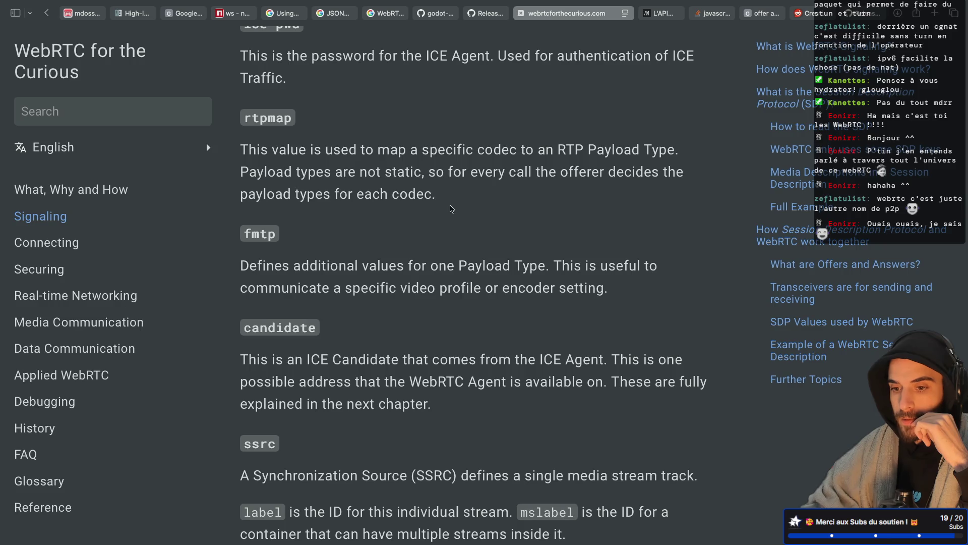
pyautogui.scroll(-3, 452, 209)
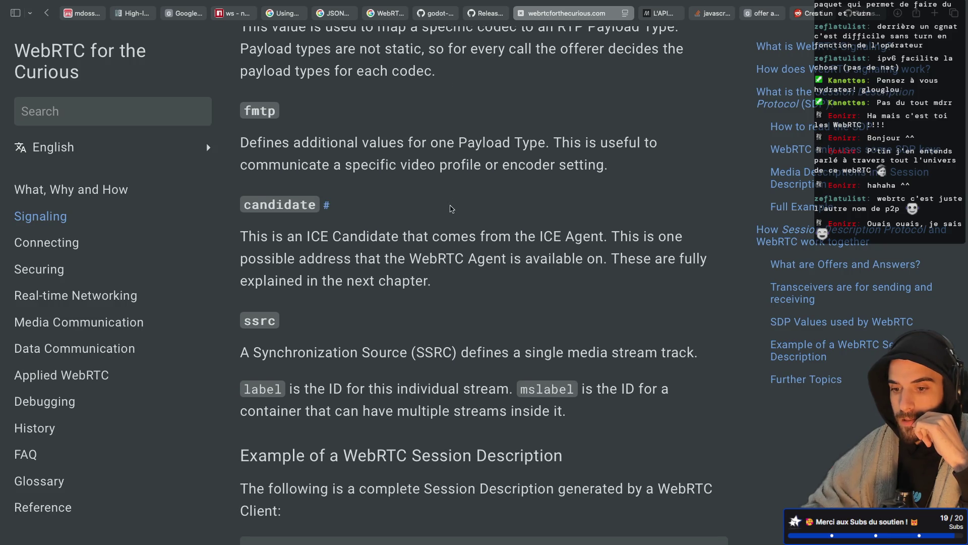
pyautogui.scroll(-8, 452, 209)
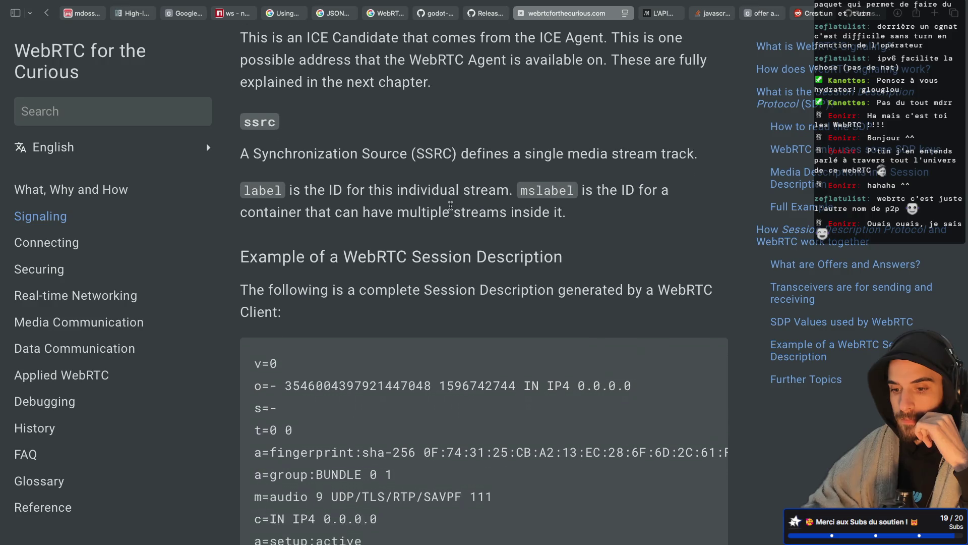
pyautogui.scroll(-15, 450, 205)
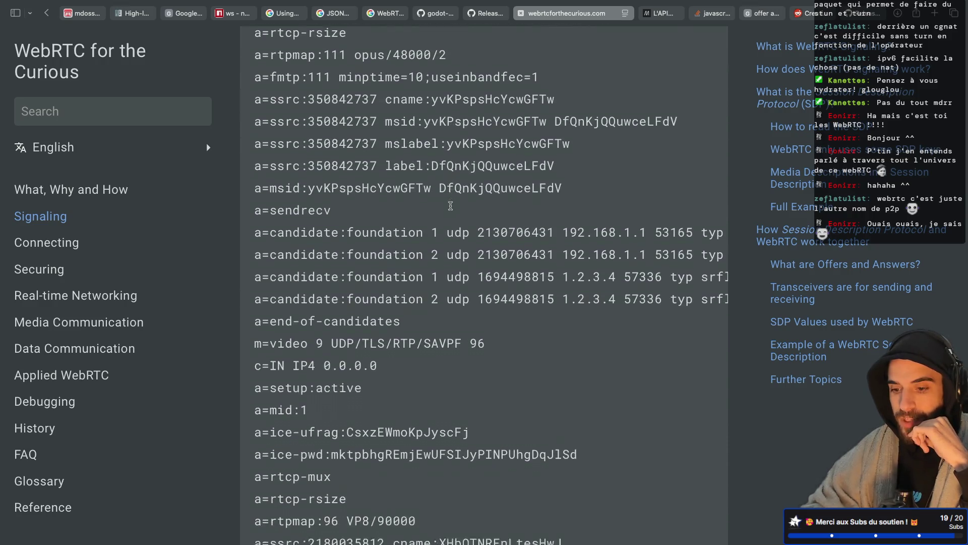
pyautogui.scroll(-4, 450, 205)
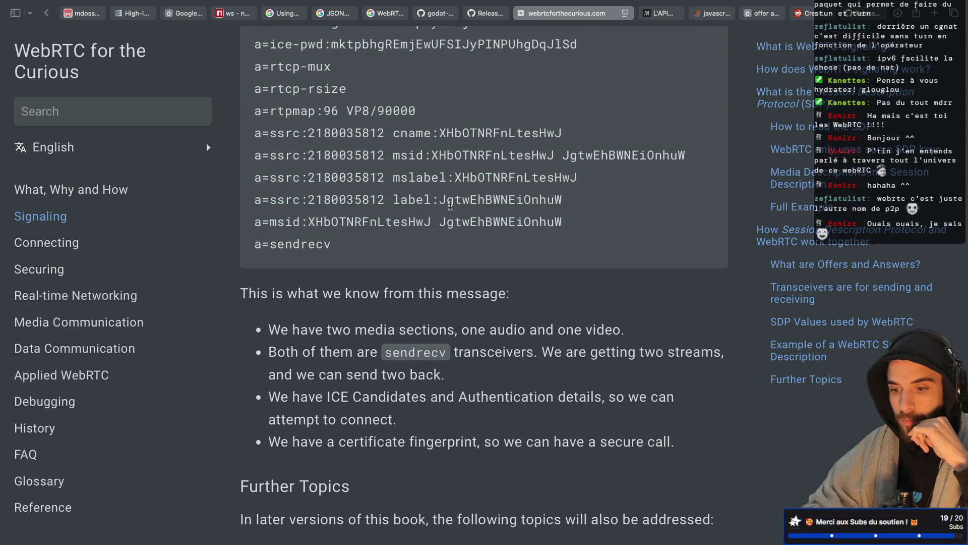
pyautogui.scroll(-3, 382, 243)
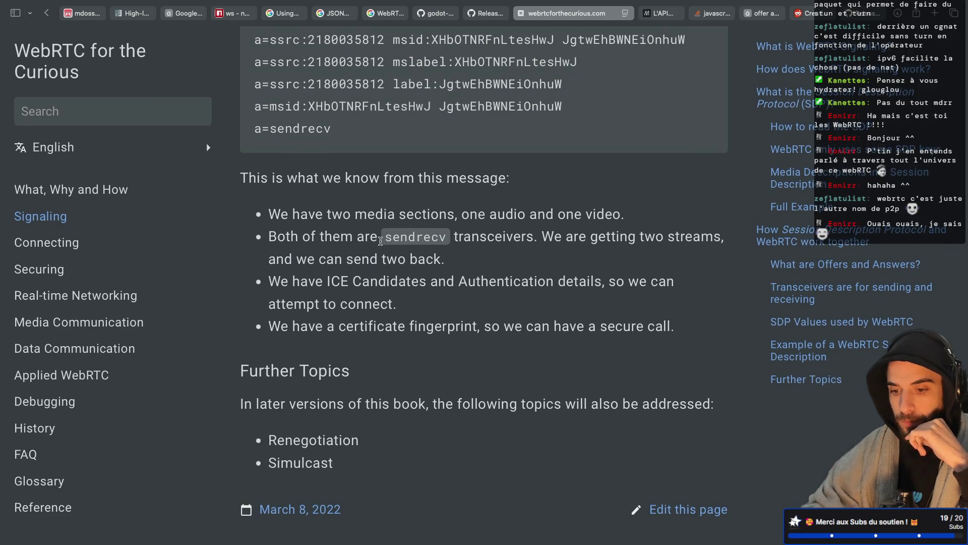
pyautogui.click(177, 233)
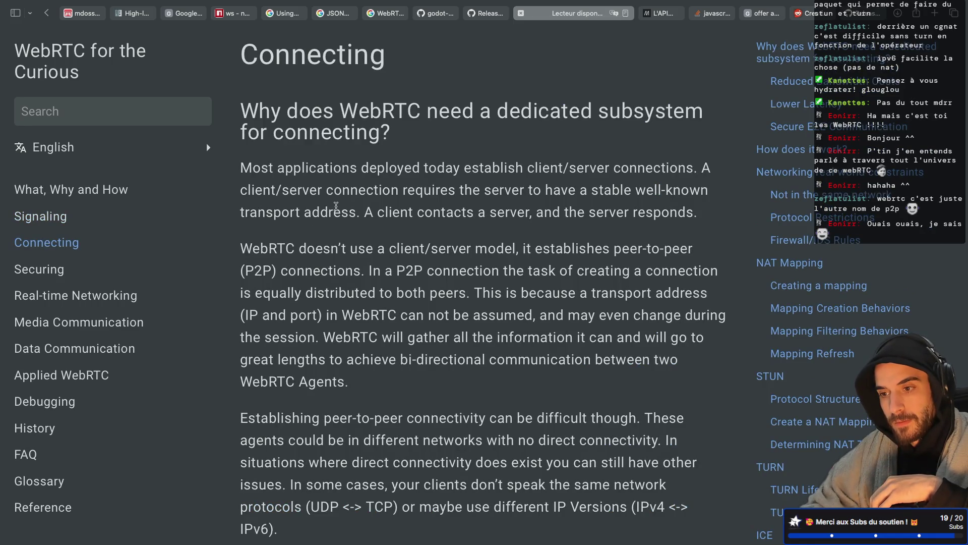
# Step: Read down the WebRTC for the Curious chapter and jump to its TURN section
pyautogui.scroll(-2, 336, 207)
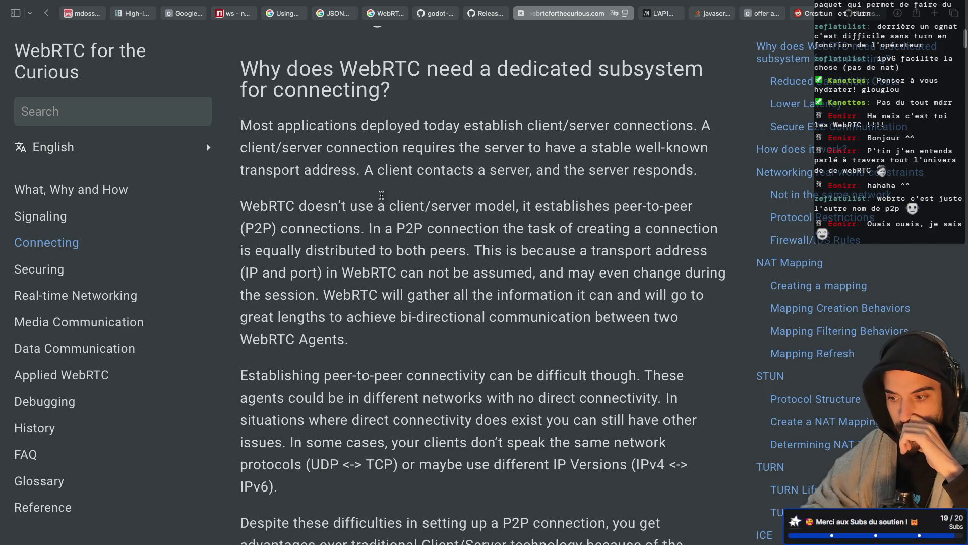
pyautogui.scroll(-1, 811, 124)
pyautogui.scroll(-3, 811, 124)
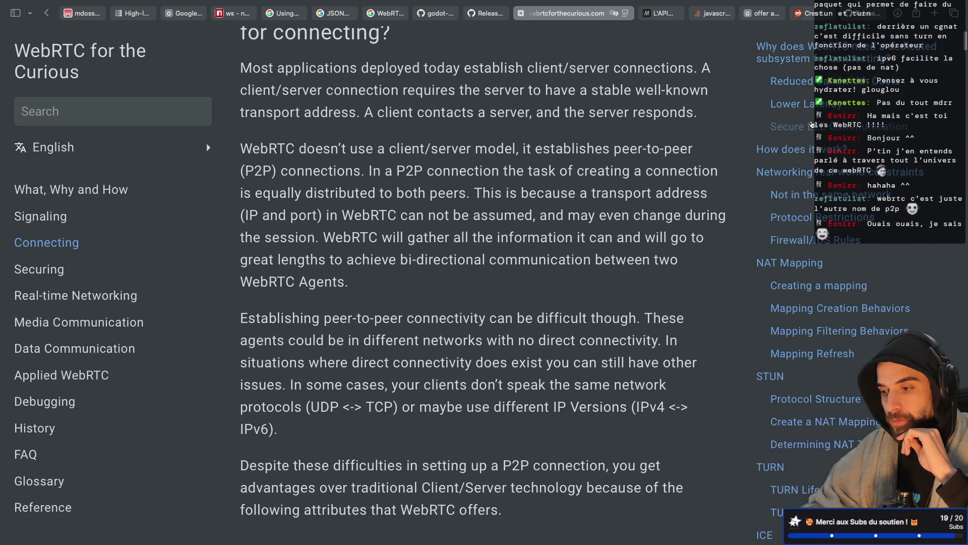
pyautogui.scroll(-2, 812, 124)
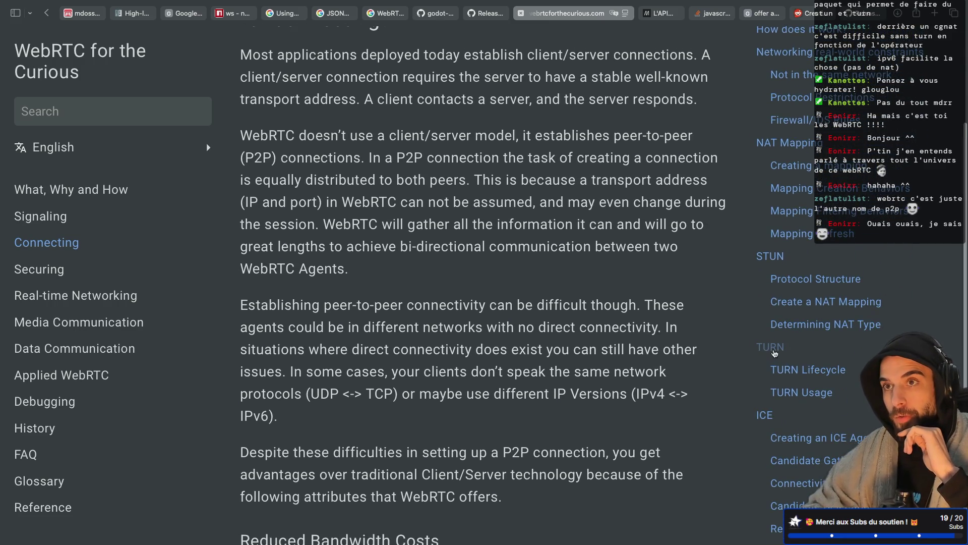
pyautogui.click(772, 348)
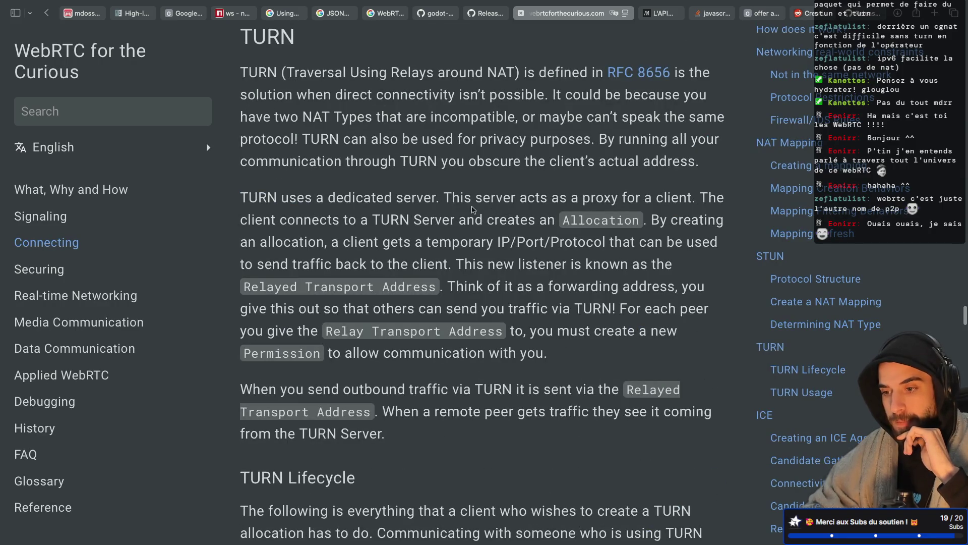
pyautogui.scroll(1, 446, 224)
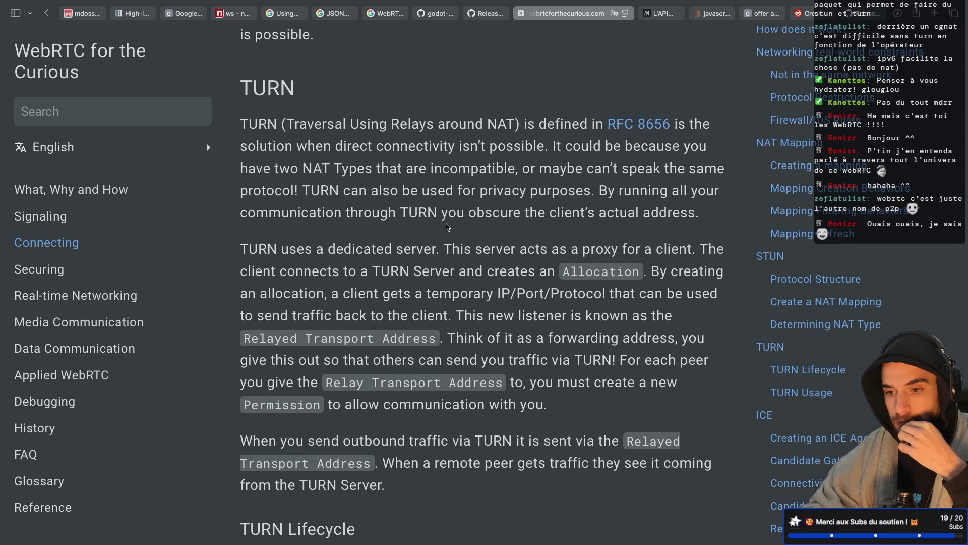
pyautogui.scroll(-1, 446, 226)
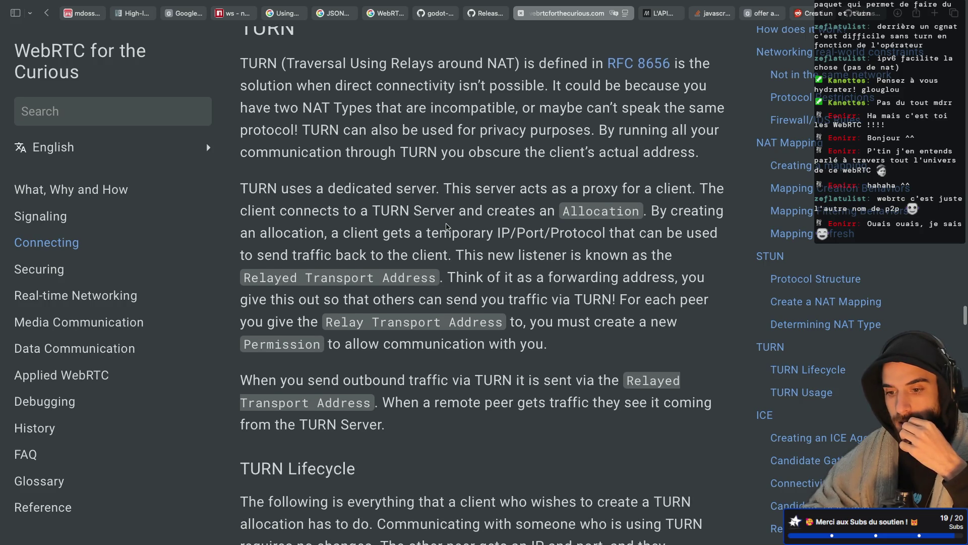
pyautogui.scroll(1, 446, 227)
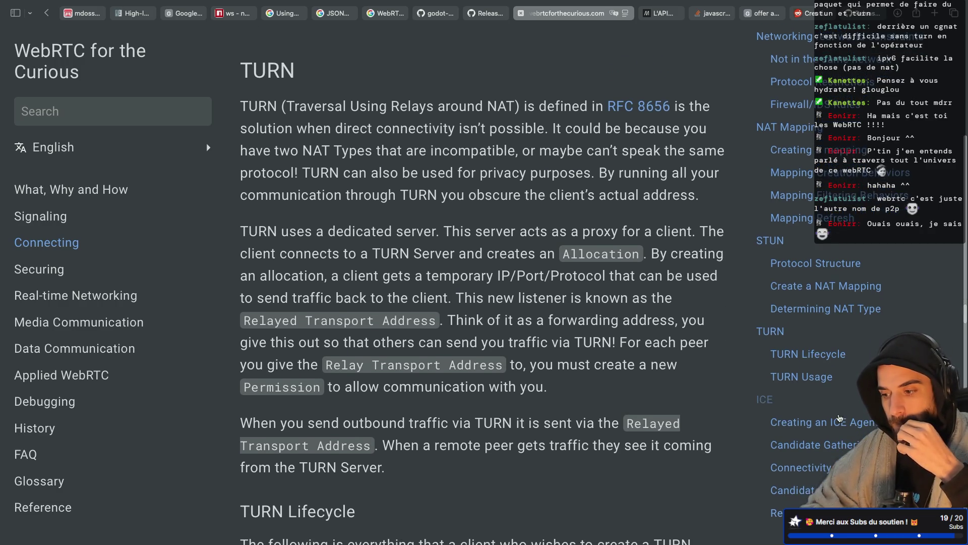
# Step: Jump to the Creating an ICE Agent section and read it, then return to Godot
pyautogui.click(804, 436)
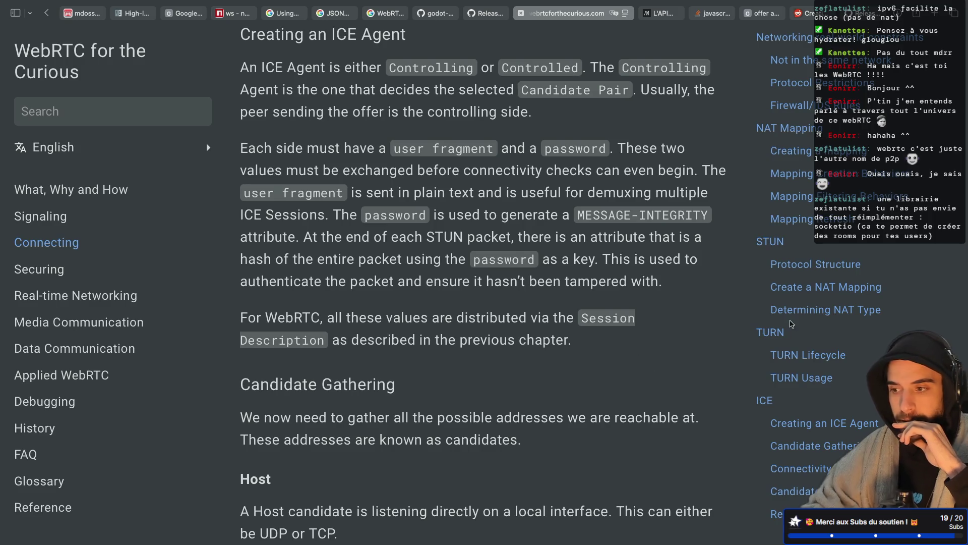
pyautogui.scroll(3, 791, 323)
pyautogui.scroll(1, 790, 323)
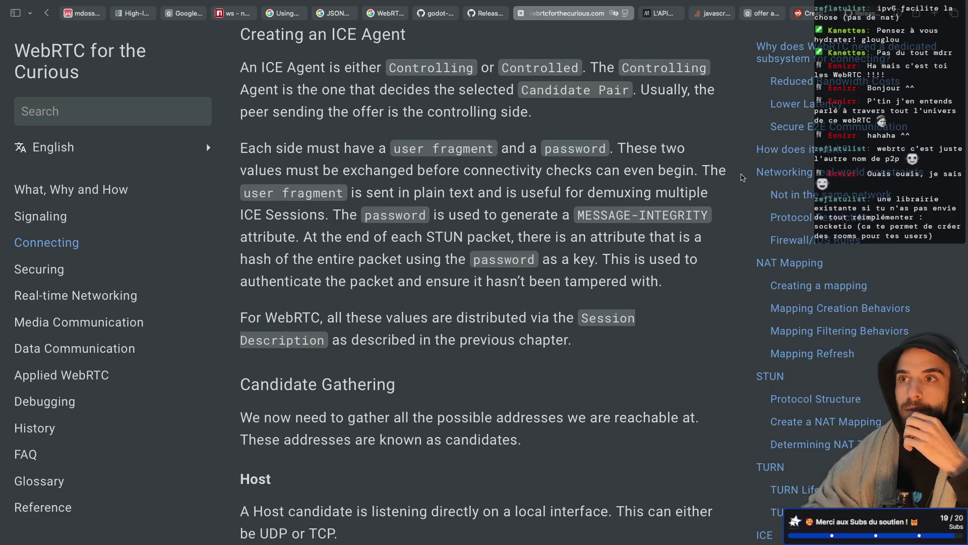
pyautogui.press('super+Right')
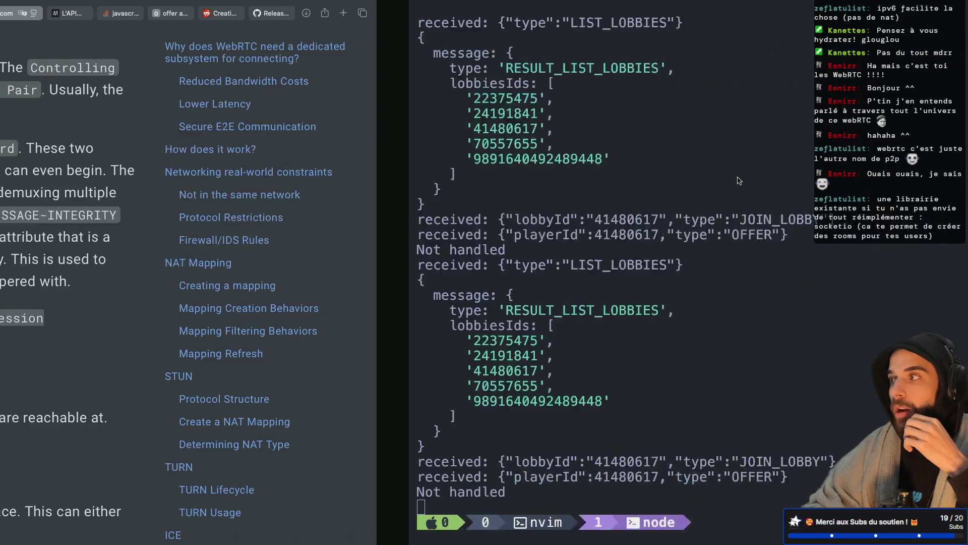
pyautogui.press('super+Left')
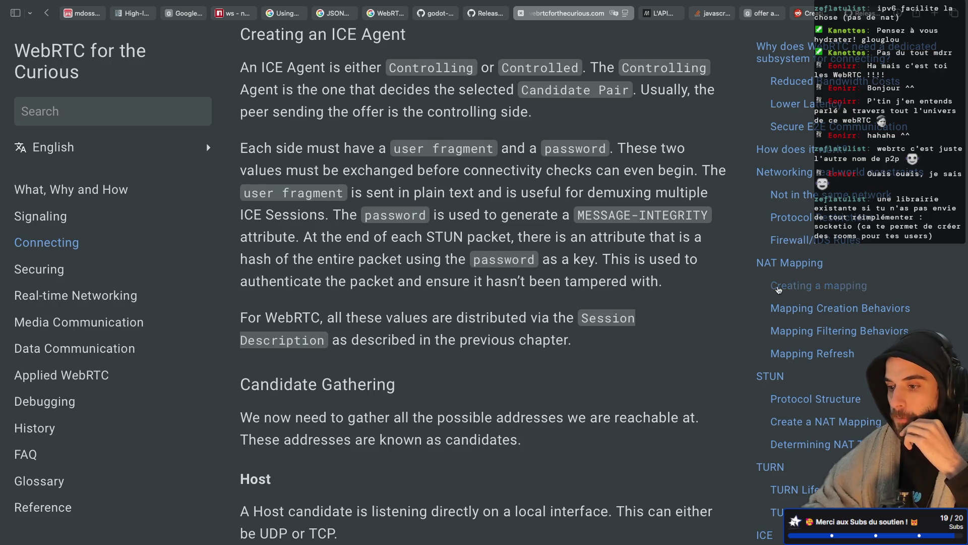
pyautogui.scroll(-5, 824, 312)
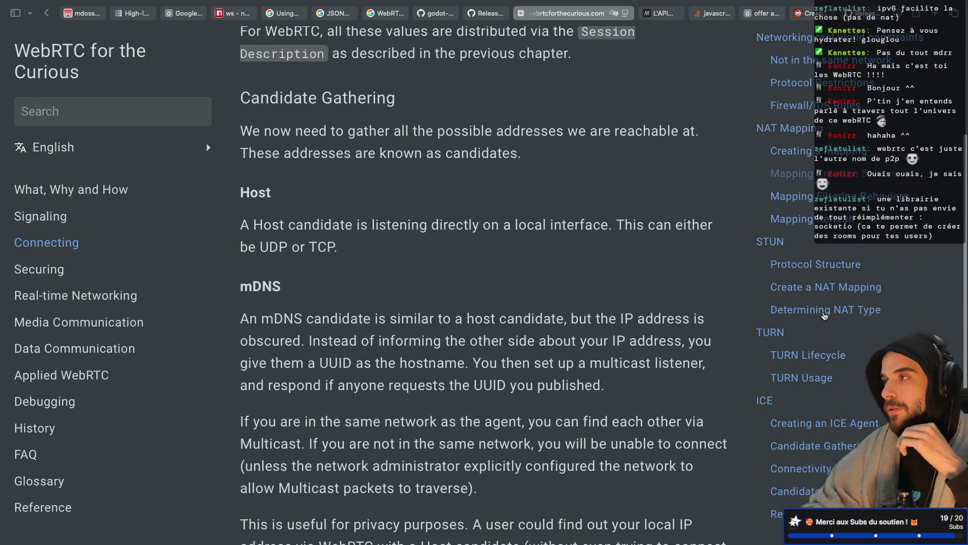
pyautogui.scroll(3, 825, 315)
pyautogui.scroll(10, 605, 430)
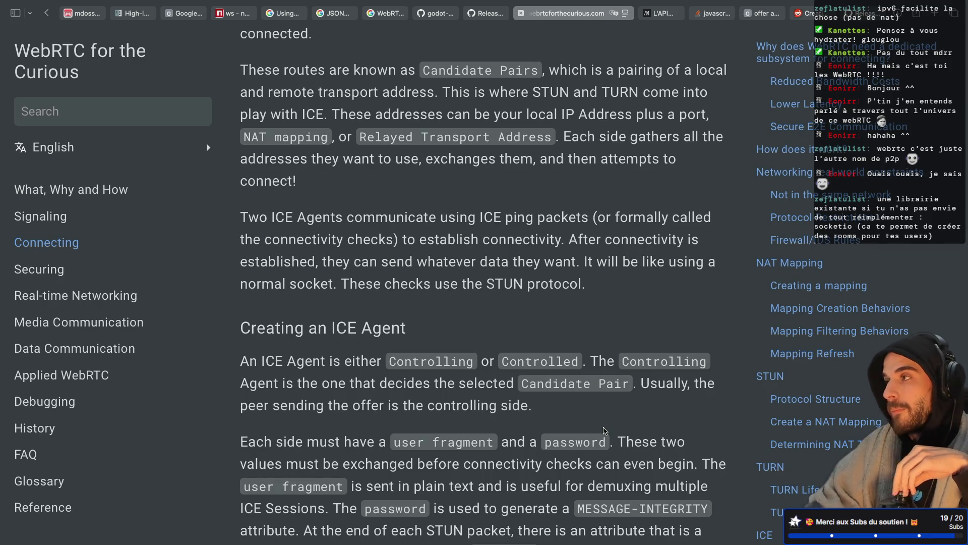
pyautogui.hotkey('ctrl', 'Left')
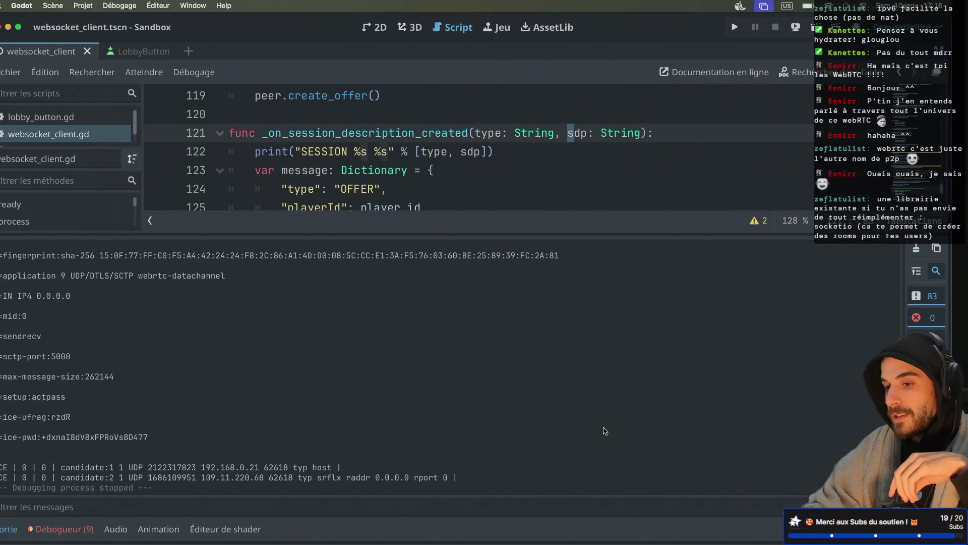
# Step: Enlarge the code editor by dragging the output panel splitter down
pyautogui.moveTo(146, 429)
pyautogui.mouseDown()
pyautogui.moveTo(86, 297)
pyautogui.moveTo(239, 257)
pyautogui.mouseUp()
pyautogui.moveTo(366, 234); pyautogui.dragTo(366, 382)
pyautogui.scroll(-1, 414, 213)
pyautogui.scroll(2, 414, 212)
pyautogui.scroll(-2, 423, 191)
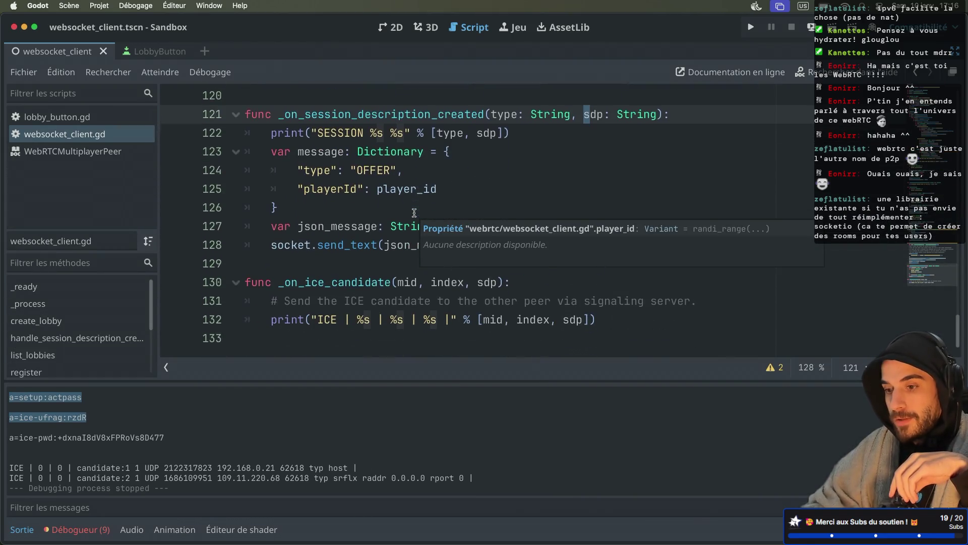
pyautogui.scroll(2, 427, 181)
pyautogui.scroll(3, 426, 175)
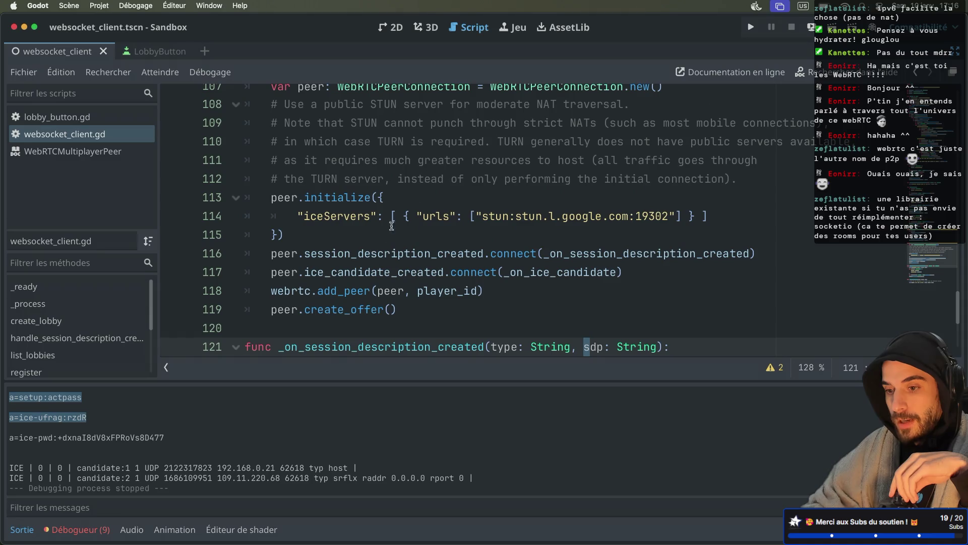
# Step: Inspect the session_description_created signal connection and the create_offer call on line 119
pyautogui.click(303, 254)
pyautogui.moveTo(303, 254); pyautogui.dragTo(448, 254)
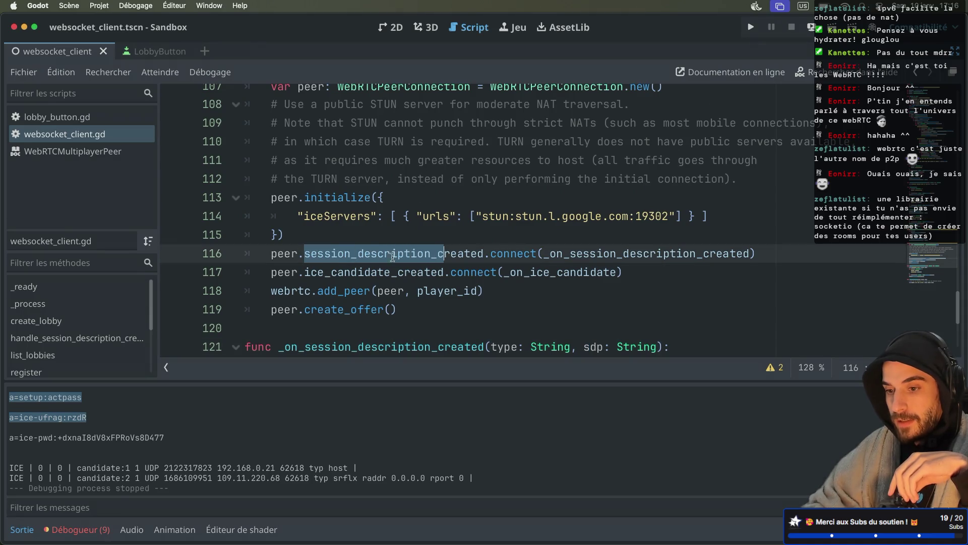
pyautogui.click(320, 256)
pyautogui.moveTo(334, 254)
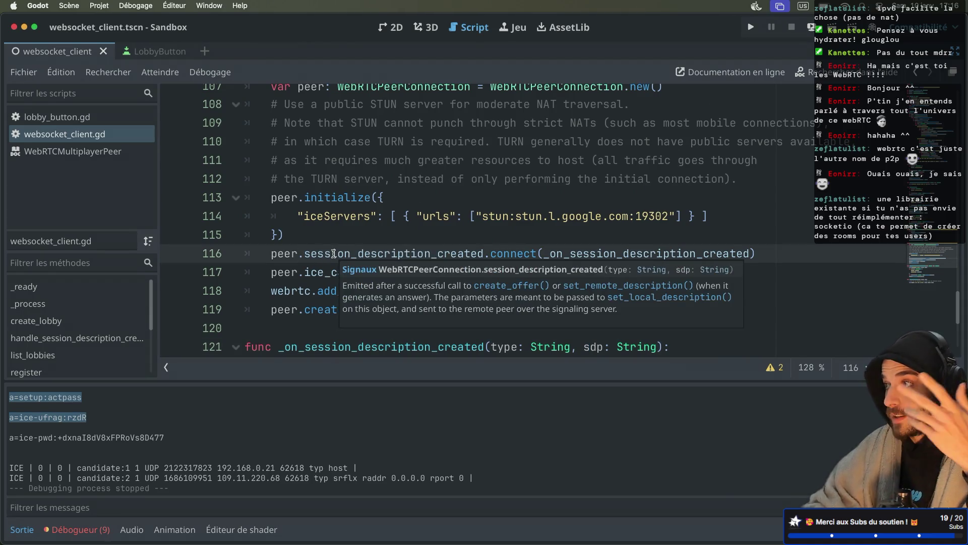
pyautogui.scroll(-2, 334, 254)
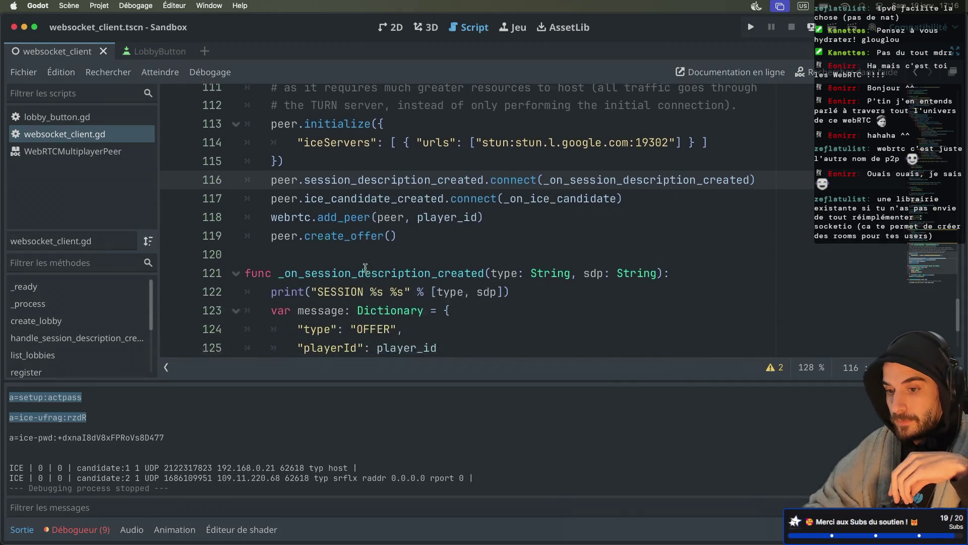
pyautogui.moveTo(304, 213); pyautogui.dragTo(386, 215)
pyautogui.click(371, 214)
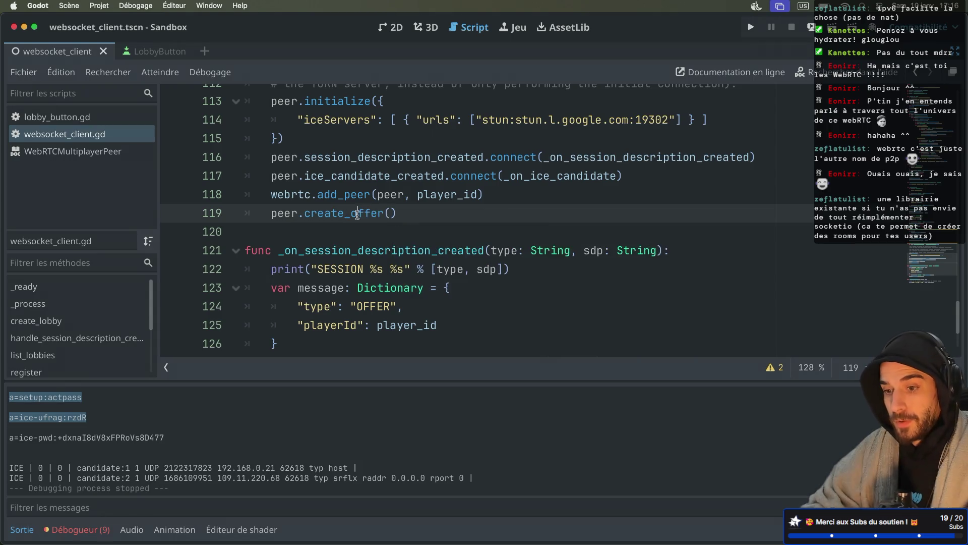
# Step: Open the create_offer documentation, then close it and return to the script
pyautogui.keyDown('ctrl'); pyautogui.click(343, 214); pyautogui.keyUp('ctrl')
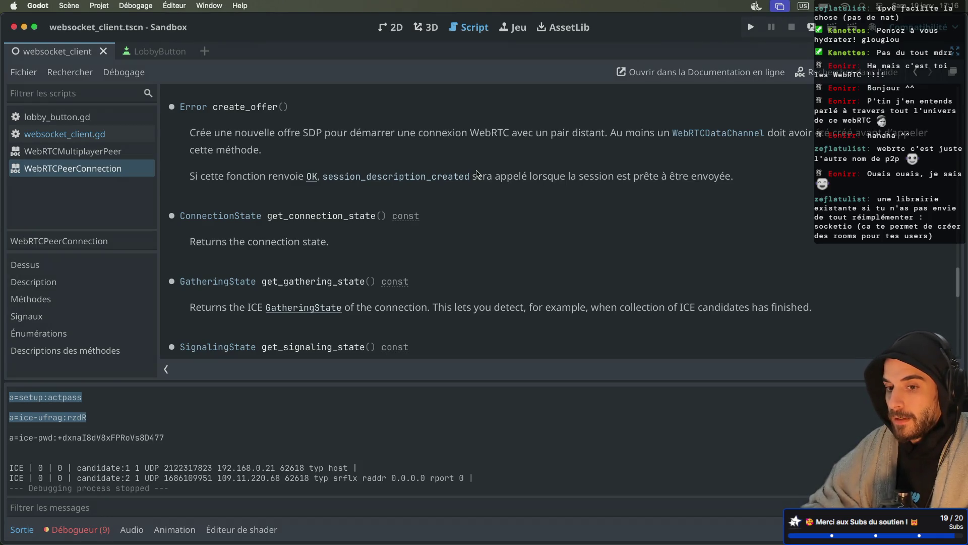
pyautogui.press('super+w')
pyautogui.scroll(-2, 452, 216)
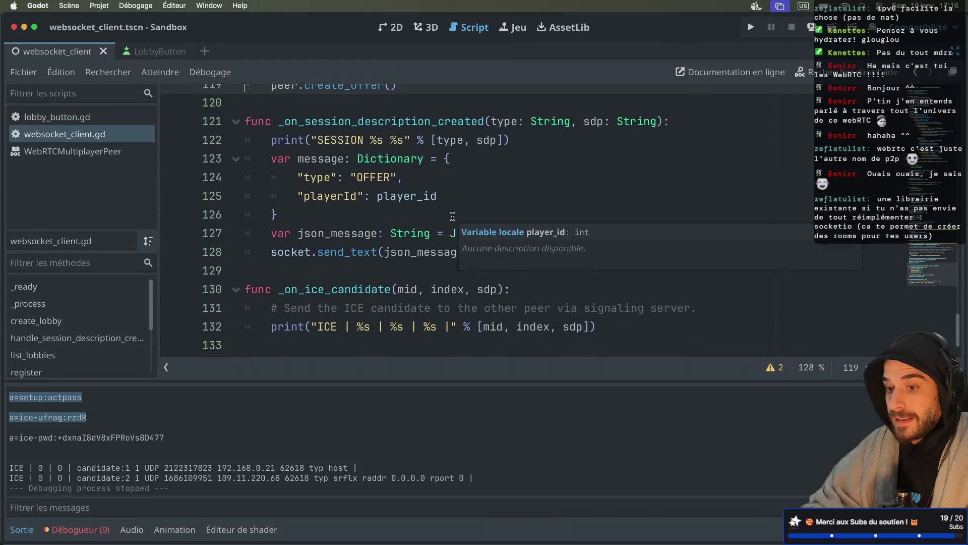
pyautogui.scroll(2, 387, 142)
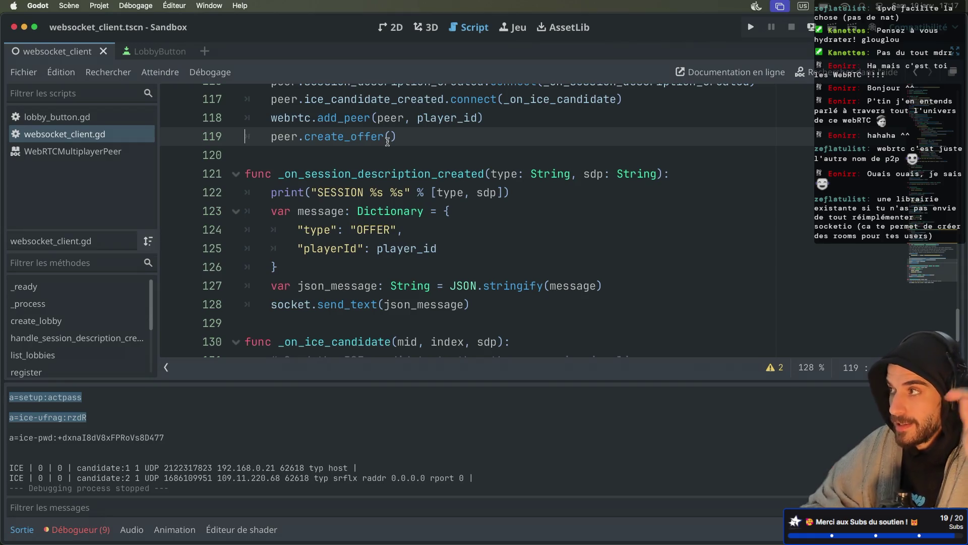
pyautogui.press('super+Tab')
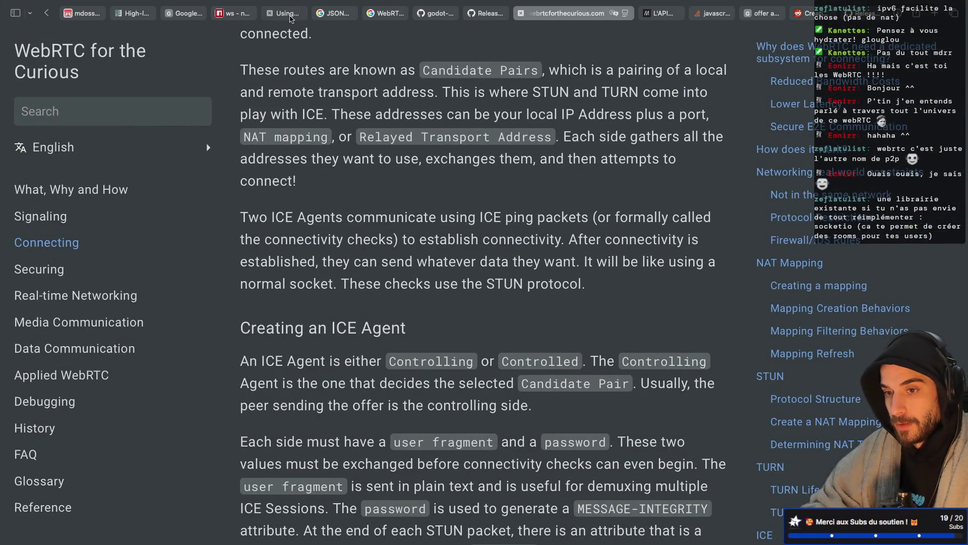
pyautogui.click(289, 15)
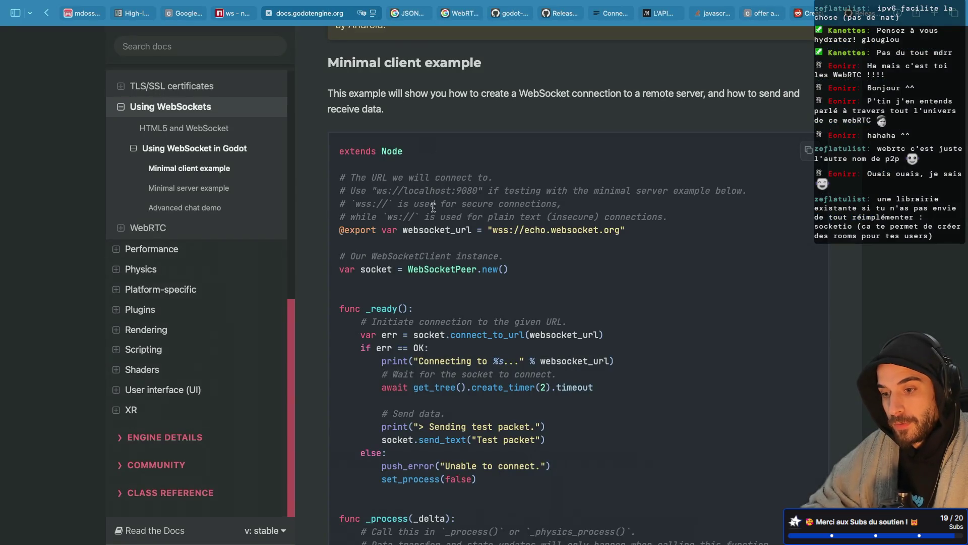
pyautogui.click(411, 13)
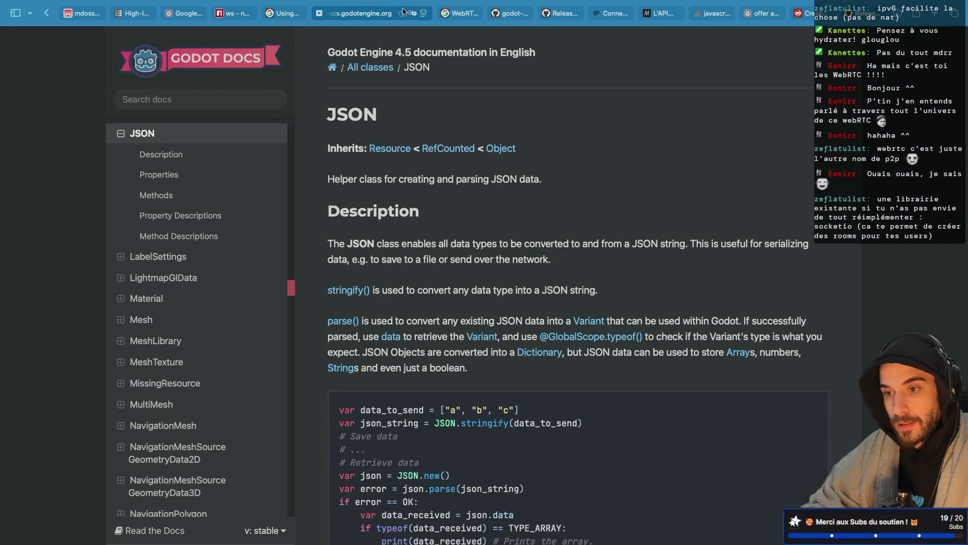
pyautogui.click(456, 13)
pyautogui.scroll(-4, 422, 181)
pyautogui.scroll(-10, 422, 181)
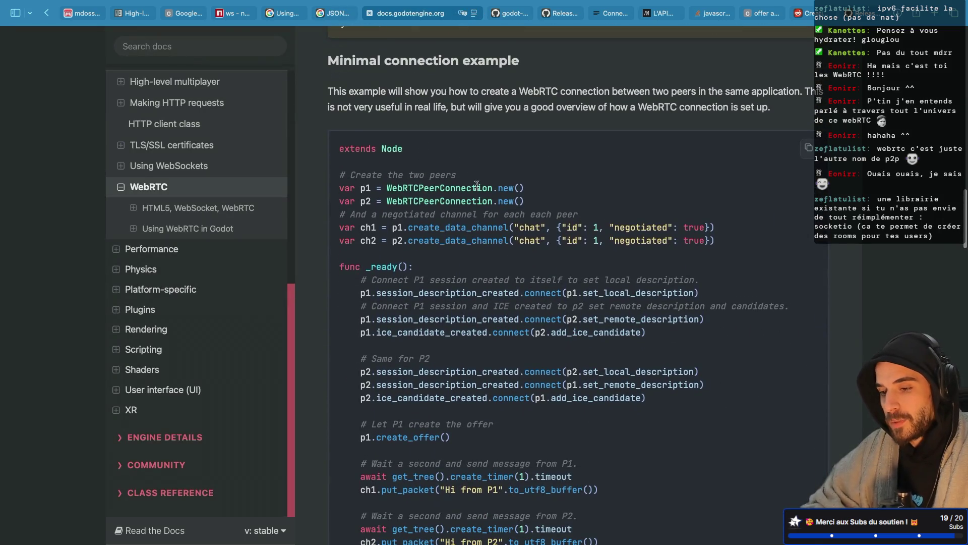
pyautogui.moveTo(411, 202); pyautogui.dragTo(381, 179)
pyautogui.click(412, 202)
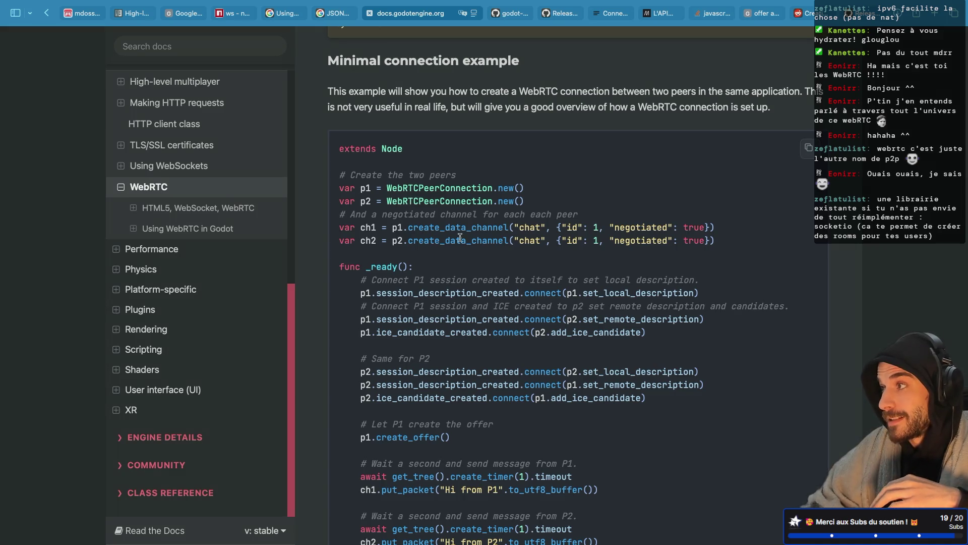
pyautogui.scroll(-5, 460, 237)
pyautogui.scroll(2, 459, 237)
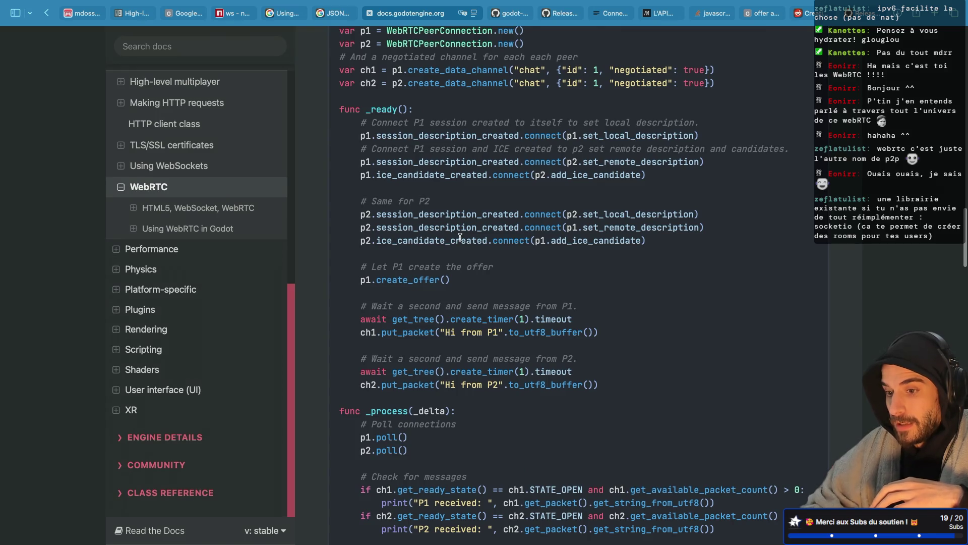
pyautogui.scroll(8, 437, 218)
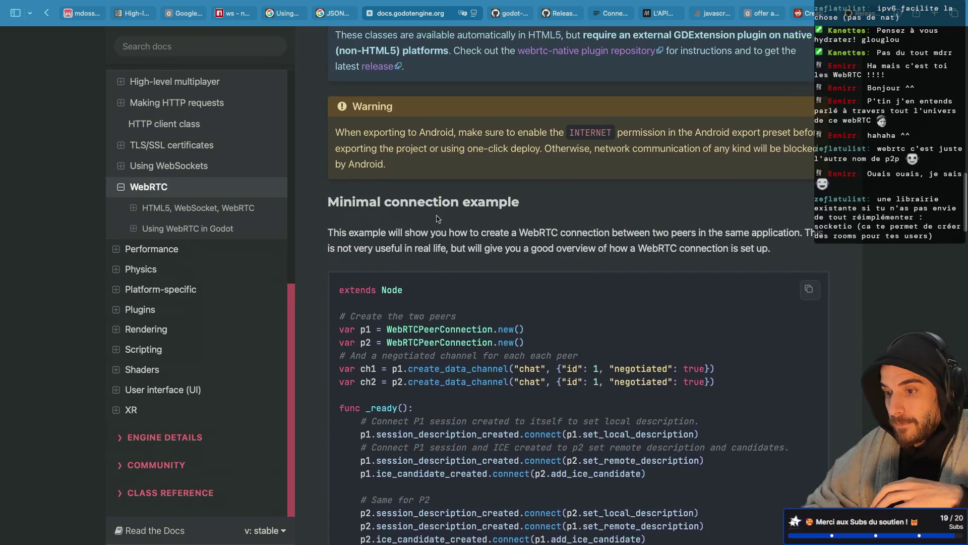
pyautogui.scroll(-5, 437, 217)
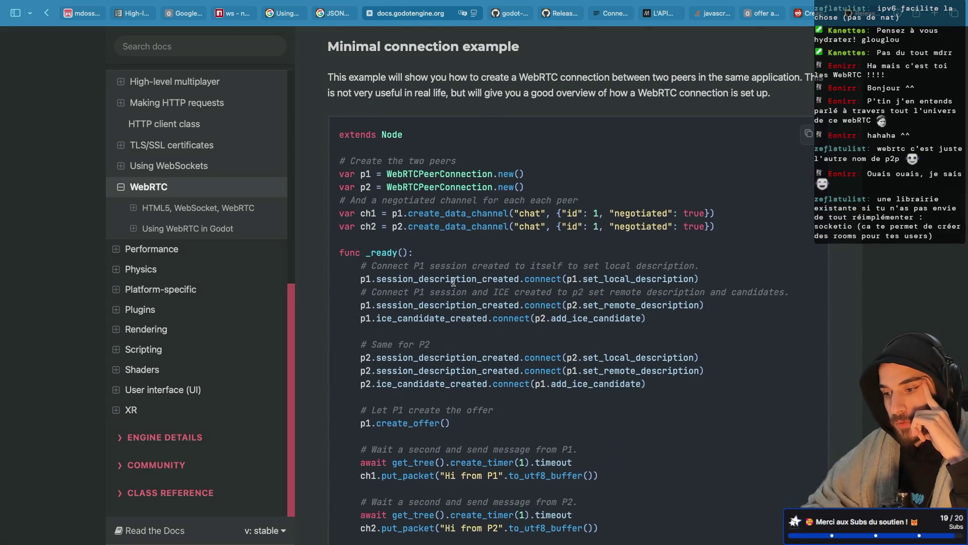
pyautogui.scroll(-1, 454, 281)
pyautogui.scroll(-8, 455, 285)
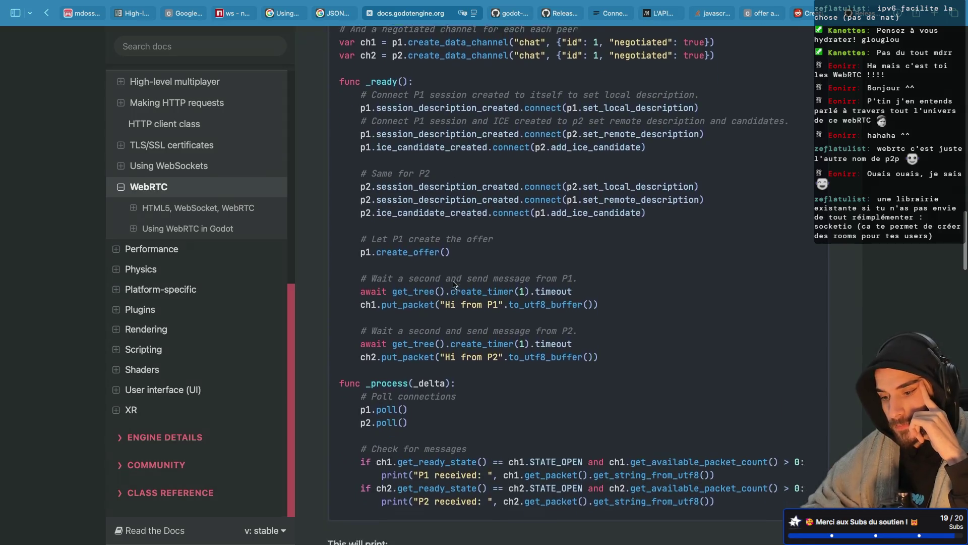
pyautogui.scroll(-5, 453, 282)
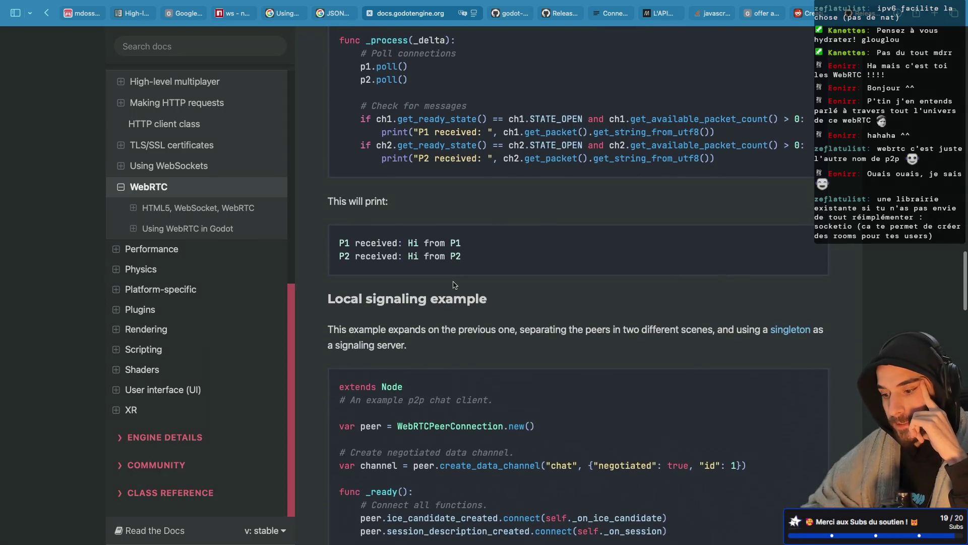
pyautogui.scroll(14, 453, 282)
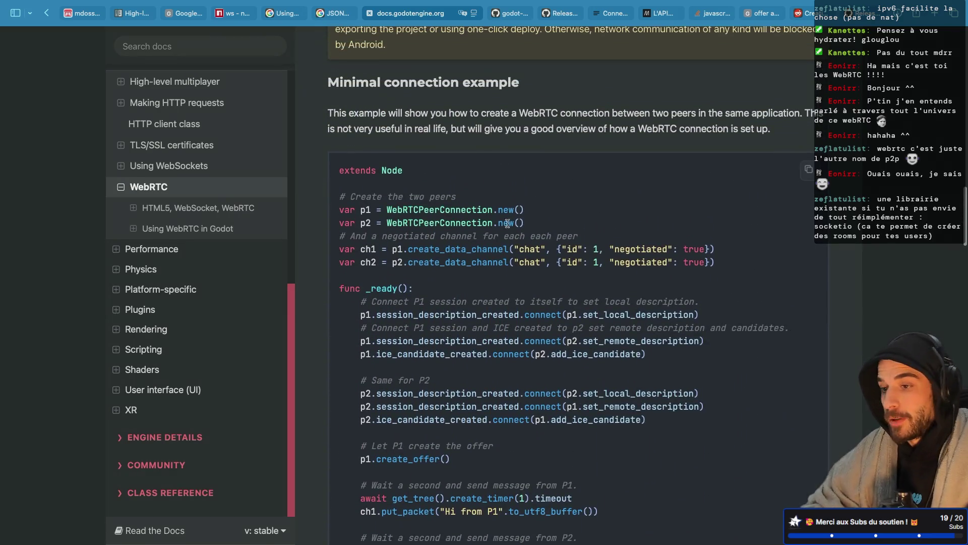
pyautogui.click(600, 13)
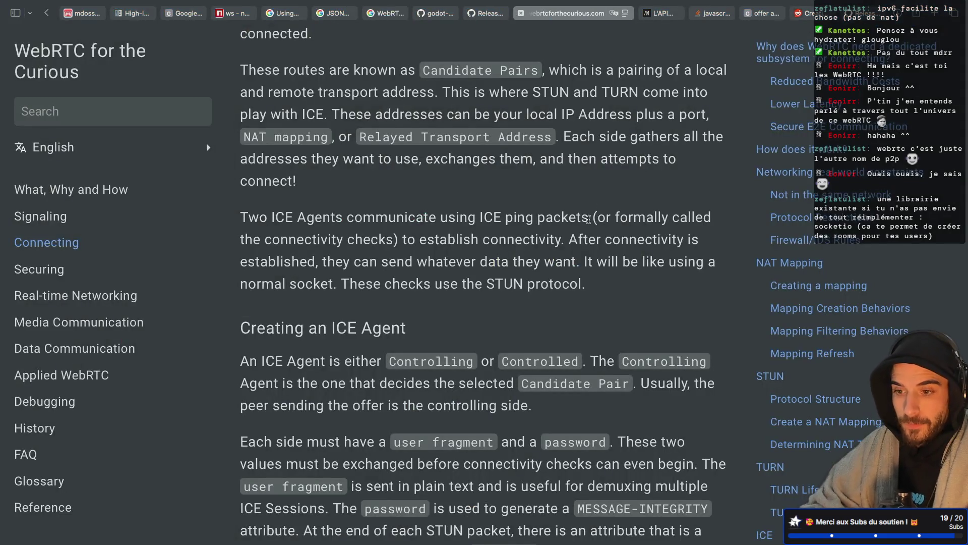
# Step: Open What, Why and How and scroll to the signaling section's SDP offer/answer diagram
pyautogui.scroll(-1, 595, 208)
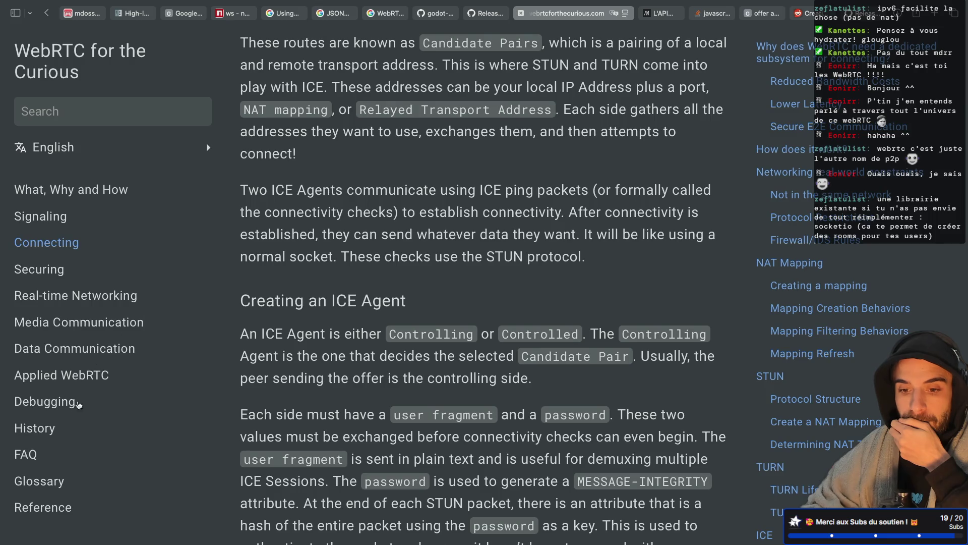
pyautogui.click(92, 197)
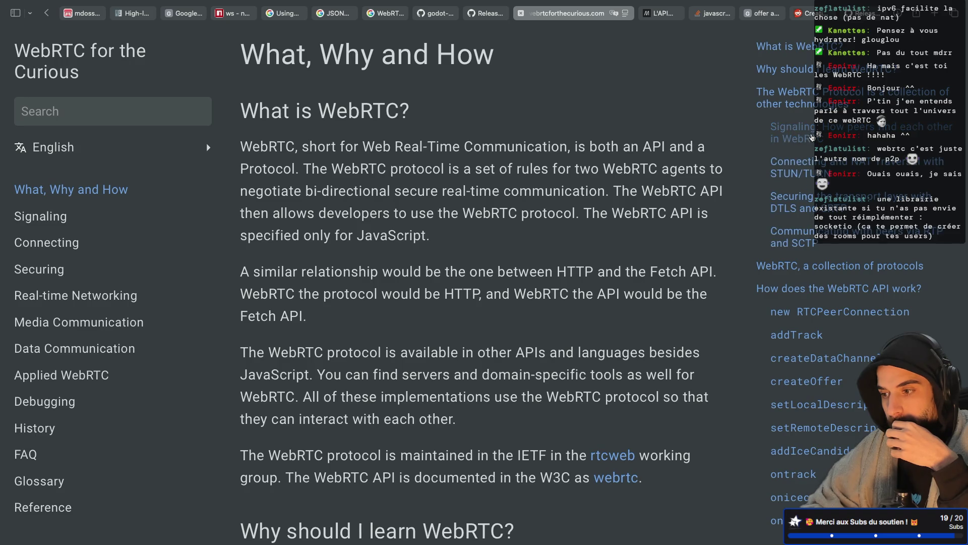
pyautogui.click(812, 137)
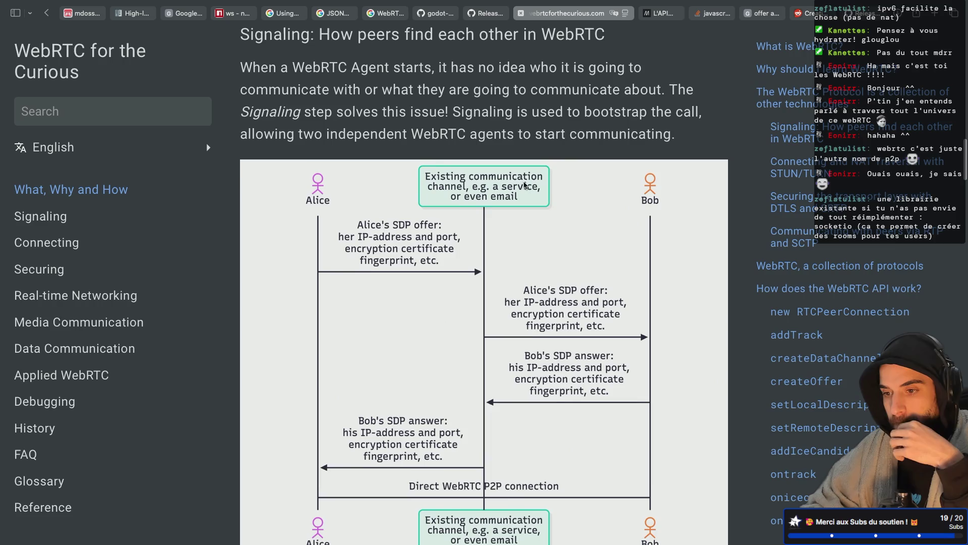
pyautogui.scroll(-3, 524, 185)
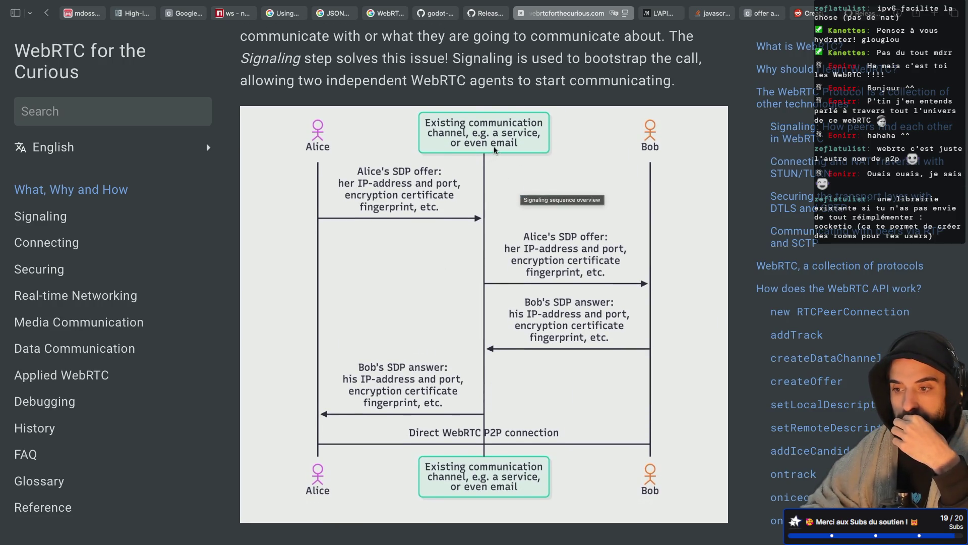
pyautogui.scroll(-1, 512, 260)
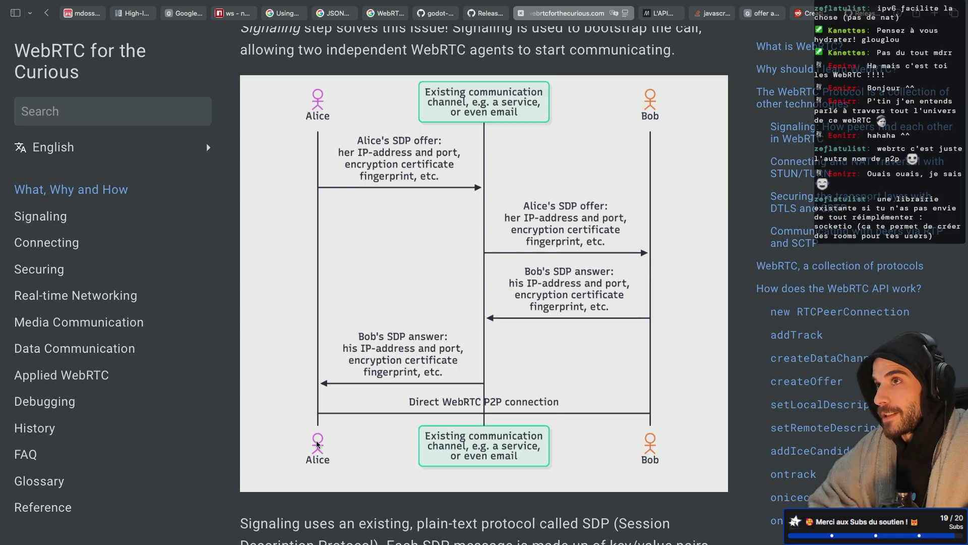
pyautogui.hotkey('ctrl', 'Left')
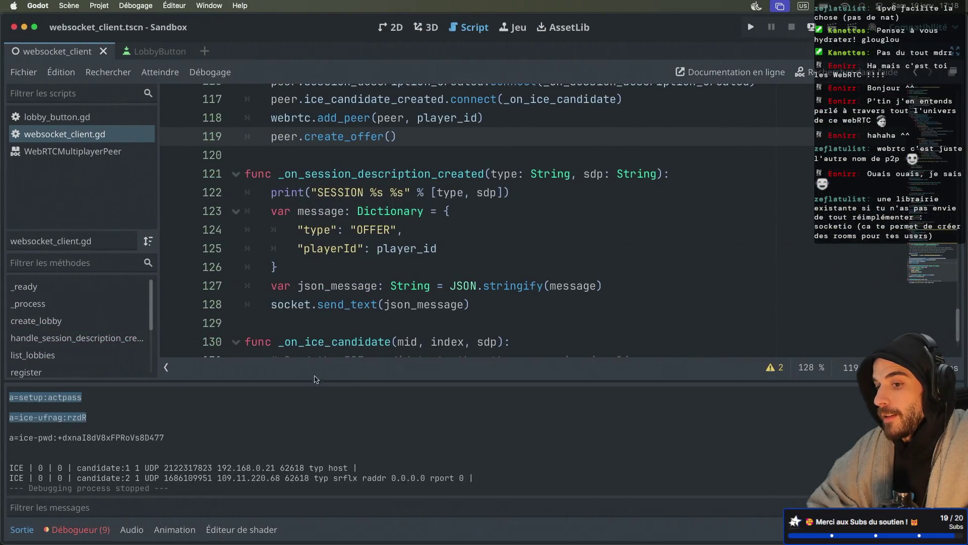
# Step: Inspect the type and sdp arguments on line 122 and the "OFFER" value on line 124
pyautogui.scroll(3, 388, 200)
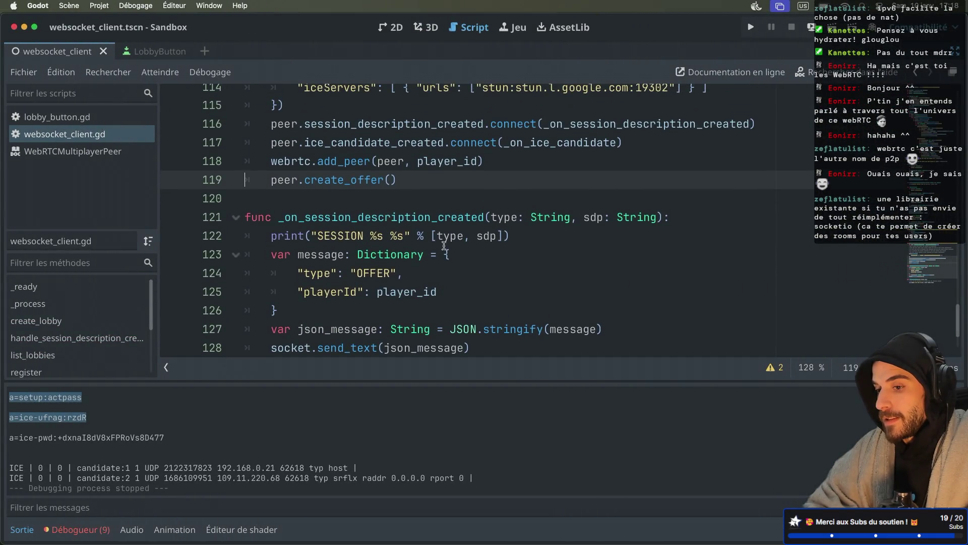
pyautogui.doubleClick(439, 236)
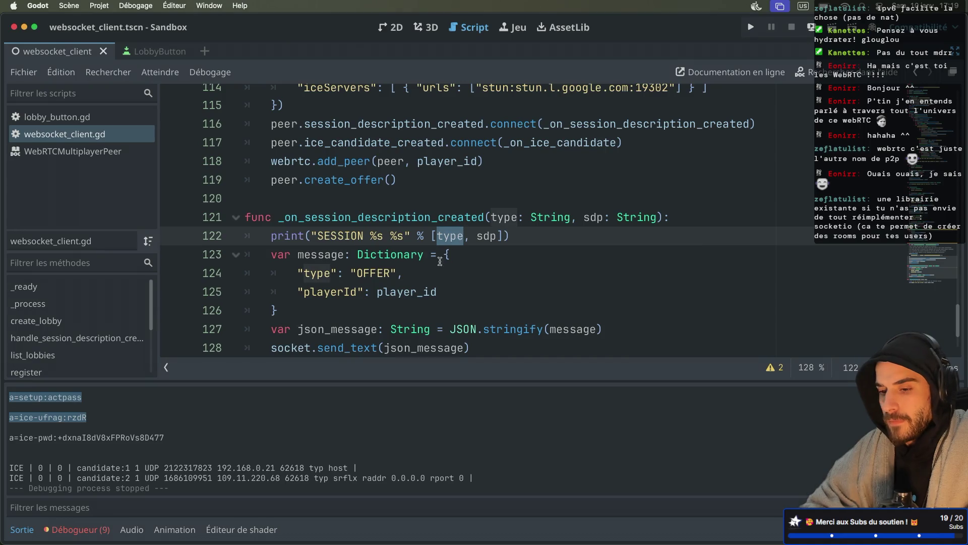
pyautogui.doubleClick(377, 273)
pyautogui.doubleClick(455, 238)
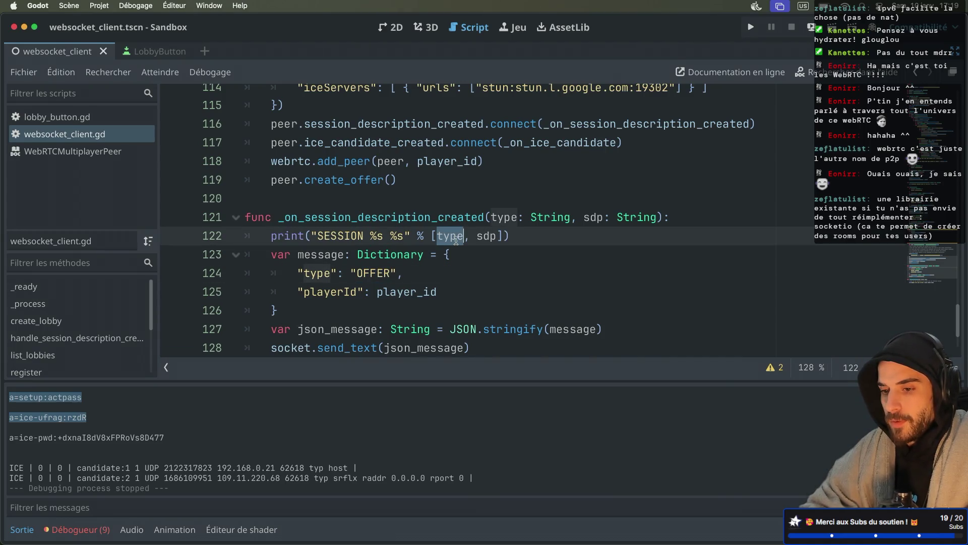
pyautogui.moveTo(455, 240)
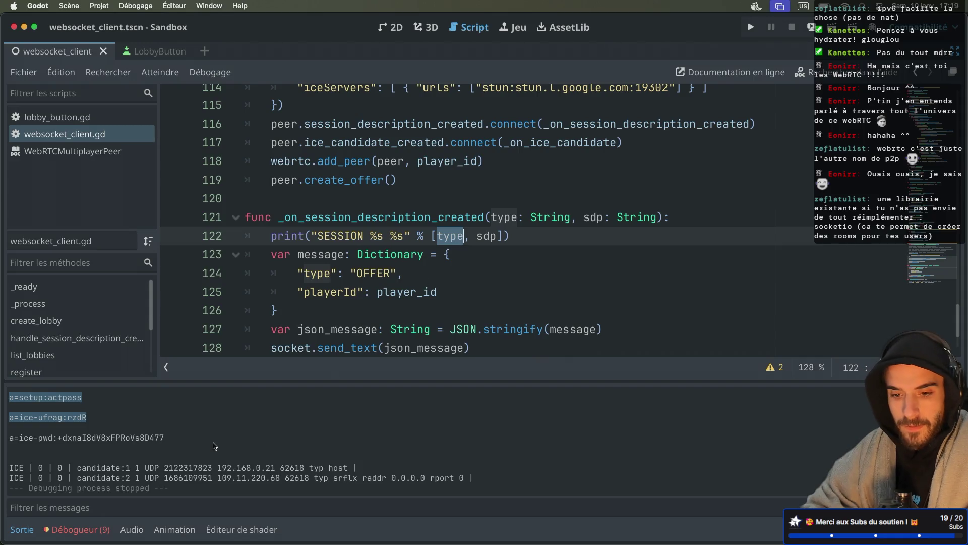
pyautogui.scroll(5, 213, 446)
pyautogui.scroll(10, 213, 445)
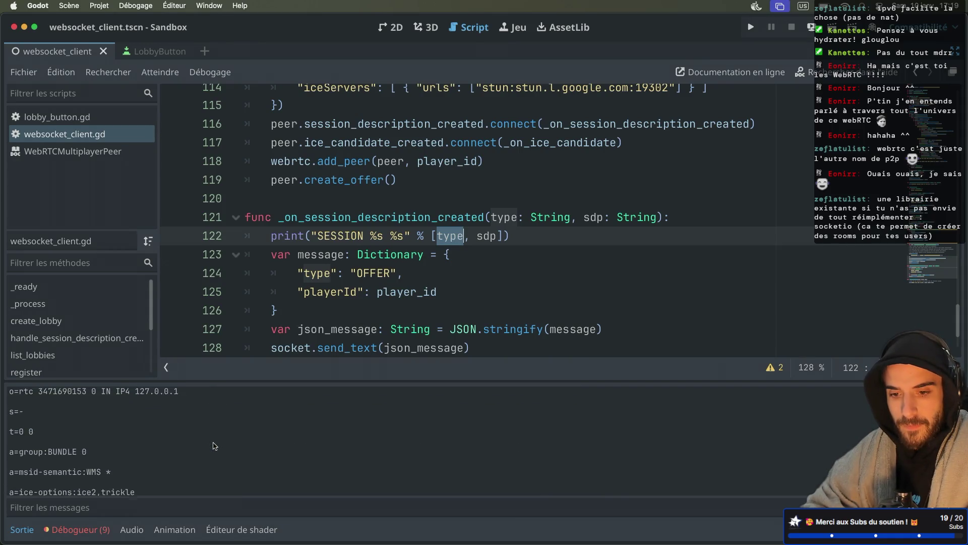
pyautogui.doubleClick(61, 469)
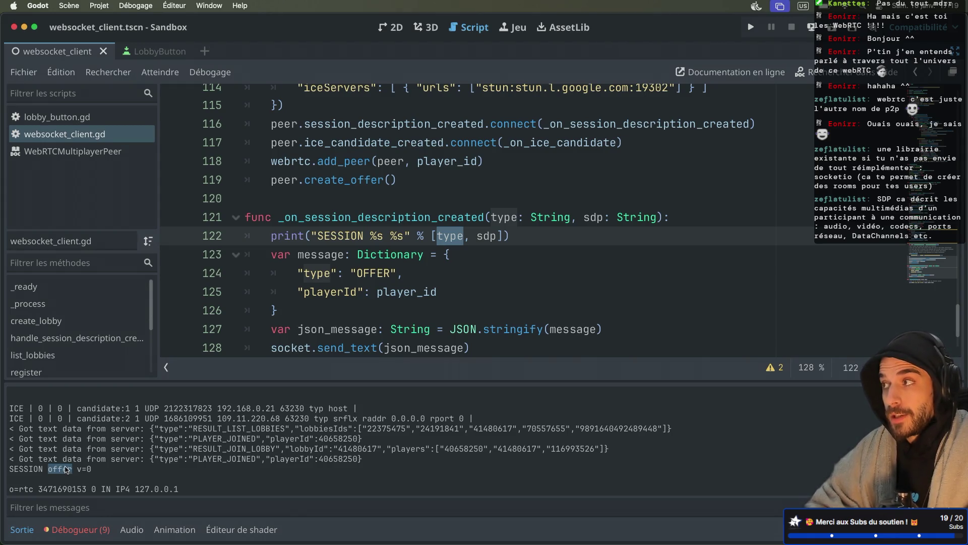
pyautogui.doubleClick(484, 236)
pyautogui.scroll(-1, 469, 276)
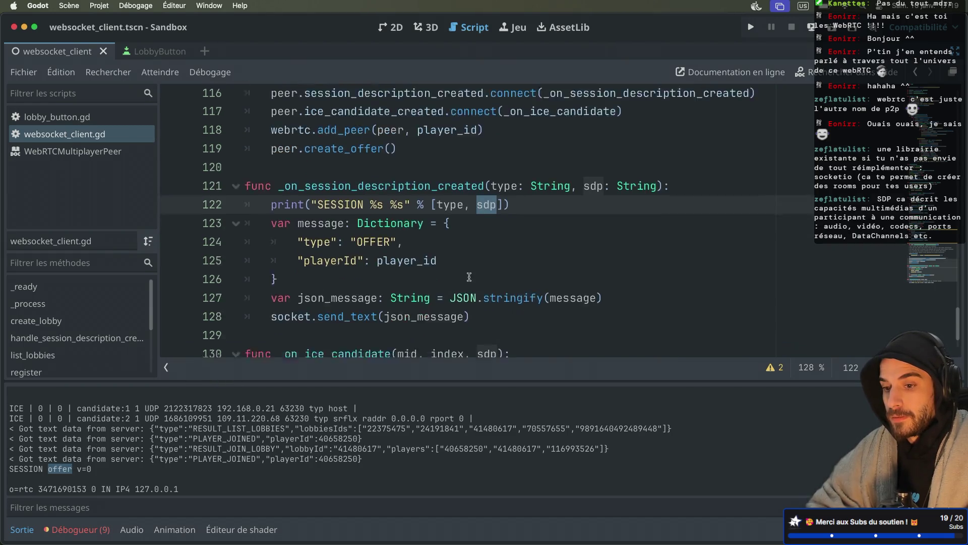
pyautogui.scroll(-1, 469, 277)
pyautogui.doubleClick(379, 183)
pyautogui.scroll(1, 379, 184)
# Step: Add a trailing comma after player_id on line 125, deleting the stray create_lobby() text
pyautogui.click(452, 247)
pyautogui.write(',create_lobby()')
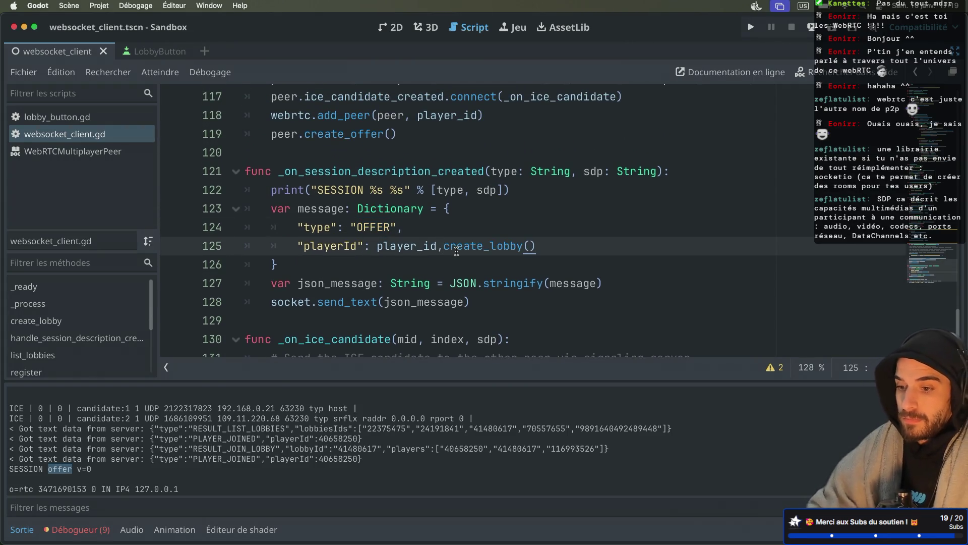
pyautogui.moveTo(444, 246); pyautogui.dragTo(574, 245)
pyautogui.press('BackSpace')
pyautogui.scroll(5, 427, 218)
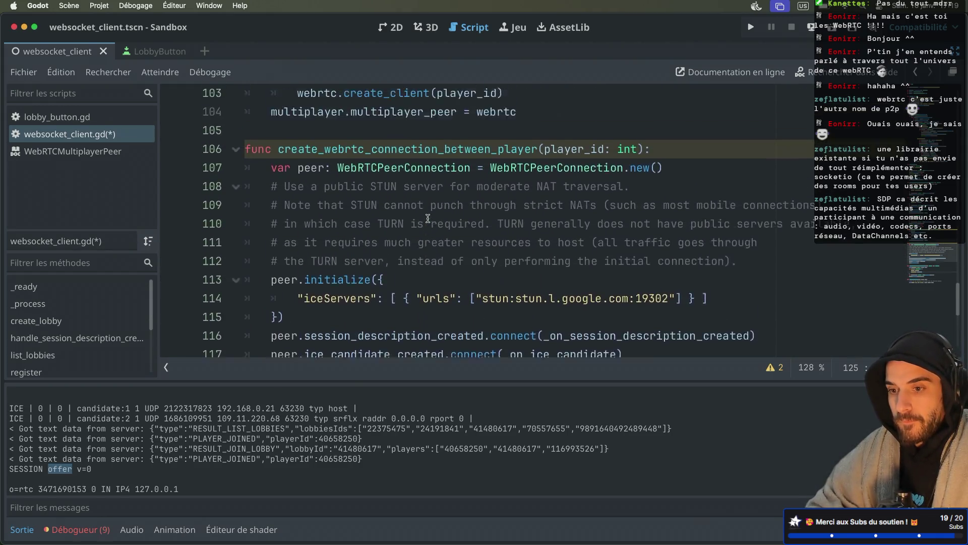
pyautogui.scroll(-2, 428, 218)
pyautogui.scroll(1, 427, 218)
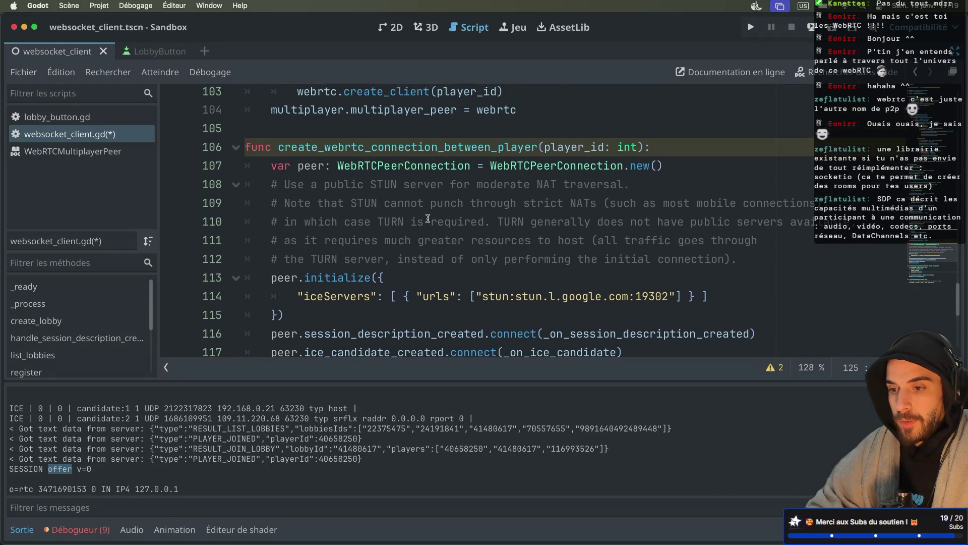
pyautogui.scroll(-2, 443, 180)
pyautogui.scroll(-3, 443, 180)
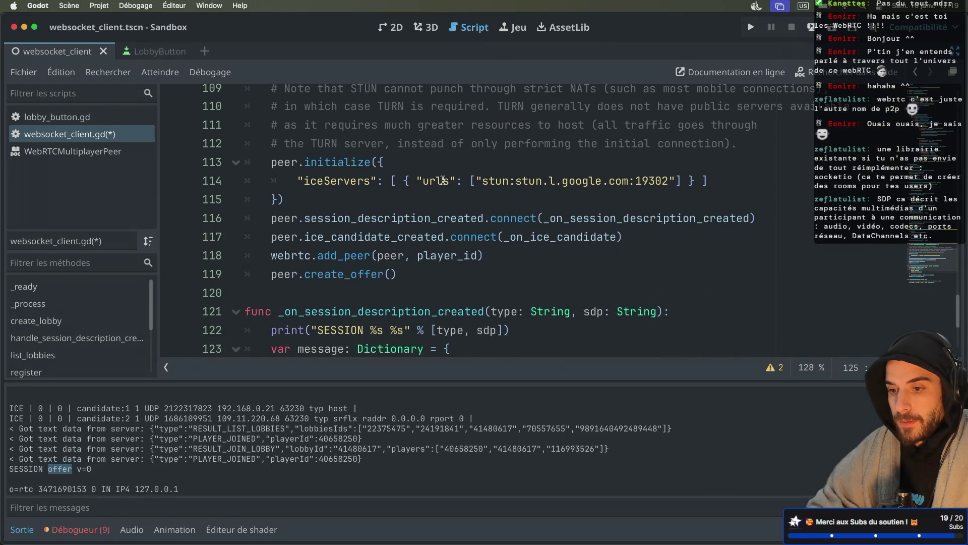
pyautogui.scroll(-6, 443, 179)
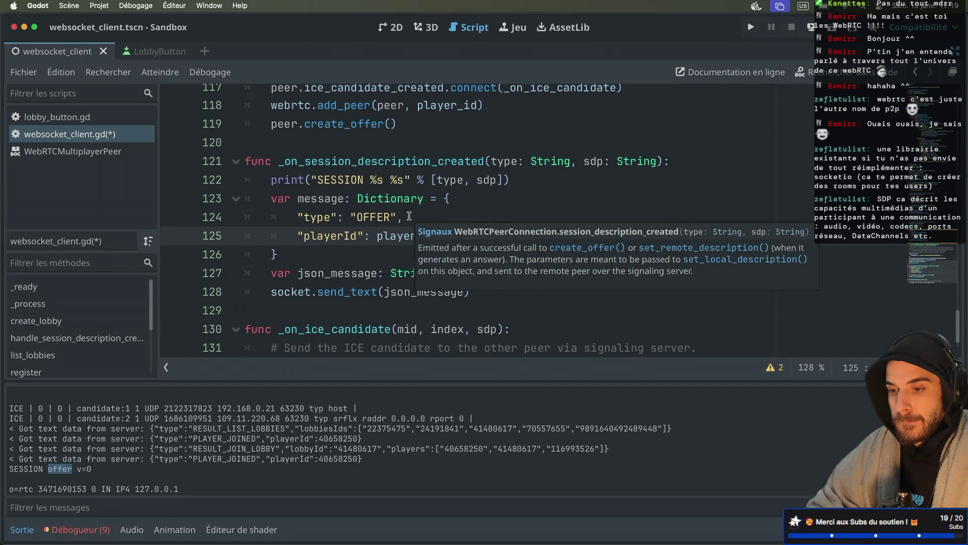
pyautogui.scroll(2, 409, 216)
pyautogui.scroll(-3, 408, 216)
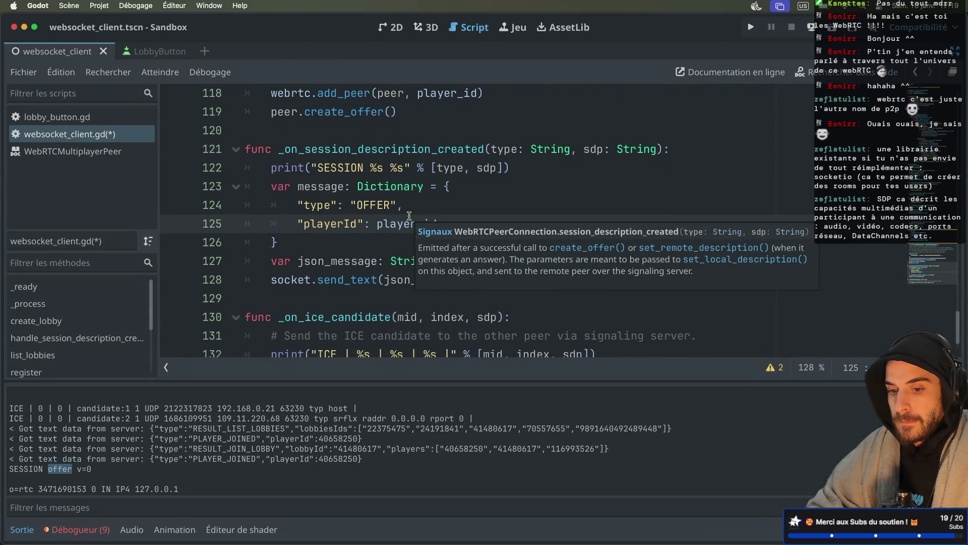
pyautogui.scroll(-2, 409, 215)
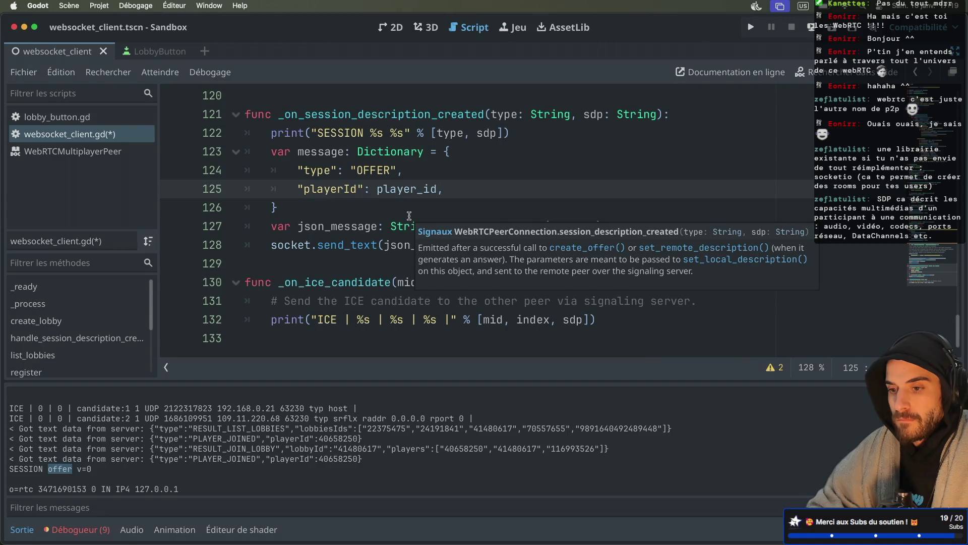
pyautogui.click(451, 190)
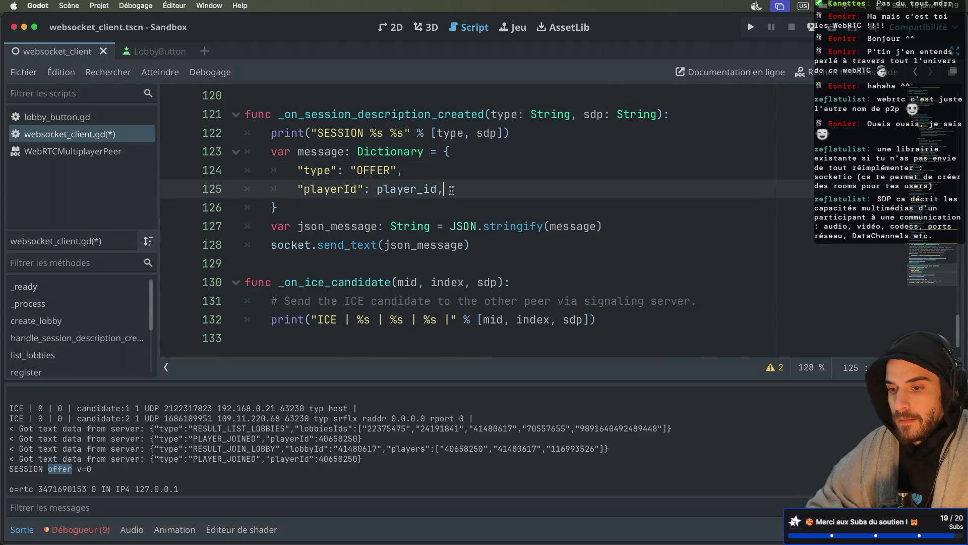
# Step: Add a new "sdp": sdp, entry below player_id in the offer message dictionary
pyautogui.press('Return')
pyautogui.write('"sdp"')
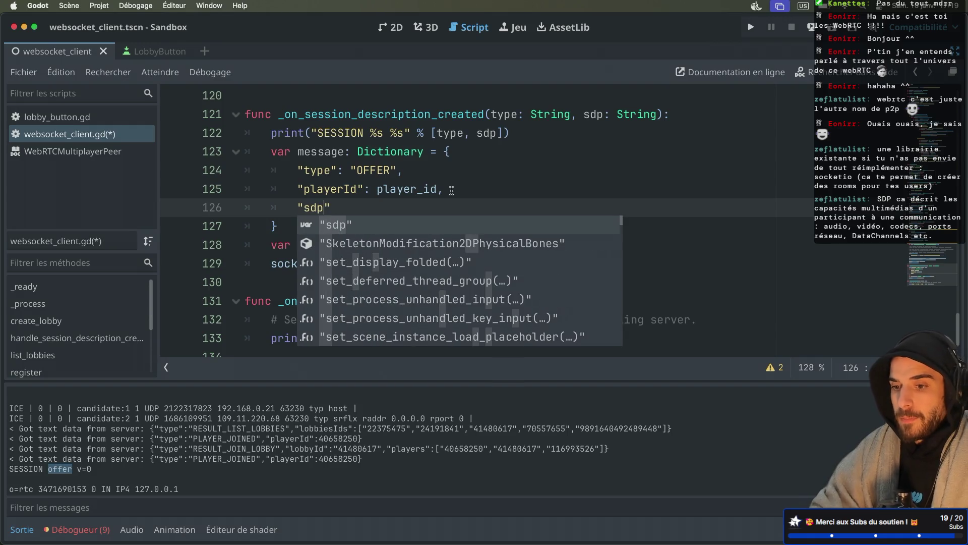
pyautogui.write(': sdp')
pyautogui.press('Escape')
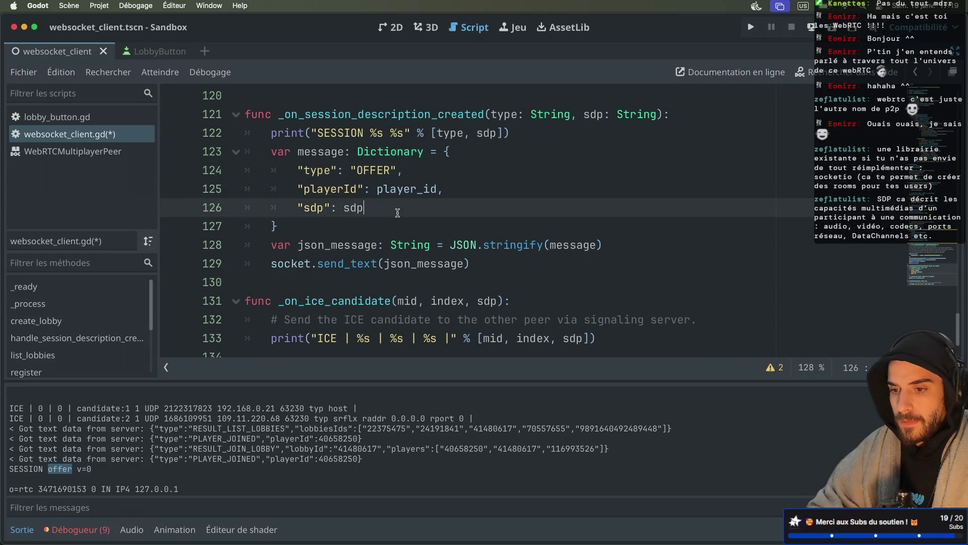
pyautogui.write(',')
pyautogui.click(391, 189)
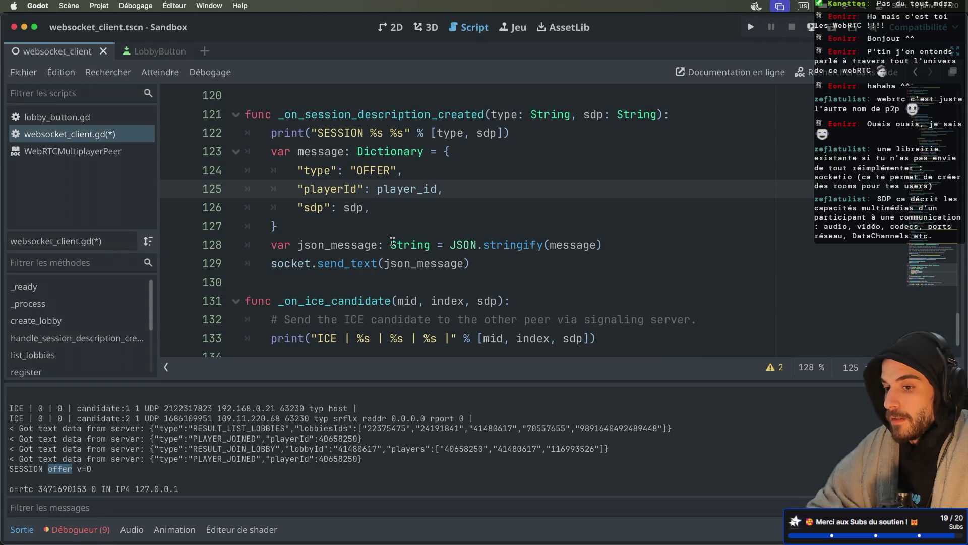
# Step: Close the String documentation popup and save websocket_client.gd
pyautogui.scroll(-1, 393, 241)
pyautogui.moveTo(393, 241)
pyautogui.scroll(2, 392, 242)
pyautogui.scroll(-2, 392, 241)
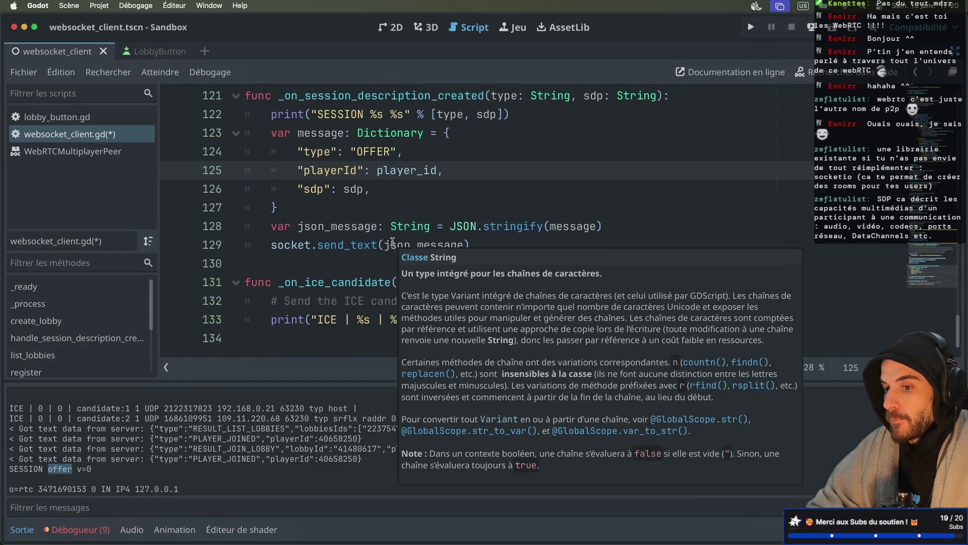
pyautogui.click(392, 186)
pyautogui.hotkey('ctrl', 's')
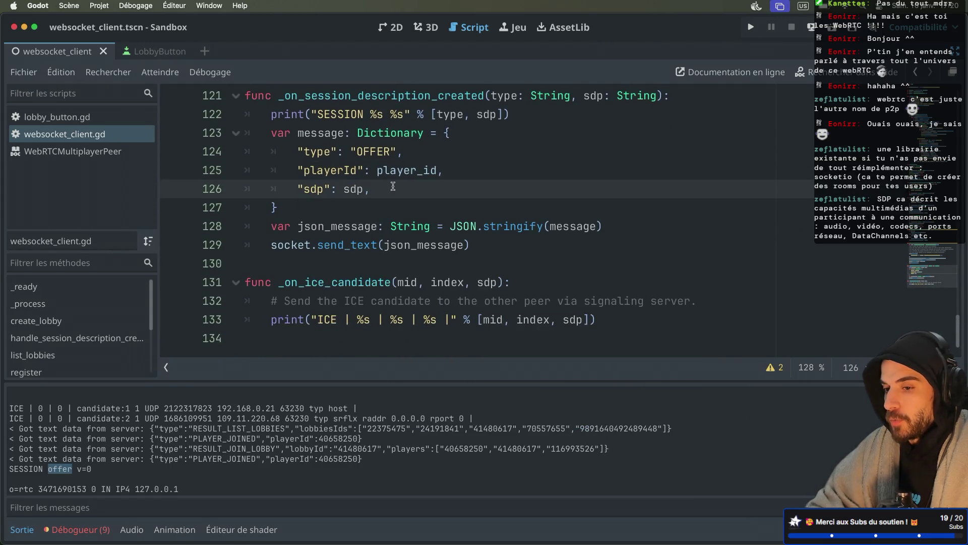
pyautogui.scroll(3, 392, 186)
pyautogui.hotkey('ctrl', 'Right')
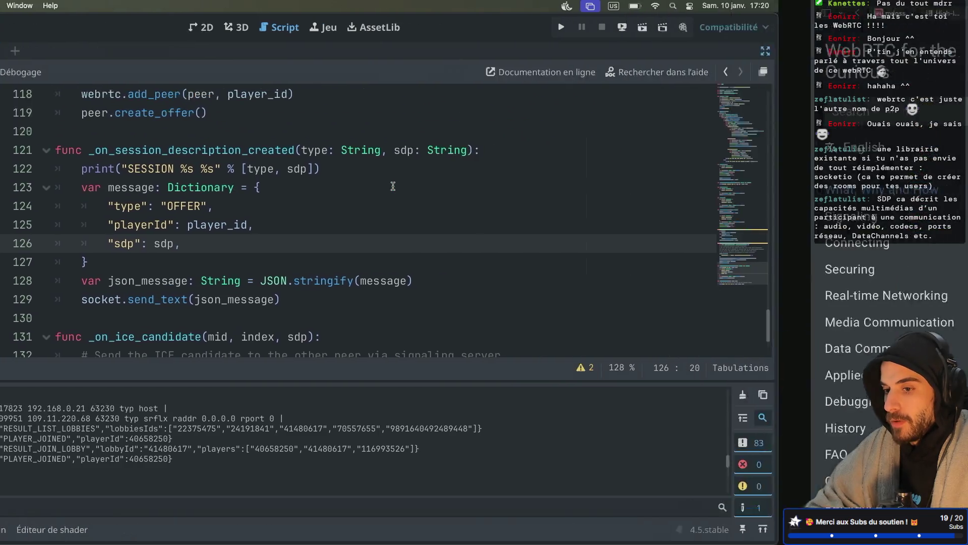
# Step: Declare const sdp_by_player_id = {} below the lobbies declaration in index.js
pyautogui.hotkey('ctrl', 'Right')
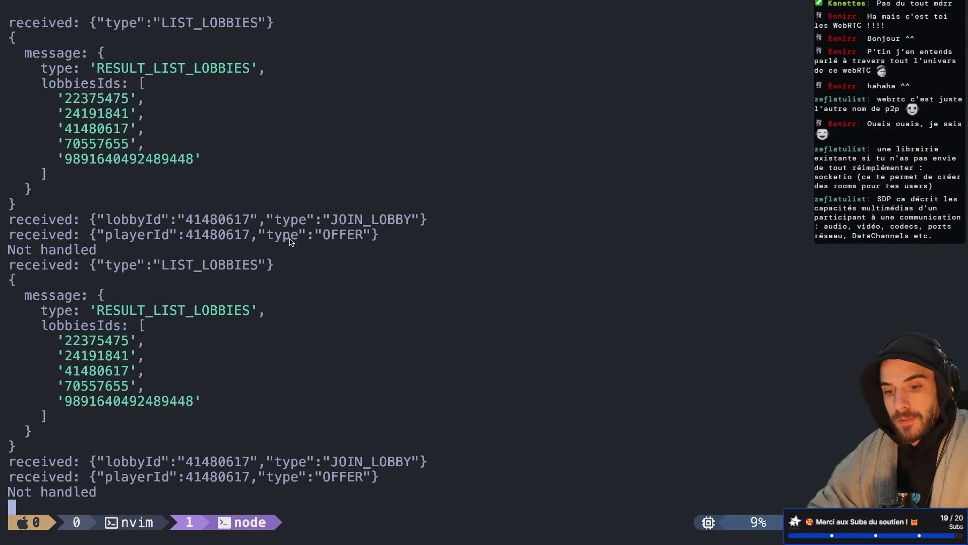
pyautogui.hotkey('ctrl', 'b')
pyautogui.press('w')
pyautogui.press('Return')
pyautogui.press('k')
pyautogui.press('k')
pyautogui.press('k')
pyautogui.press('j')
pyautogui.press('j')
pyautogui.press('j')
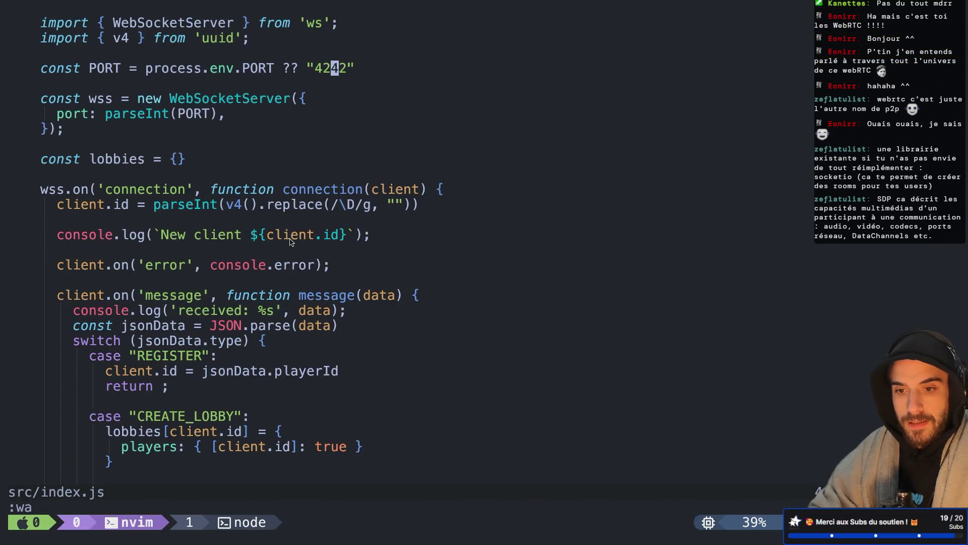
pyautogui.press('j')
pyautogui.press('j')
pyautogui.press('o')
pyautogui.press('Return')
pyautogui.write('const ')
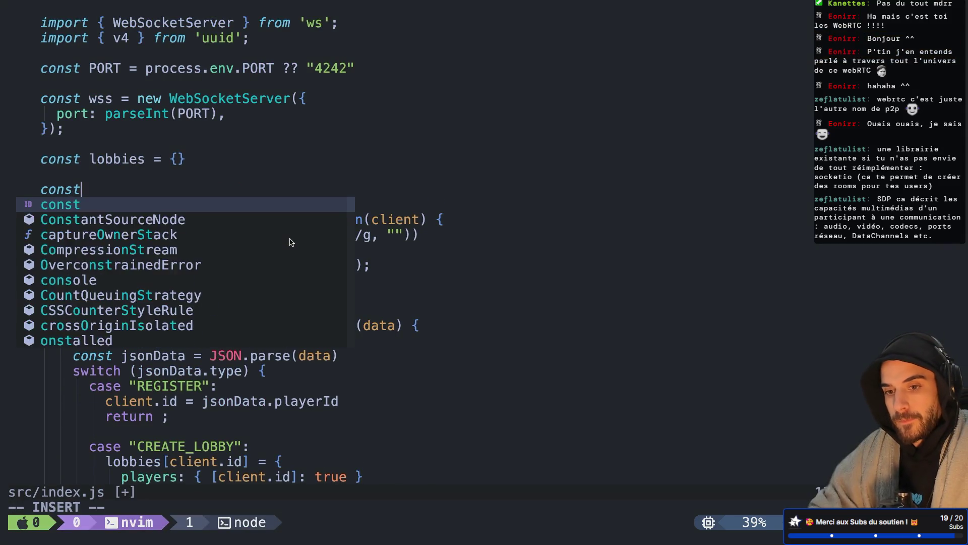
pyautogui.write('sdp_by_p')
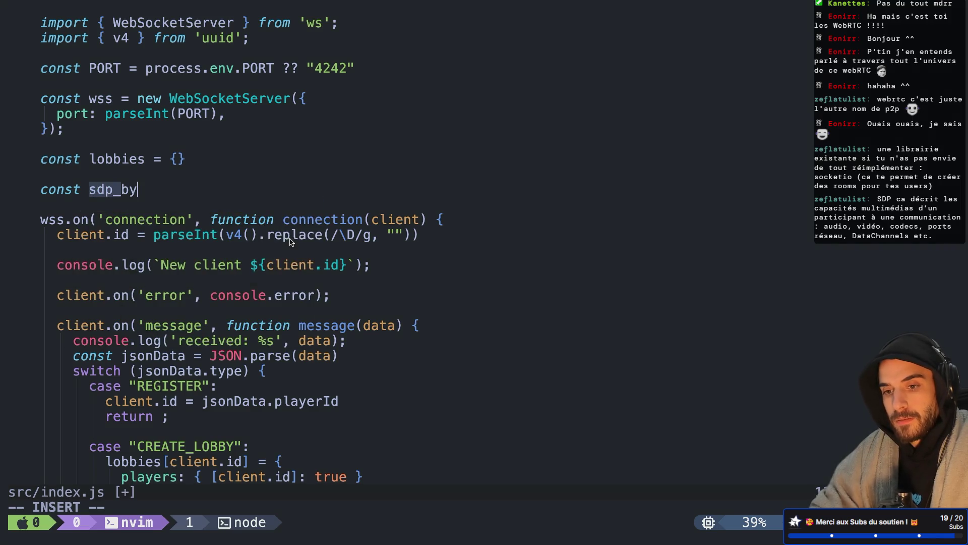
pyautogui.write('layer_id')
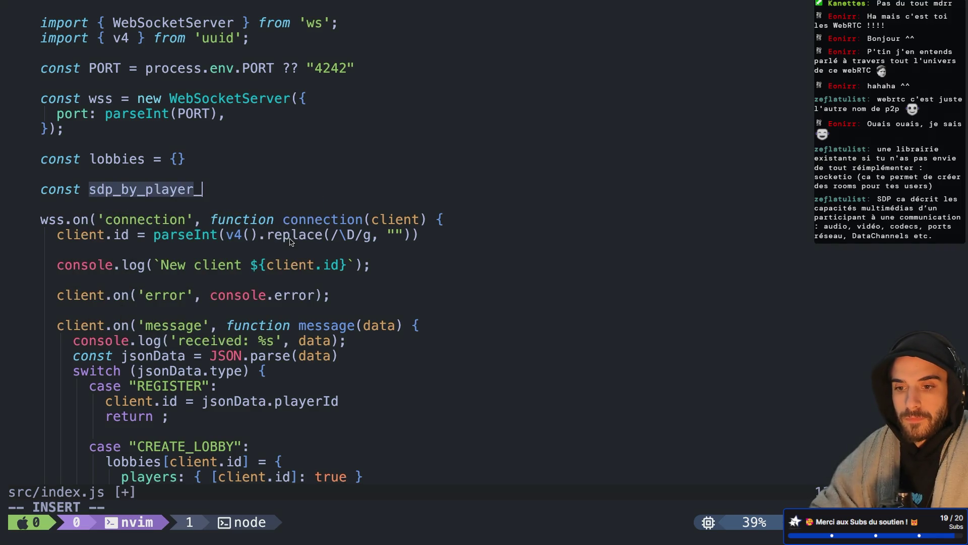
pyautogui.write(' = {}s')
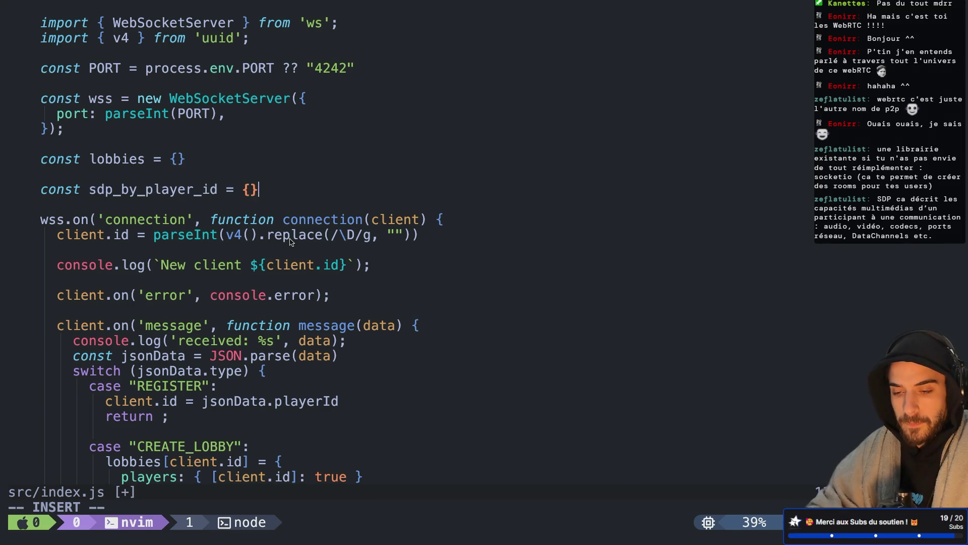
pyautogui.press('BackSpace')
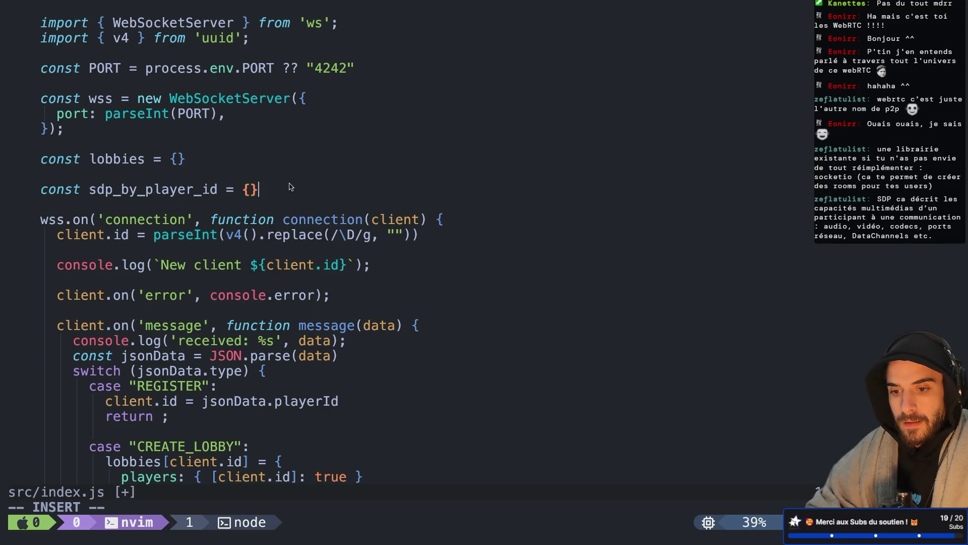
pyautogui.press('Escape')
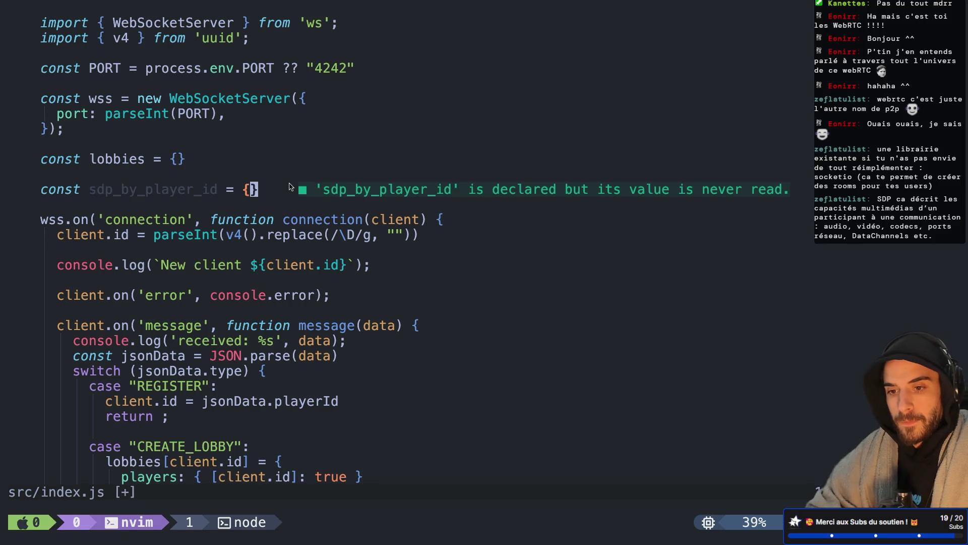
pyautogui.press('i')
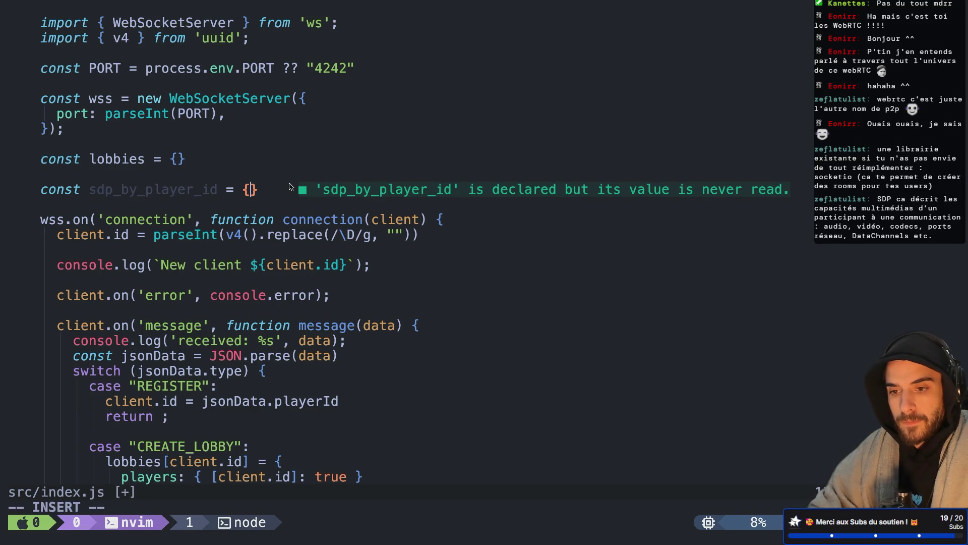
pyautogui.press('Escape')
# Step: Duplicate the REGISTER case block and rename the copy's label to OFFER
pyautogui.hotkey('ctrl', 'd')
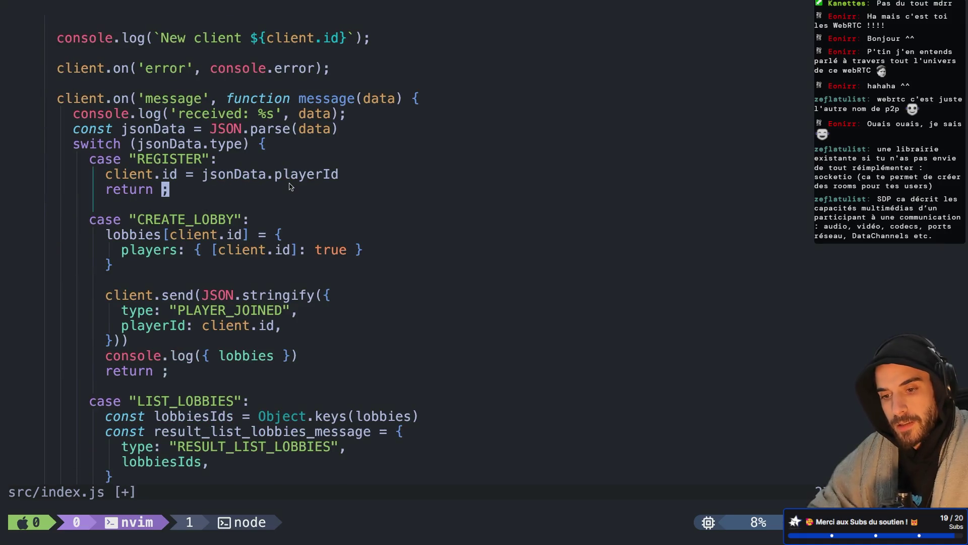
pyautogui.press('k')
pyautogui.press('k')
pyautogui.press('V')
pyautogui.press('j')
pyautogui.press('j')
pyautogui.press('y')
pyautogui.press('P')
pyautogui.press('j')
pyautogui.press('j')
pyautogui.press('j')
pyautogui.press('$')
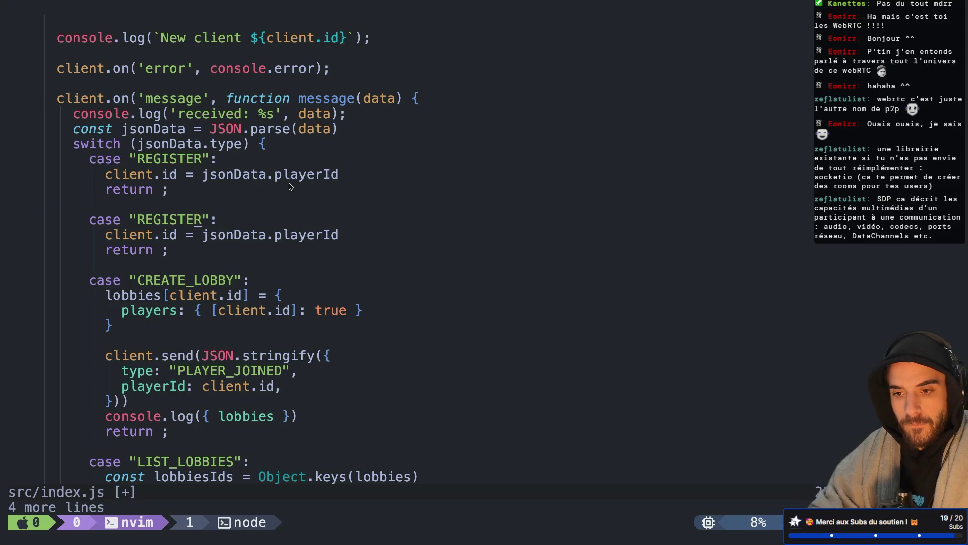
pyautogui.press('c')
pyautogui.press('i')
pyautogui.press('"')
pyautogui.write('OFFER')
pyautogui.press('Escape')
# Step: In the OFFER case, store jsonData.sdp in sdp_by_player_id[jsonData.playerId]
pyautogui.press('j')
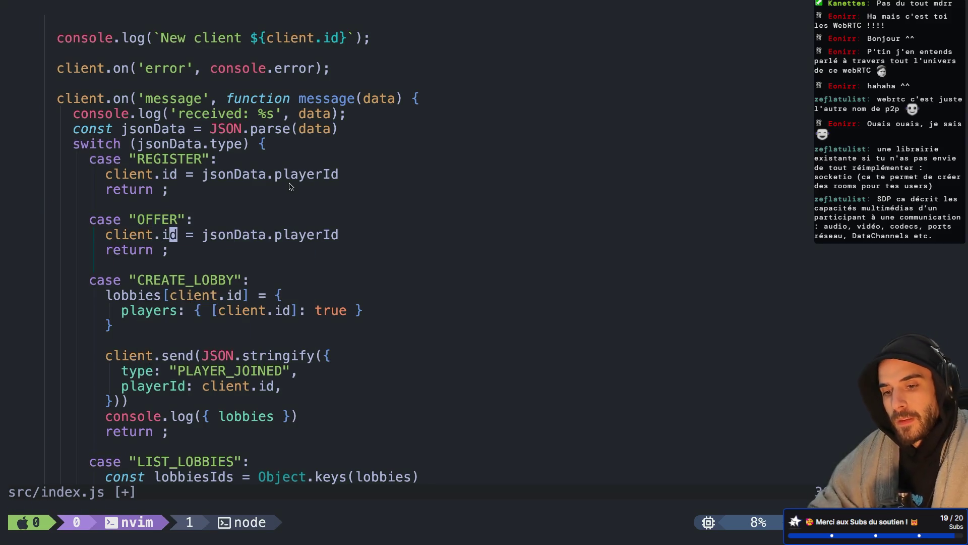
pyautogui.press('d')
pyautogui.press('d')
pyautogui.press('k')
pyautogui.press('o')
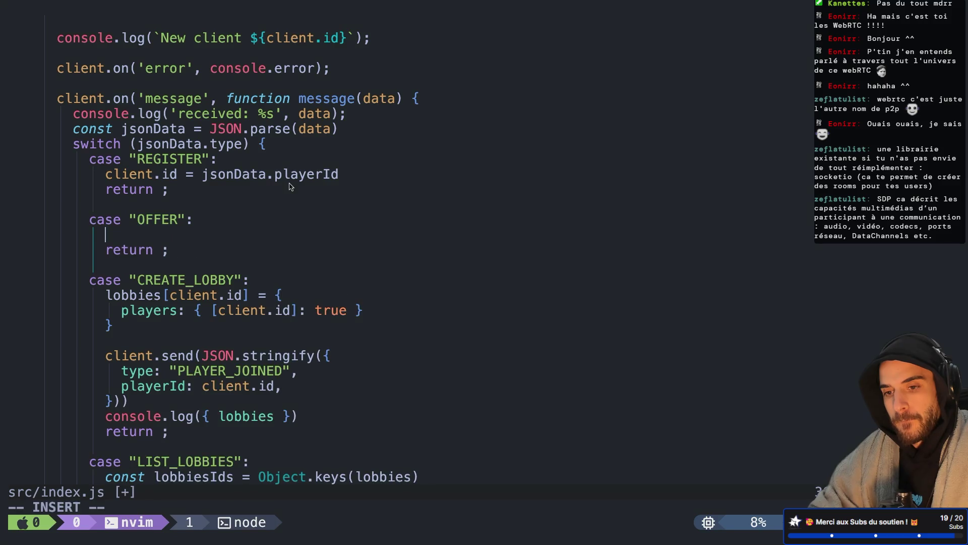
pyautogui.write('s')
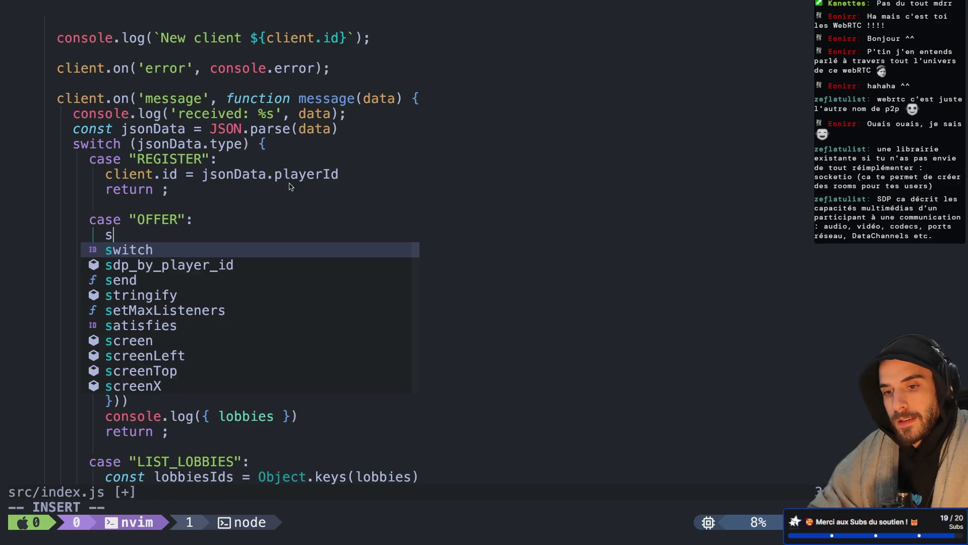
pyautogui.press('Tab')
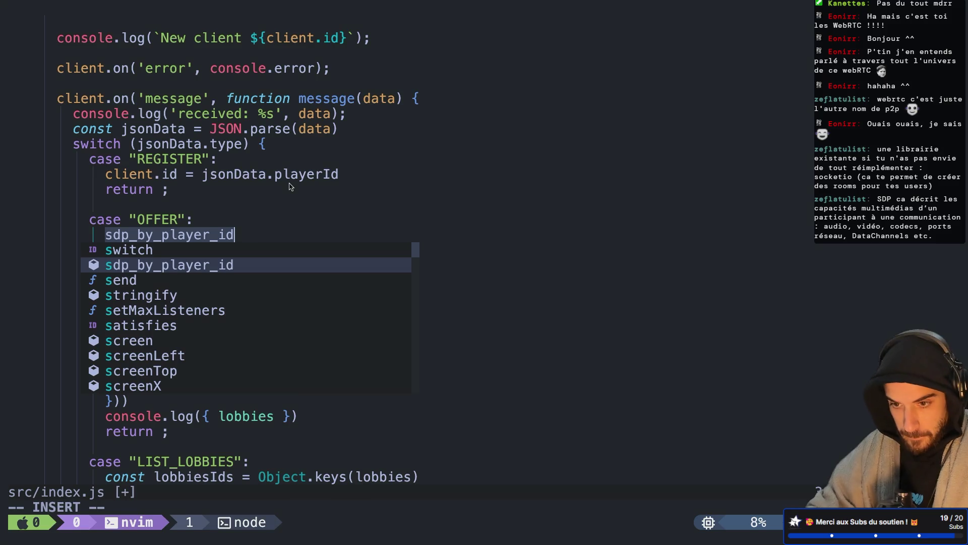
pyautogui.write('[js')
pyautogui.press('Tab')
pyautogui.write('playerId]')
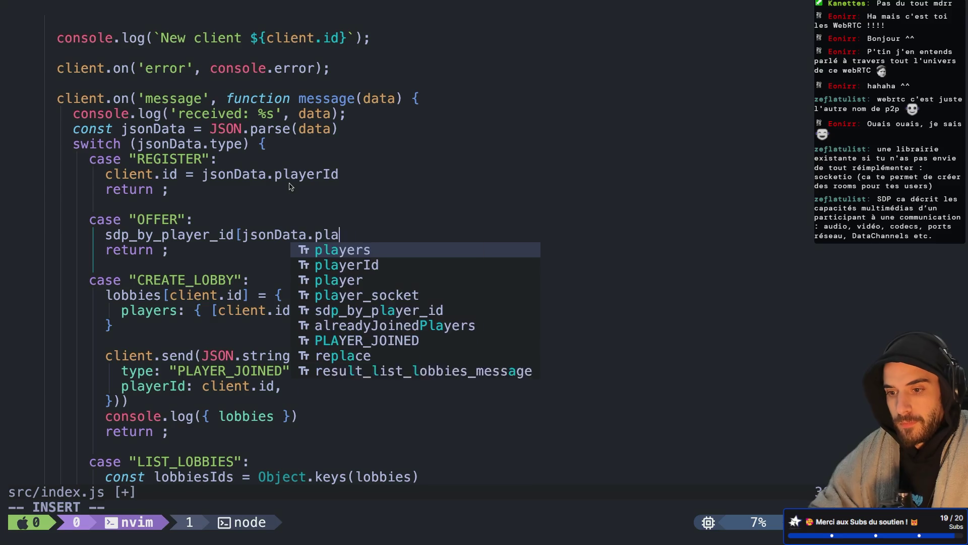
pyautogui.write(' = j')
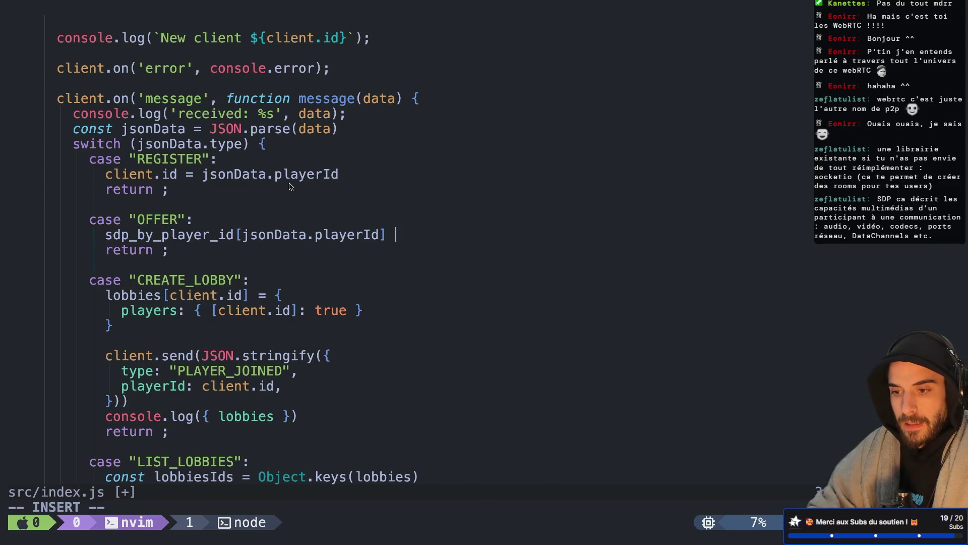
pyautogui.press('BackSpace')
pyautogui.write('j')
pyautogui.press('Tab')
pyautogui.write('.sdp')
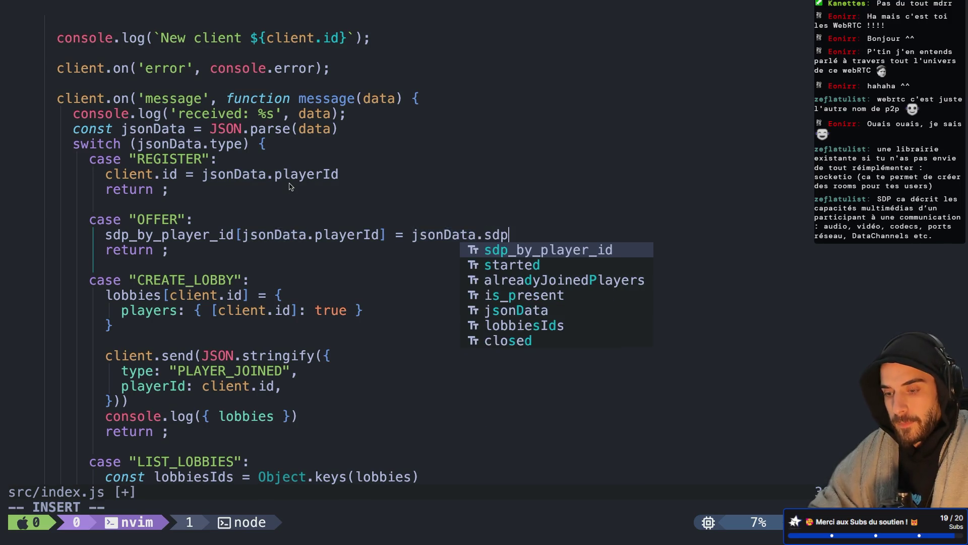
pyautogui.write(';')
# Step: Log sdp_by_player_id with console.log right after storing the offer
pyautogui.press('Return')
pyautogui.write('console.log({}')
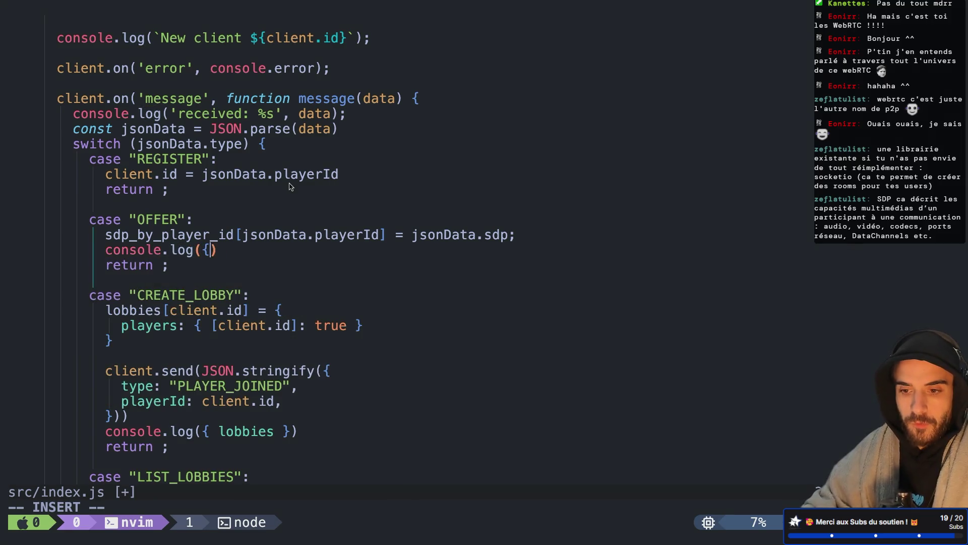
pyautogui.press('Left')
pyautogui.write('sd')
pyautogui.press('Return')
# Step: Save index.js with :w and restart the signaling server on port 4242
pyautogui.press('Escape')
pyautogui.write(':w')
pyautogui.press('Return')
pyautogui.hotkey('ctrl', 'b')
pyautogui.press('w')
pyautogui.press('Down')
pyautogui.press('Return')
pyautogui.hotkey('ctrl', 'c')
pyautogui.press('Up')
pyautogui.press('Return')
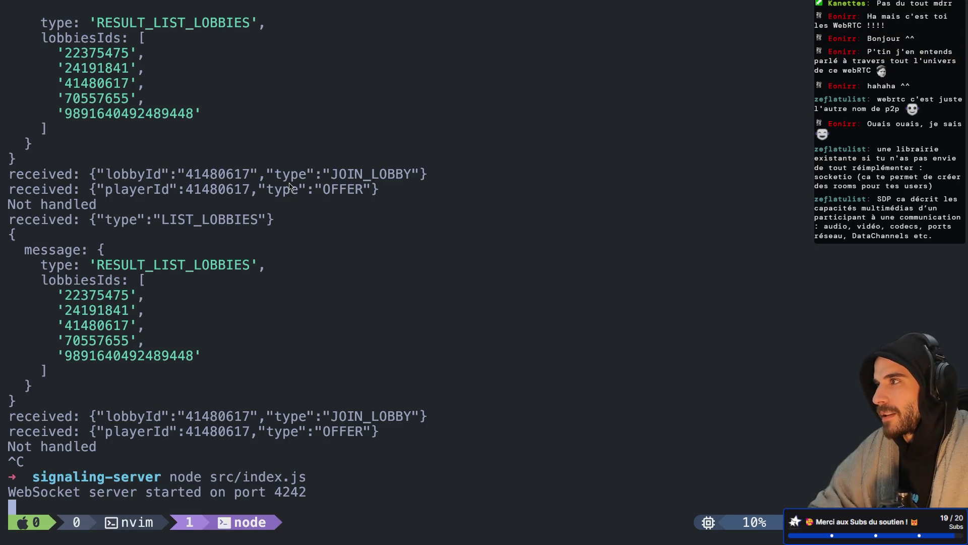
pyautogui.hotkey('ctrl', 'b')
pyautogui.press('w')
pyautogui.press('Escape')
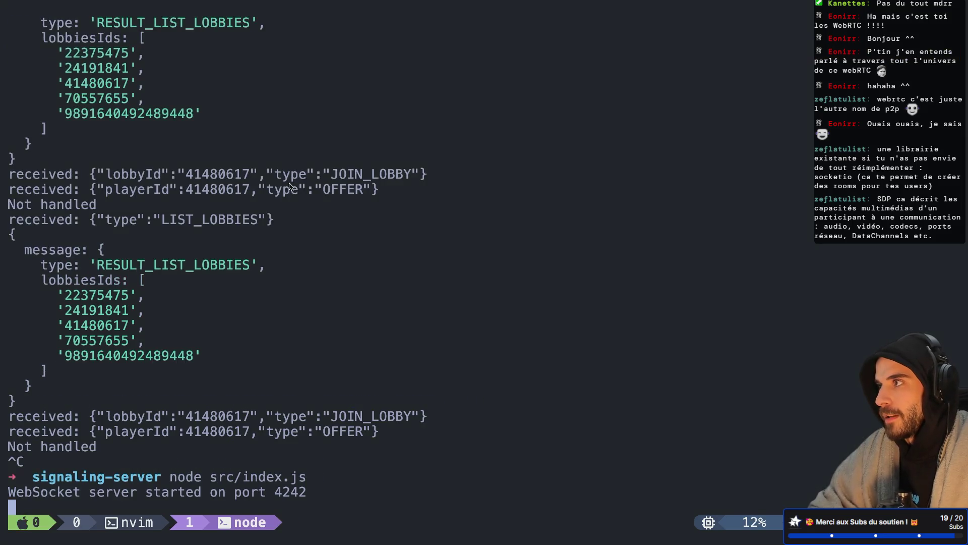
pyautogui.hotkey('ctrl', 'Left')
pyautogui.hotkey('ctrl', 'Left')
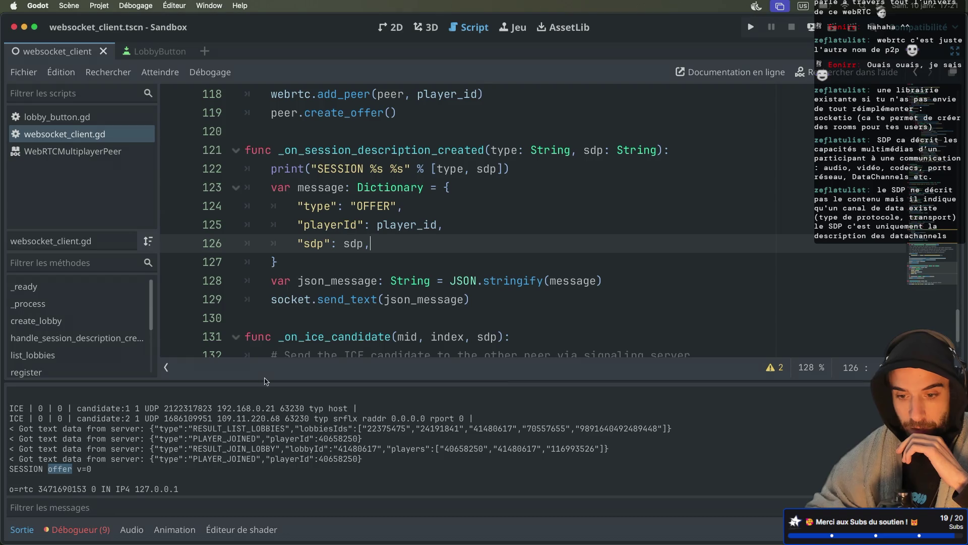
# Step: Scroll the printed SDP offer, highlight webrtc-datachannel, and move to the WebRTC for the Curious page
pyautogui.scroll(-3, 222, 448)
pyautogui.scroll(-8, 218, 450)
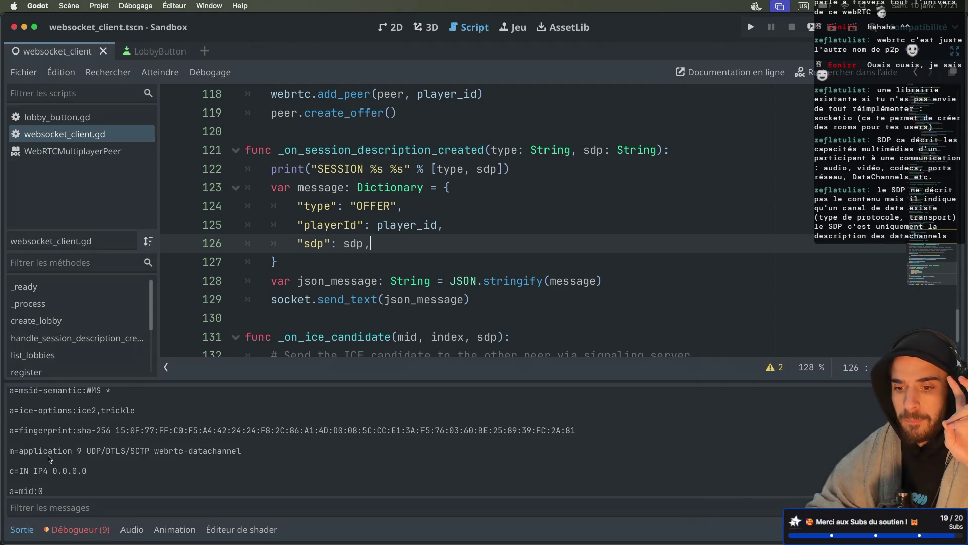
pyautogui.moveTo(156, 452); pyautogui.dragTo(243, 451)
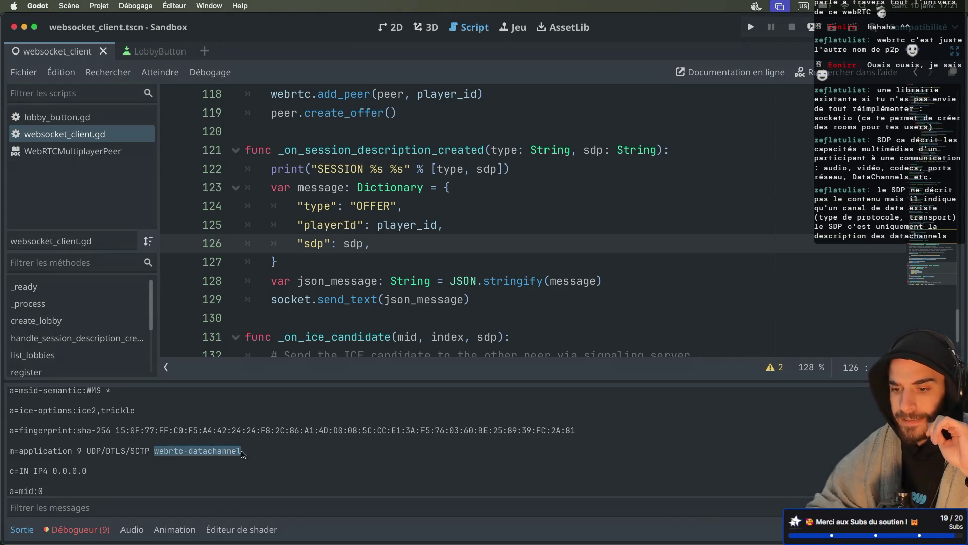
pyautogui.scroll(-2, 297, 434)
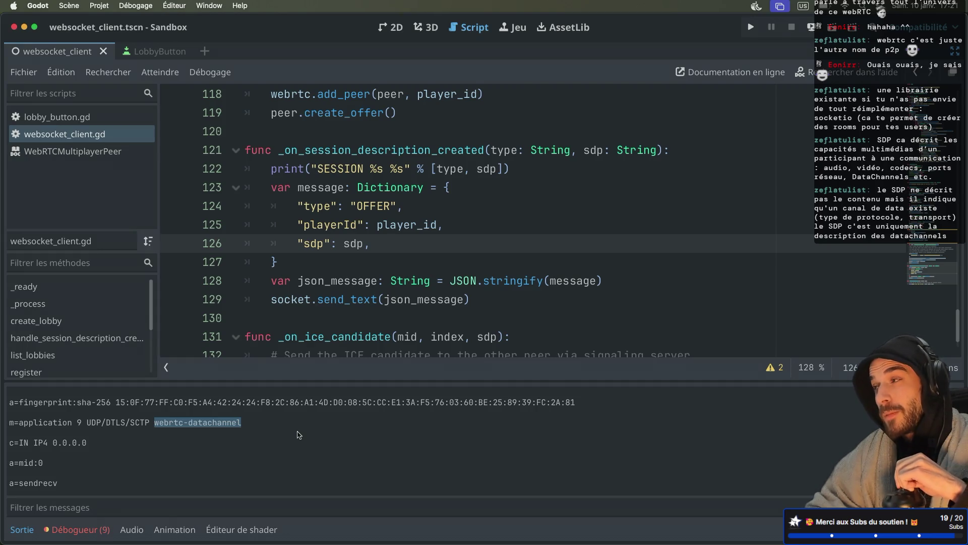
pyautogui.scroll(-5, 299, 435)
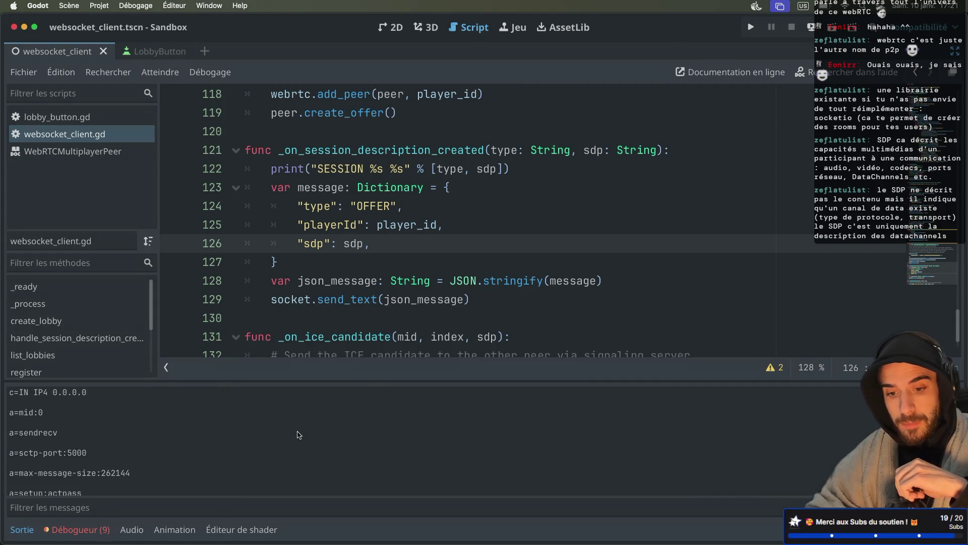
pyautogui.scroll(5, 299, 435)
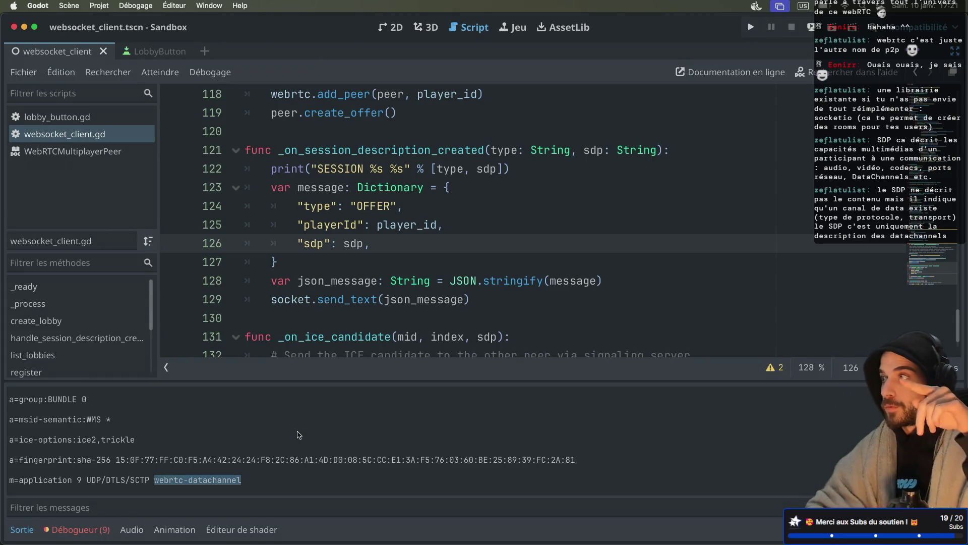
pyautogui.hotkey('ctrl', 'Right')
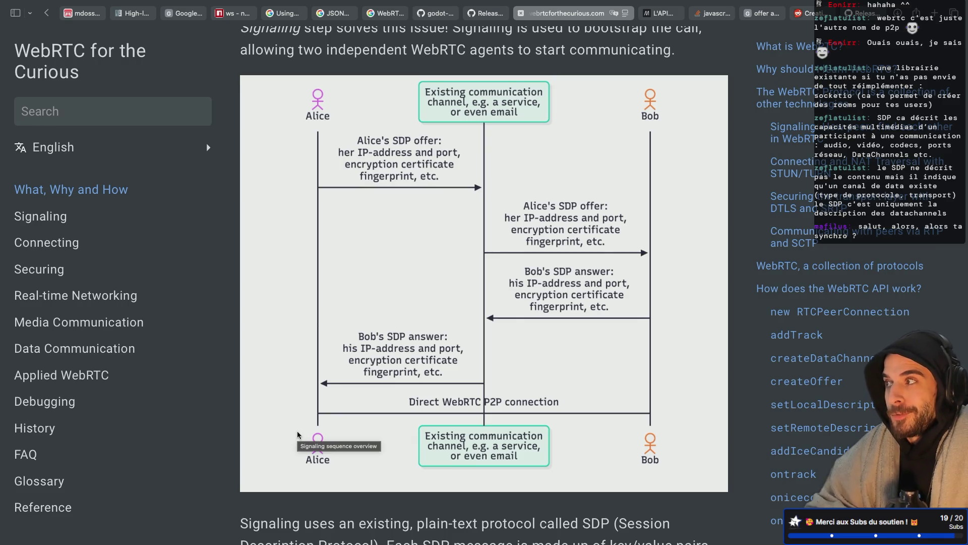
# Step: Run the Sandbox project as two debug instances and move the second game window aside
pyautogui.hotkey('ctrl', 'Right')
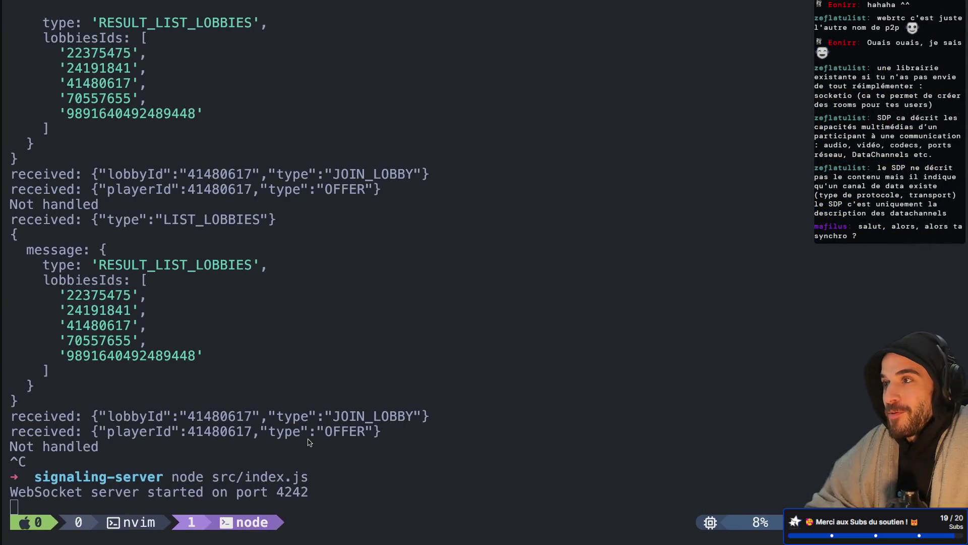
pyautogui.hotkey('ctrl', 'Left')
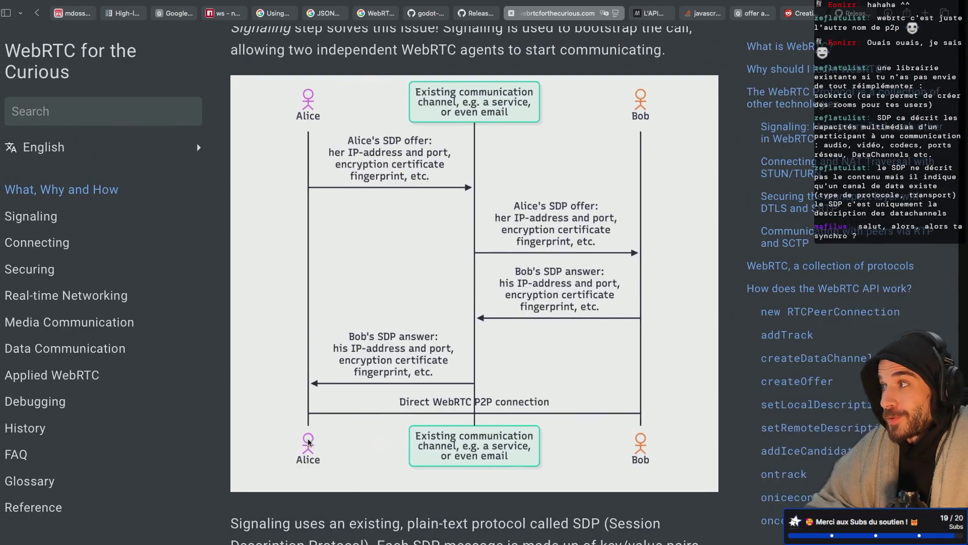
pyautogui.hotkey('ctrl', 'Left')
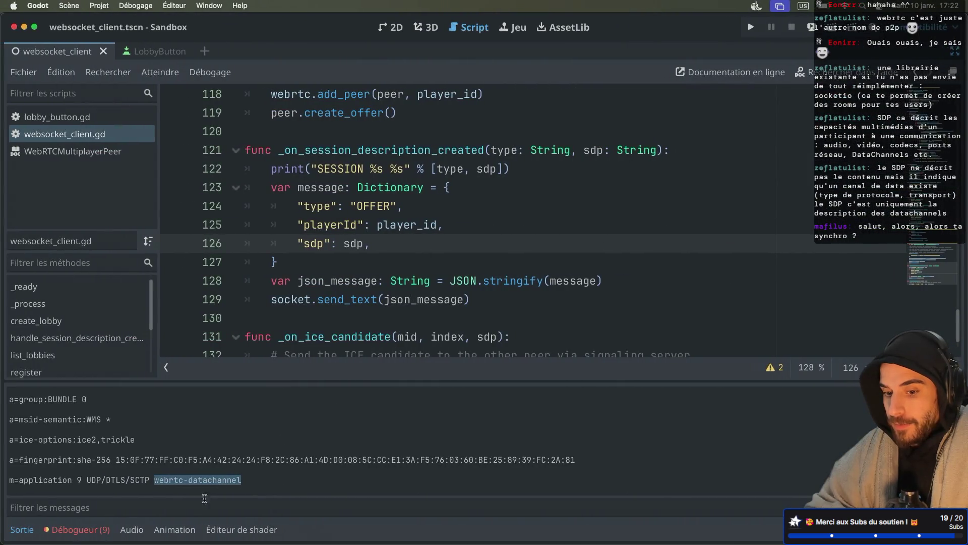
pyautogui.press('super+b')
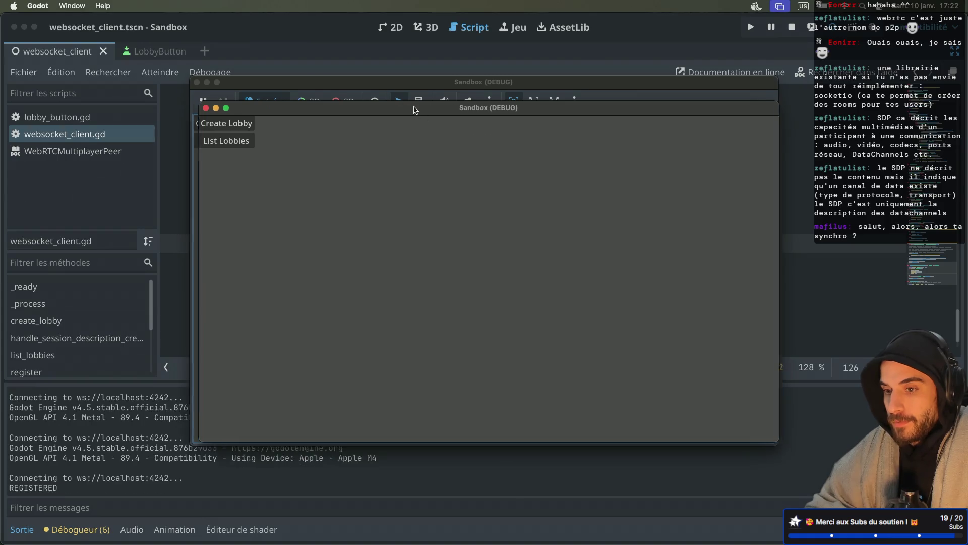
pyautogui.moveTo(415, 110); pyautogui.dragTo(501, 153)
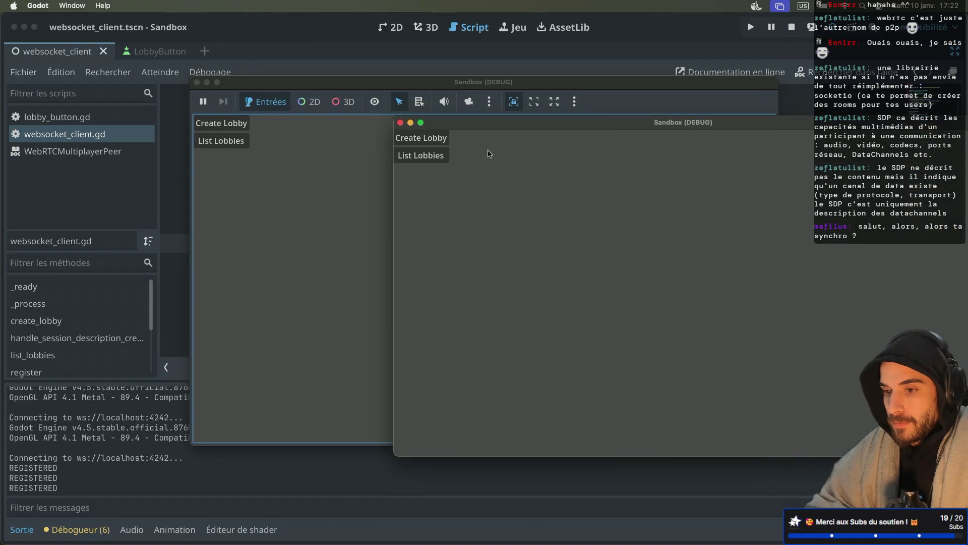
pyautogui.click(438, 141)
pyautogui.click(73, 420)
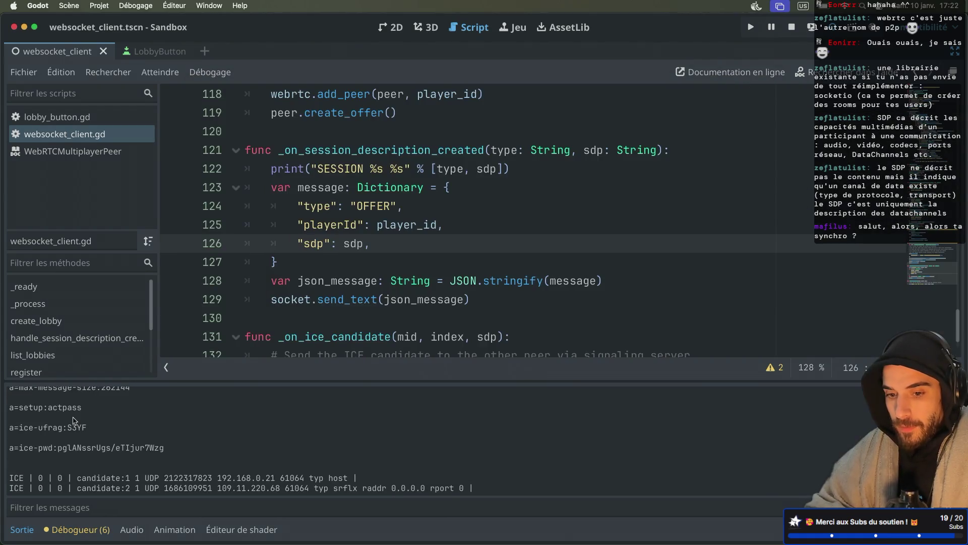
pyautogui.scroll(5, 73, 420)
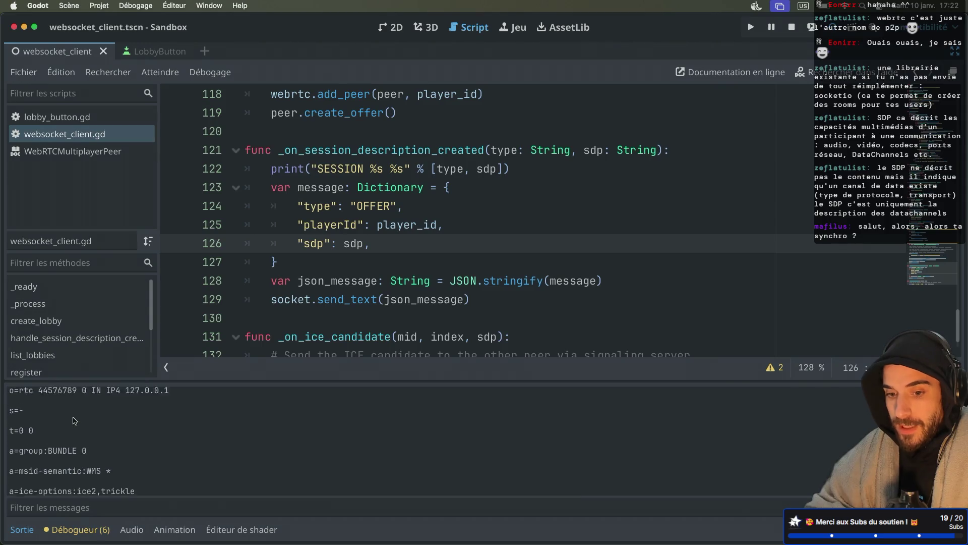
pyautogui.scroll(-5, 50, 448)
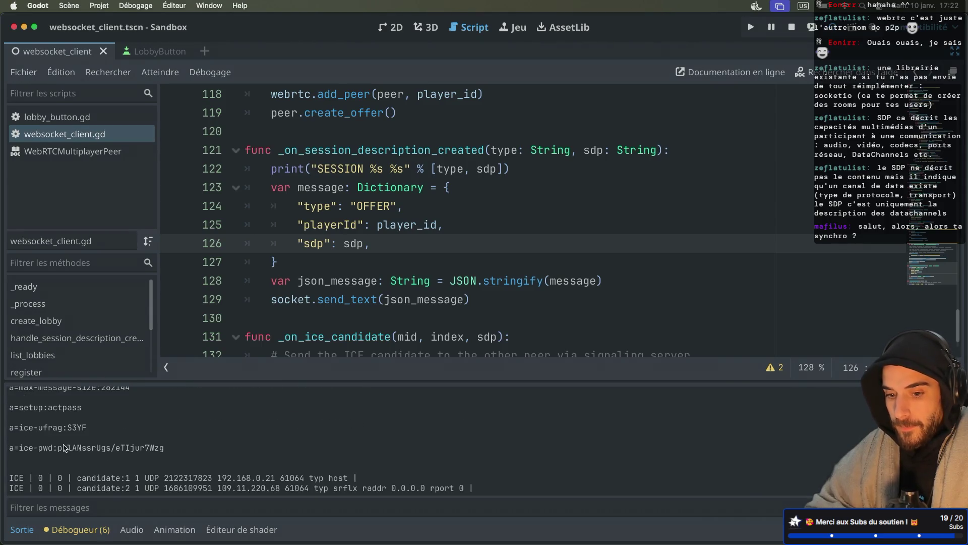
pyautogui.hotkey('ctrl', 'Right')
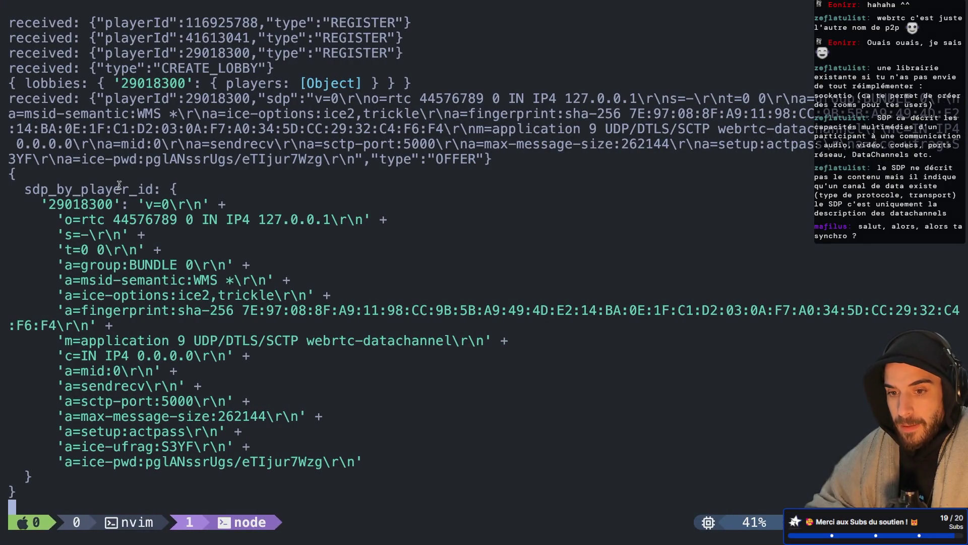
pyautogui.moveTo(49, 204)
pyautogui.mouseDown()
pyautogui.moveTo(141, 204)
pyautogui.moveTo(186, 251)
pyautogui.moveTo(266, 386)
pyautogui.moveTo(251, 409)
pyautogui.mouseUp()
pyautogui.hotkey('ctrl', 'Left')
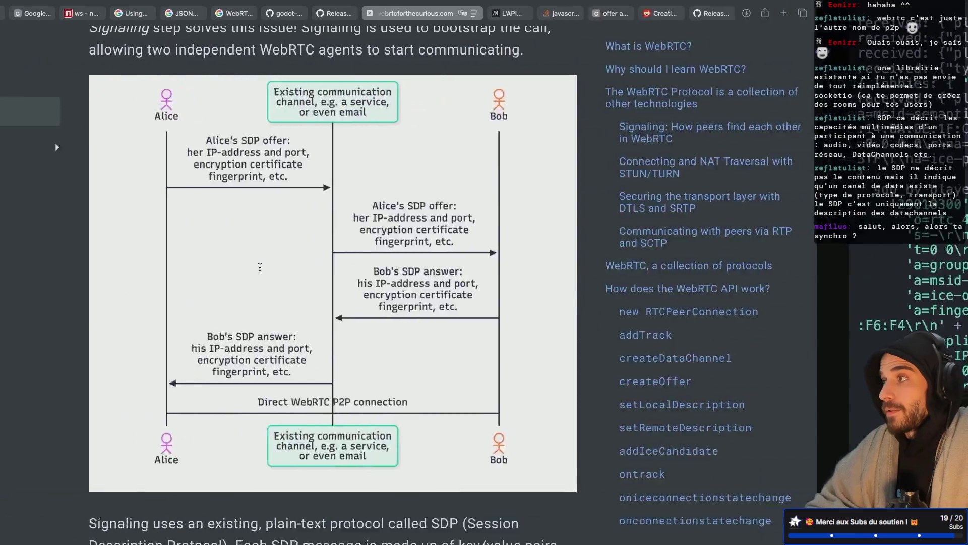
pyautogui.hotkey('ctrl', 'Right')
pyautogui.hotkey('ctrl', 'Left')
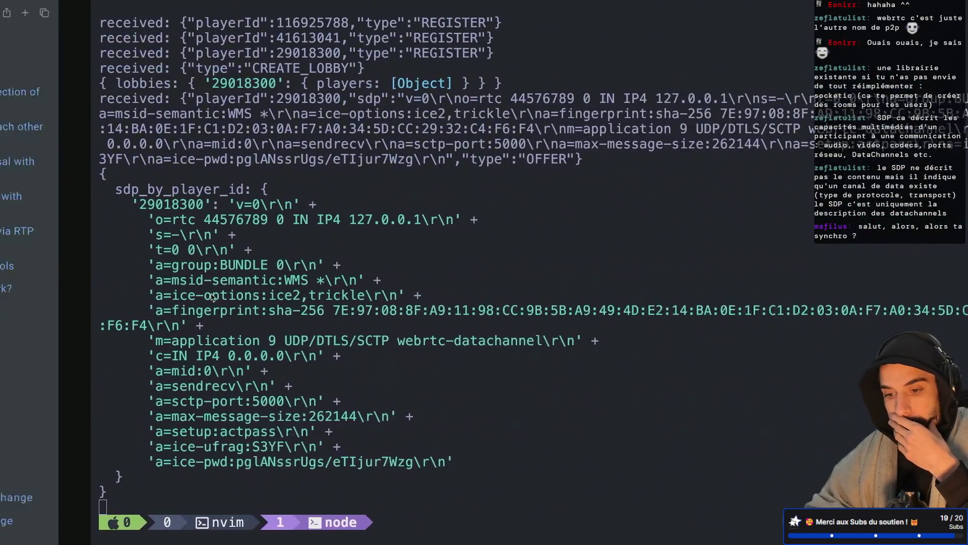
pyautogui.hotkey('ctrl', 'Left')
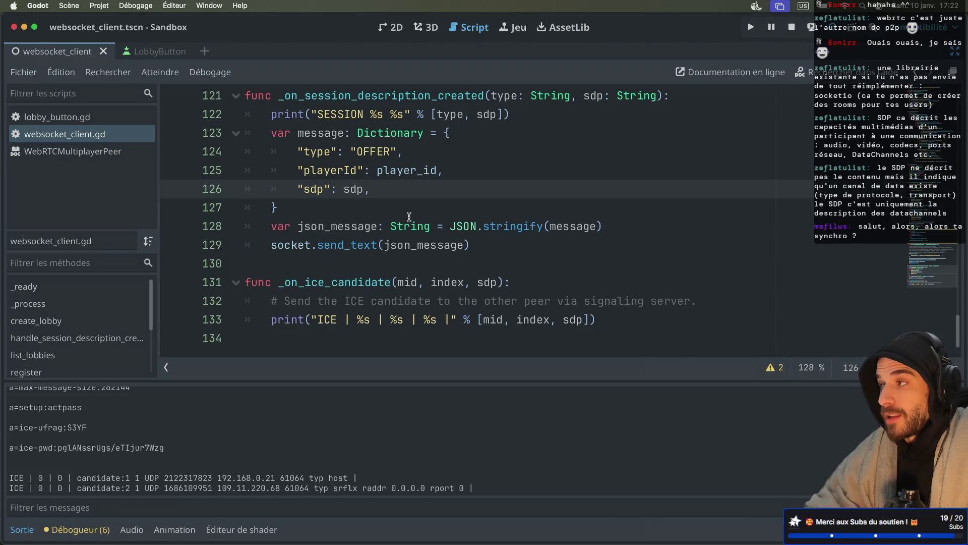
# Step: Review create_webrtc_connection_between_player and hide the output panel to enlarge the code view
pyautogui.scroll(1, 409, 217)
pyautogui.scroll(5, 409, 217)
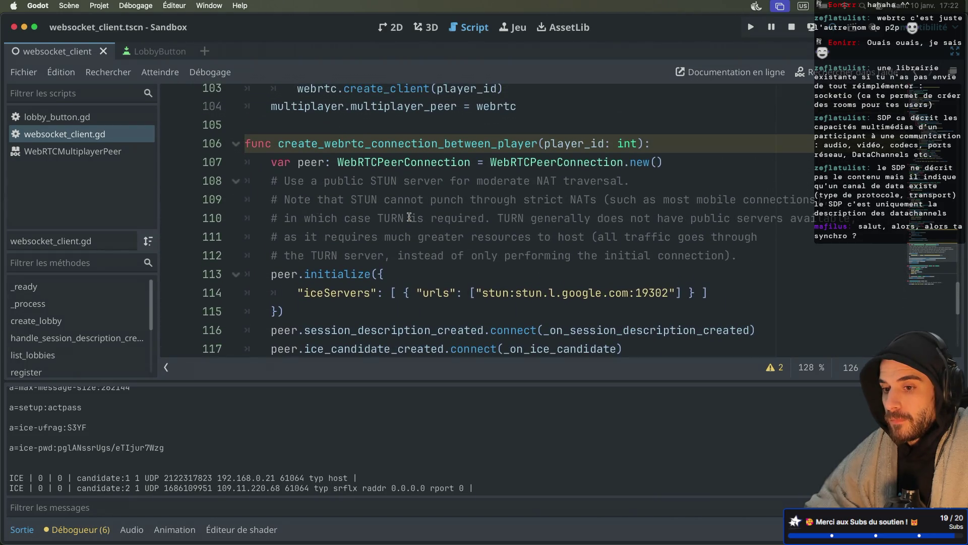
pyautogui.doubleClick(409, 143)
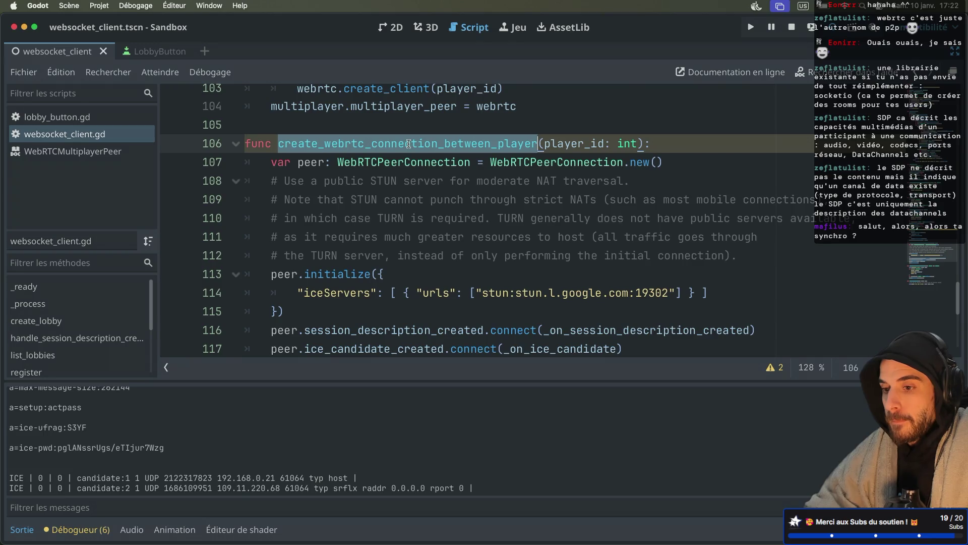
pyautogui.scroll(-2, 409, 143)
pyautogui.scroll(5, 409, 144)
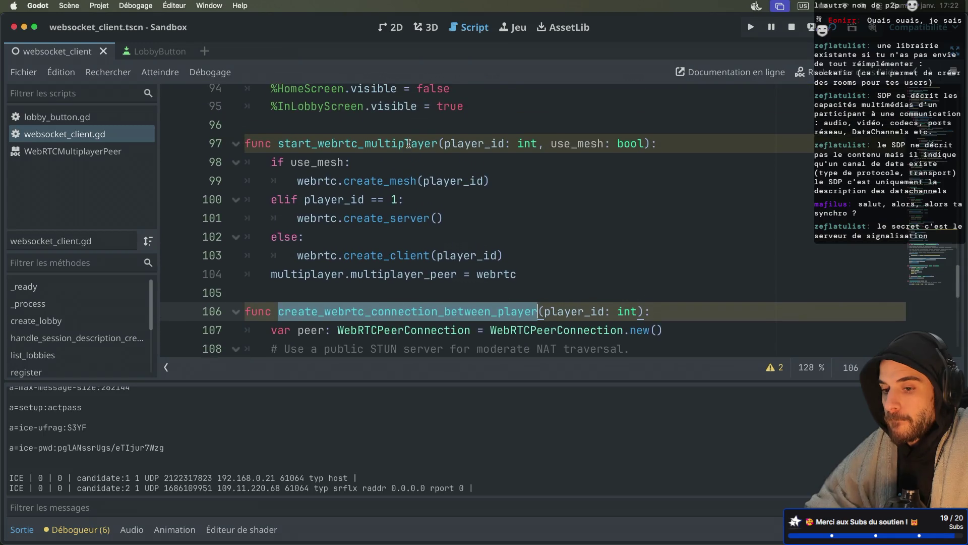
pyautogui.scroll(1, 409, 144)
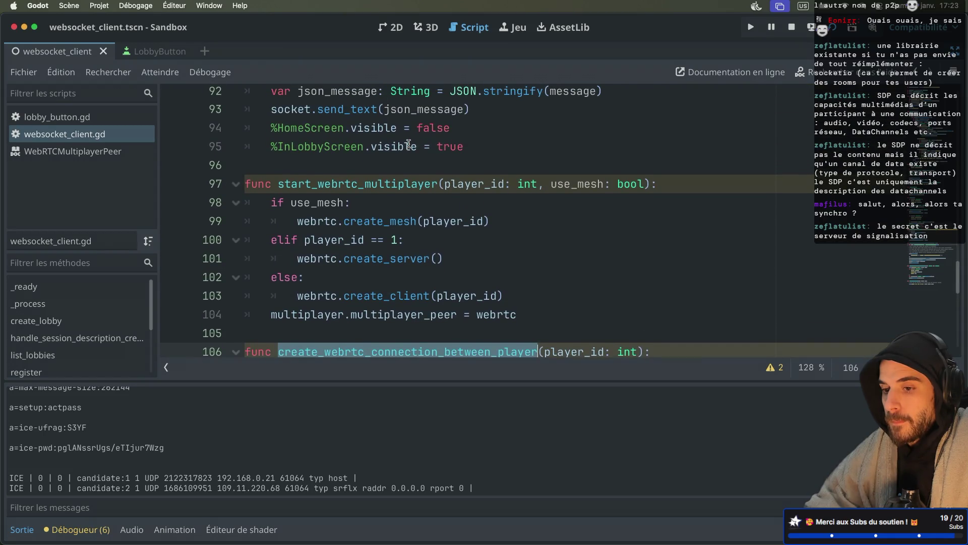
pyautogui.scroll(6, 409, 144)
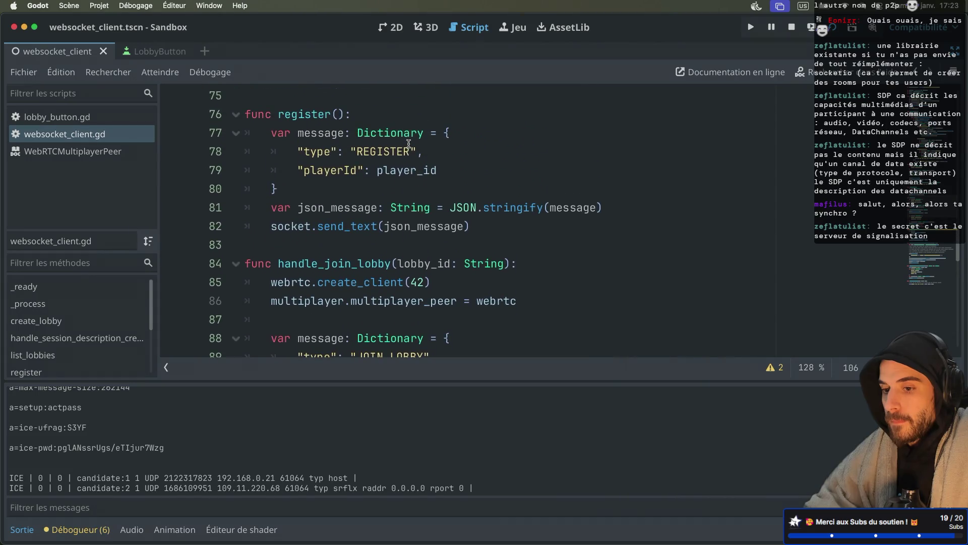
pyautogui.scroll(1, 409, 143)
pyautogui.scroll(5, 409, 144)
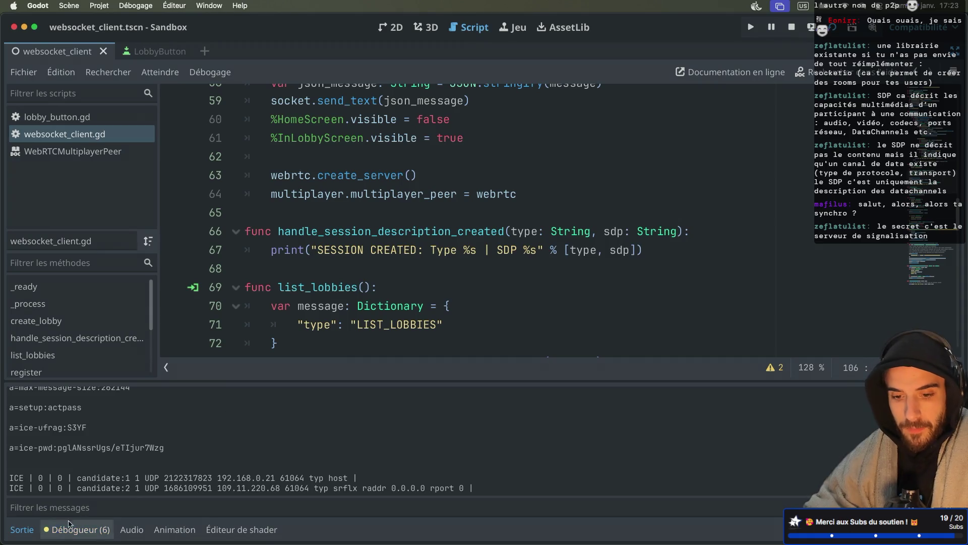
pyautogui.click(22, 529)
pyautogui.scroll(3, 292, 339)
pyautogui.scroll(1, 291, 339)
# Step: Open the WebRTCPeerConnection class reference from its usage on line 107
pyautogui.click(448, 335)
pyautogui.scroll(-10, 448, 333)
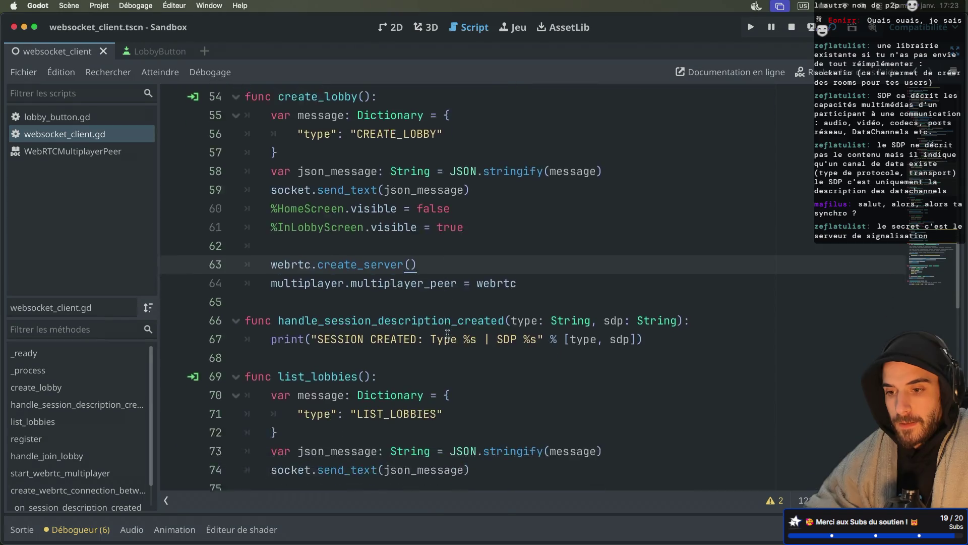
pyautogui.scroll(-1, 447, 334)
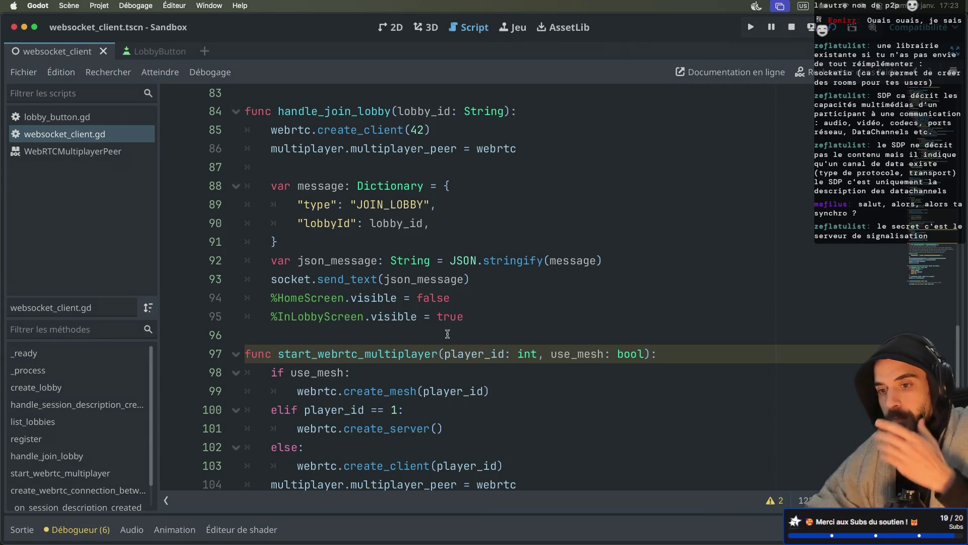
pyautogui.scroll(-1, 447, 334)
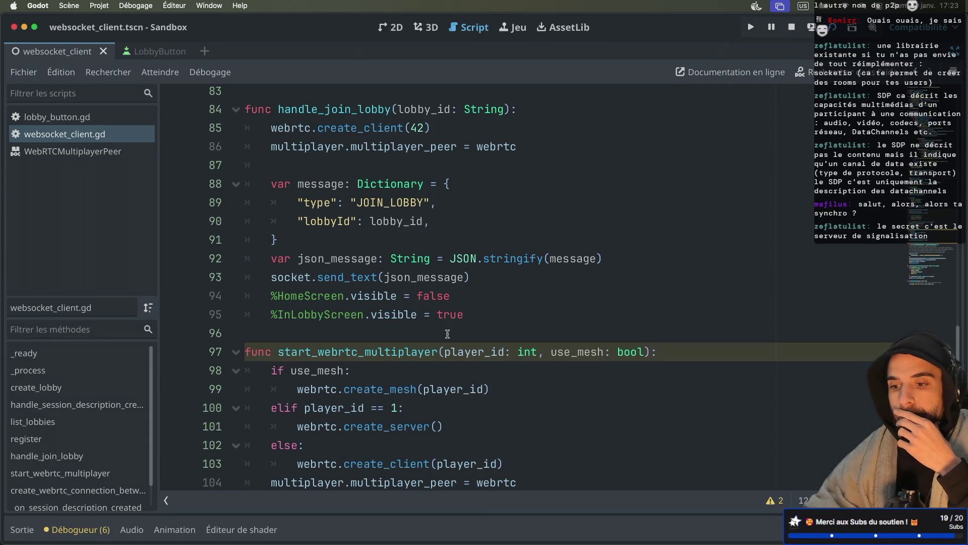
pyautogui.scroll(-4, 448, 333)
pyautogui.scroll(-3, 448, 333)
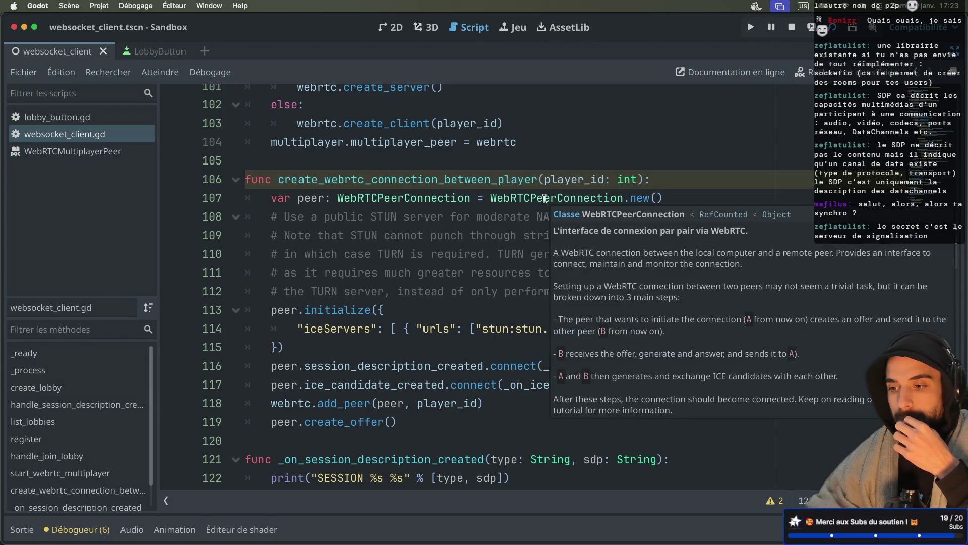
pyautogui.doubleClick(634, 195)
pyautogui.click(677, 181)
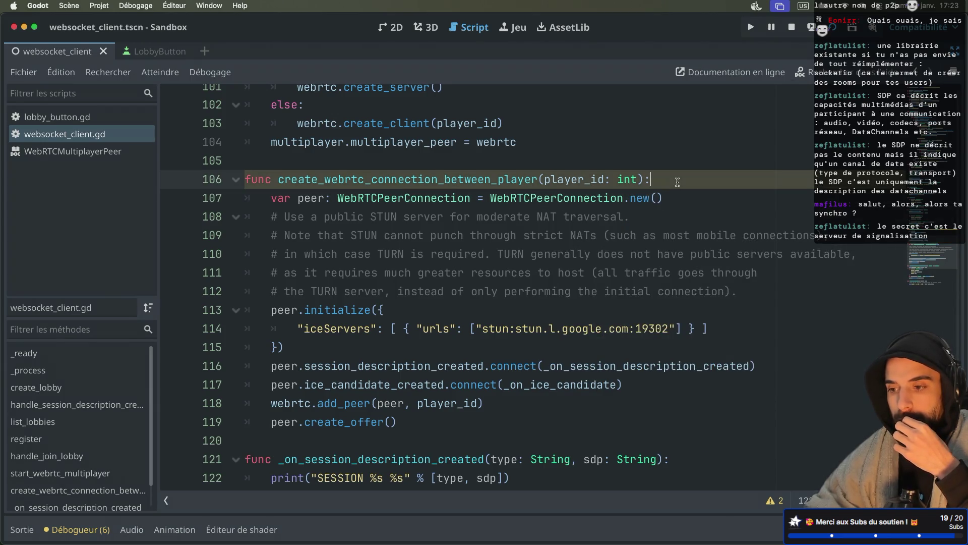
pyautogui.click(617, 205)
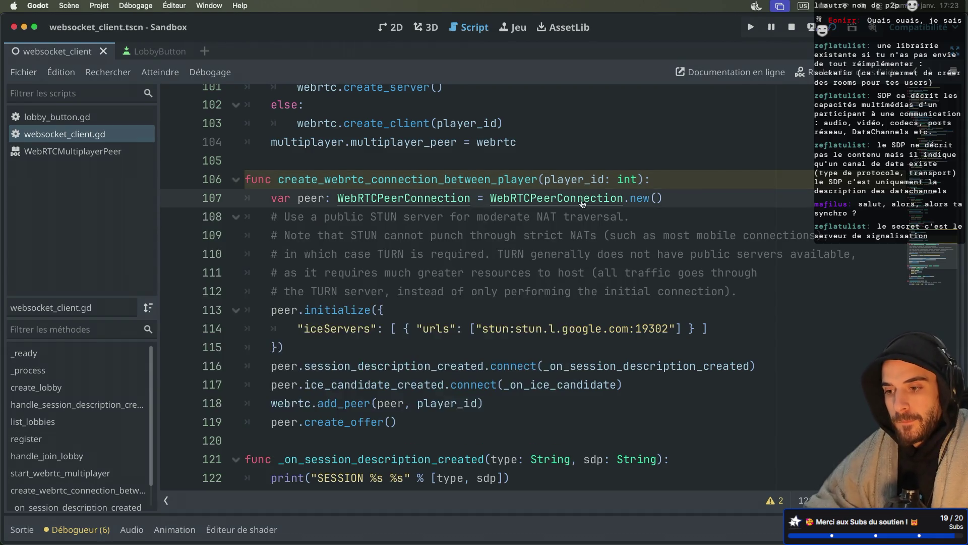
pyautogui.keyDown('ctrl'); pyautogui.click(571, 202); pyautogui.keyUp('ctrl')
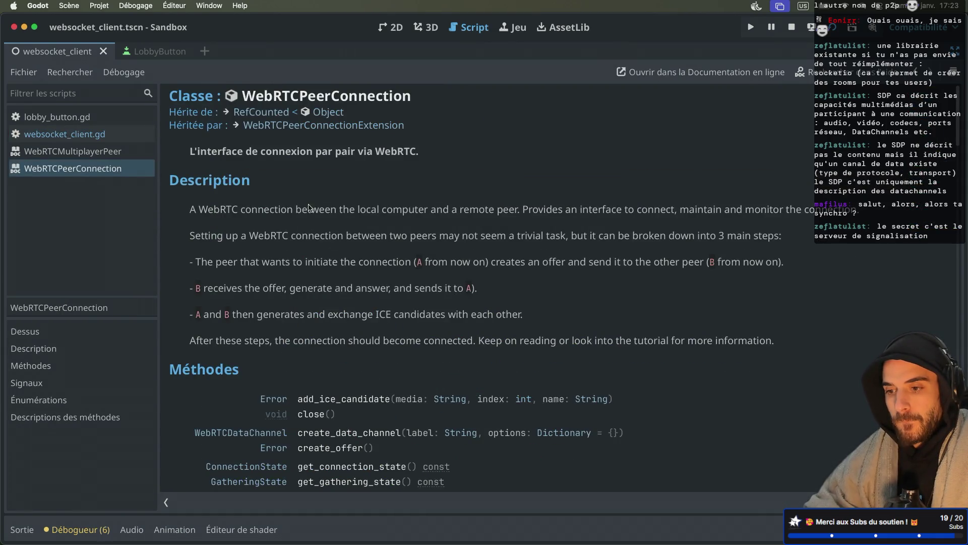
# Step: Highlight 'remote peer' in the WebRTCPeerConnection description, then close the reference
pyautogui.moveTo(437, 211); pyautogui.dragTo(514, 211)
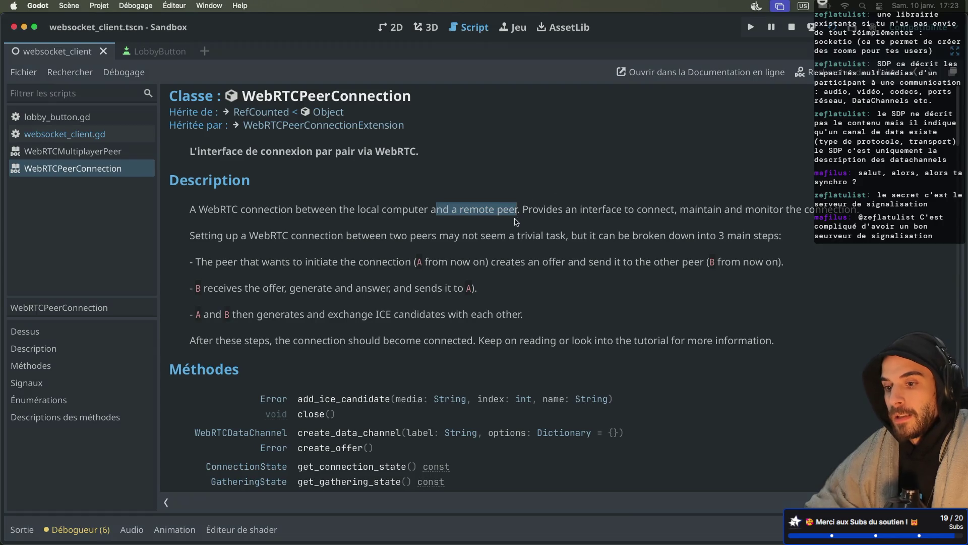
pyautogui.click(503, 256)
pyautogui.moveTo(461, 212); pyautogui.dragTo(519, 212)
pyautogui.click(512, 252)
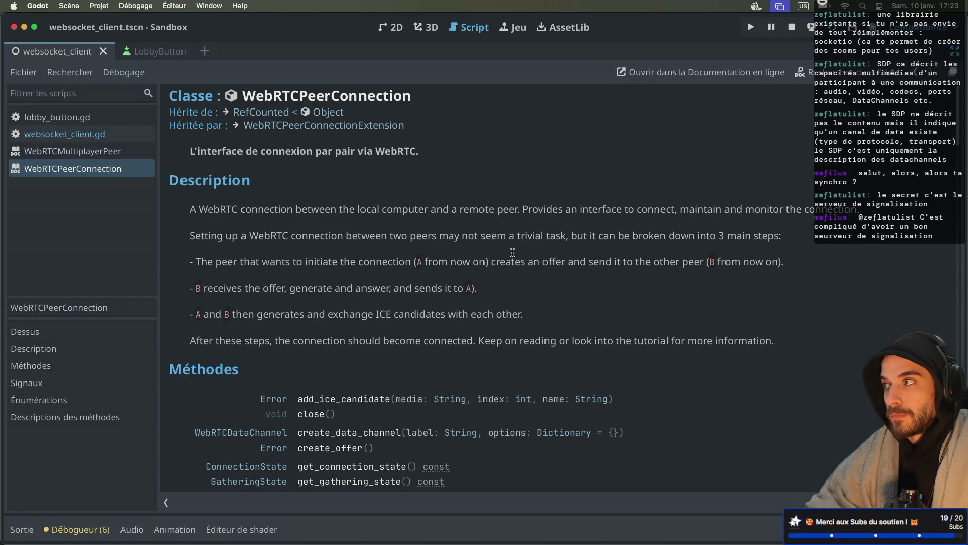
pyautogui.press('super+w')
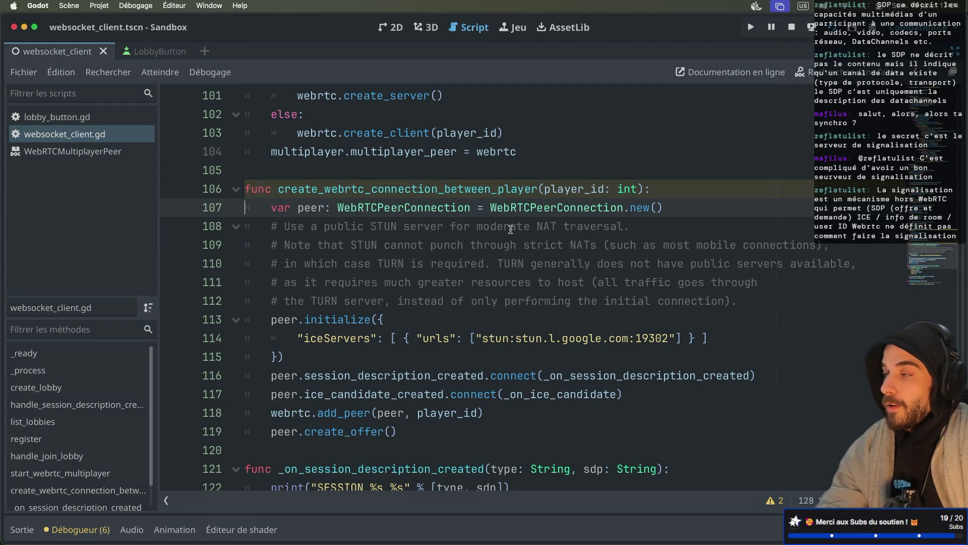
# Step: Run two game instances, join lobby 29018300 from the second one, then stop them
pyautogui.scroll(2, 497, 222)
pyautogui.scroll(-3, 496, 222)
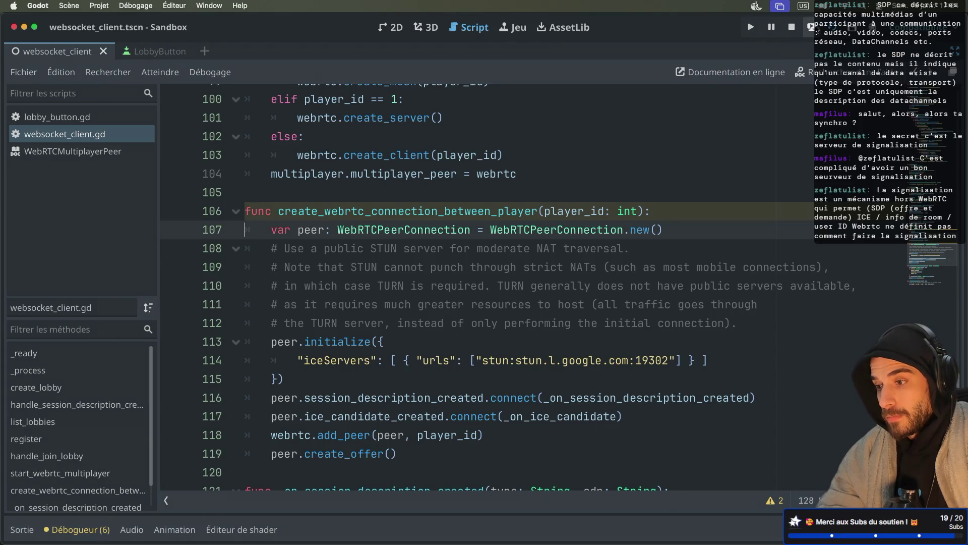
pyautogui.press('super+b')
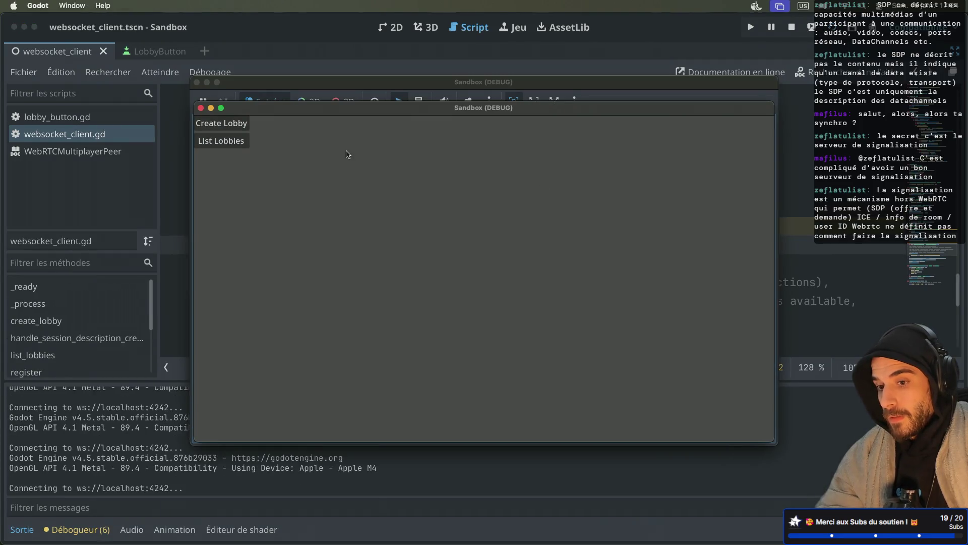
pyautogui.click(431, 234)
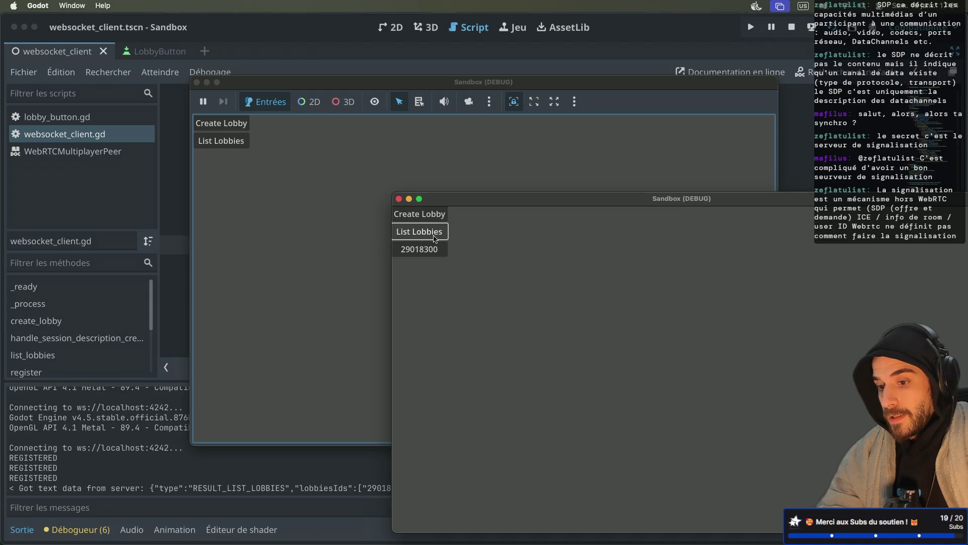
pyautogui.click(419, 249)
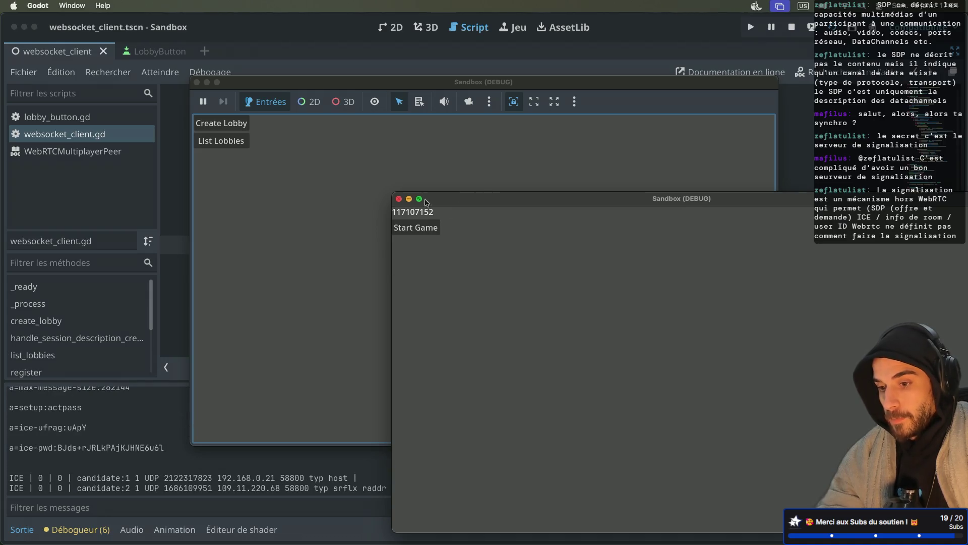
pyautogui.press('super+period')
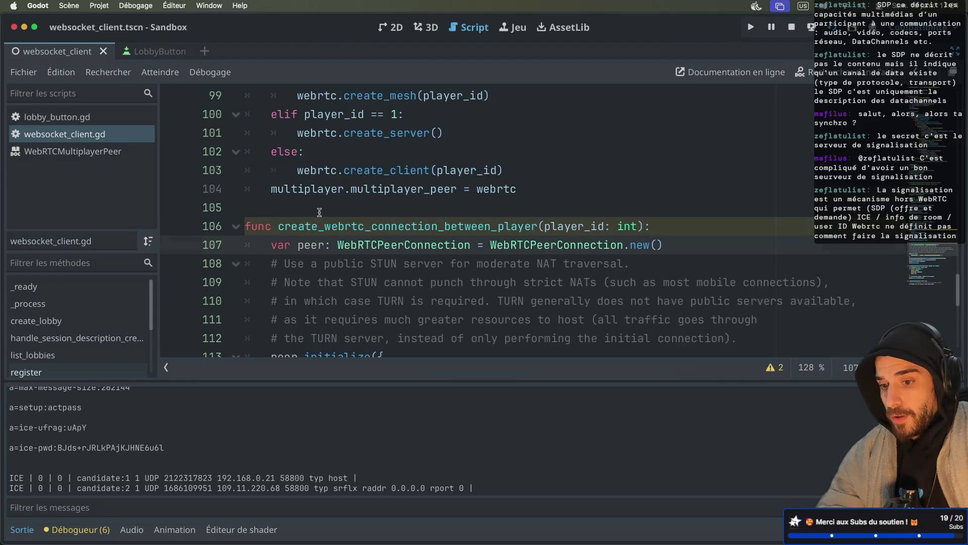
# Step: Scroll through the script output and hide the output log to enlarge the code
pyautogui.scroll(2, 320, 212)
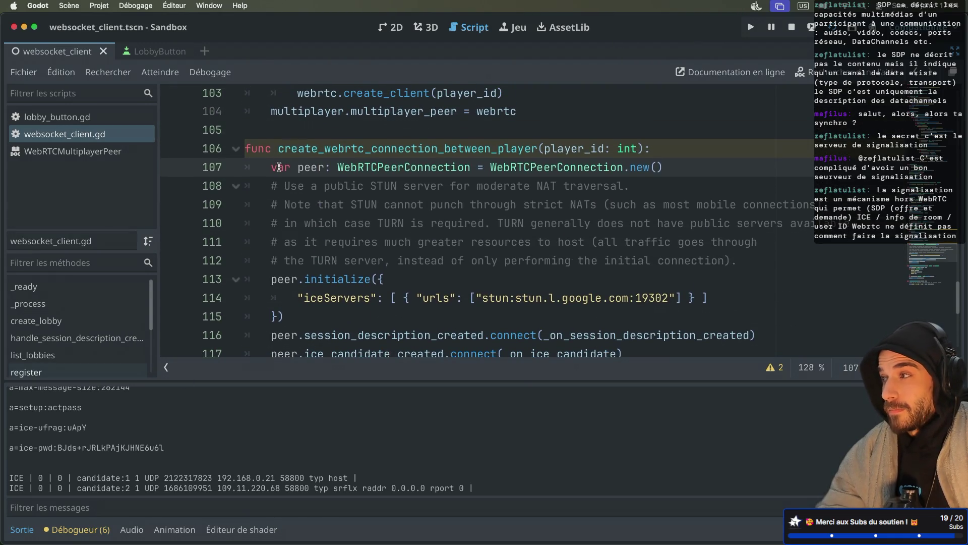
pyautogui.scroll(-3, 309, 204)
pyautogui.scroll(-1, 309, 204)
pyautogui.moveTo(270, 229); pyautogui.dragTo(421, 233)
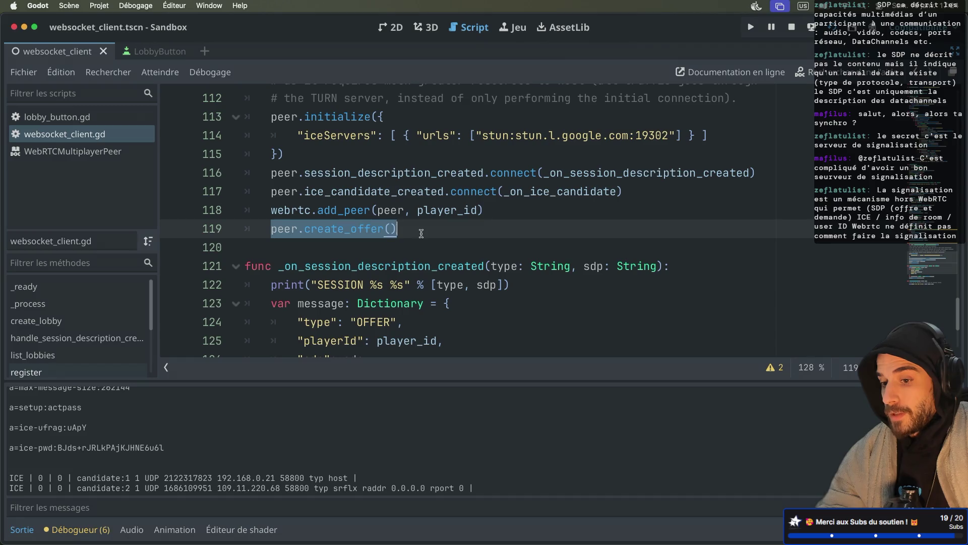
pyautogui.moveTo(330, 239)
pyautogui.scroll(10, 332, 235)
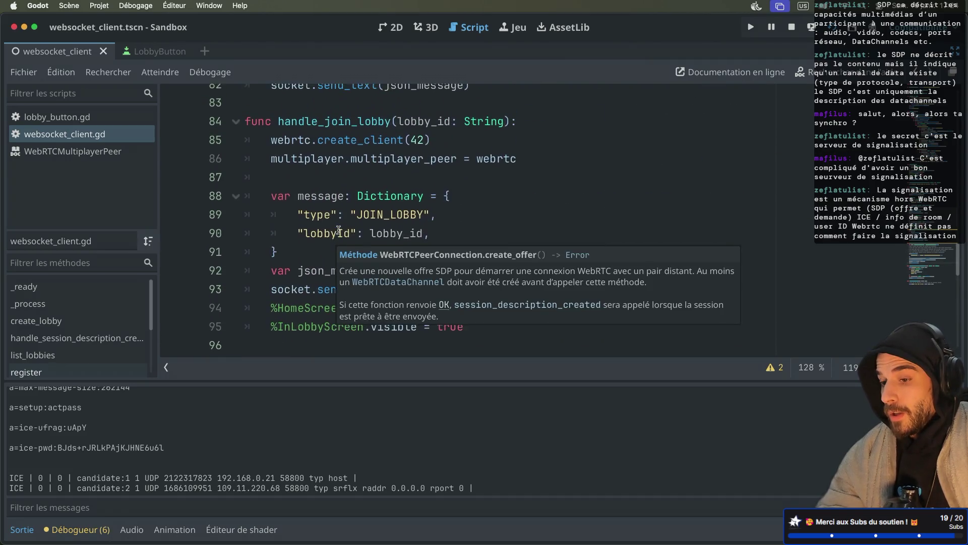
pyautogui.scroll(-5, 339, 229)
pyautogui.scroll(3, 339, 230)
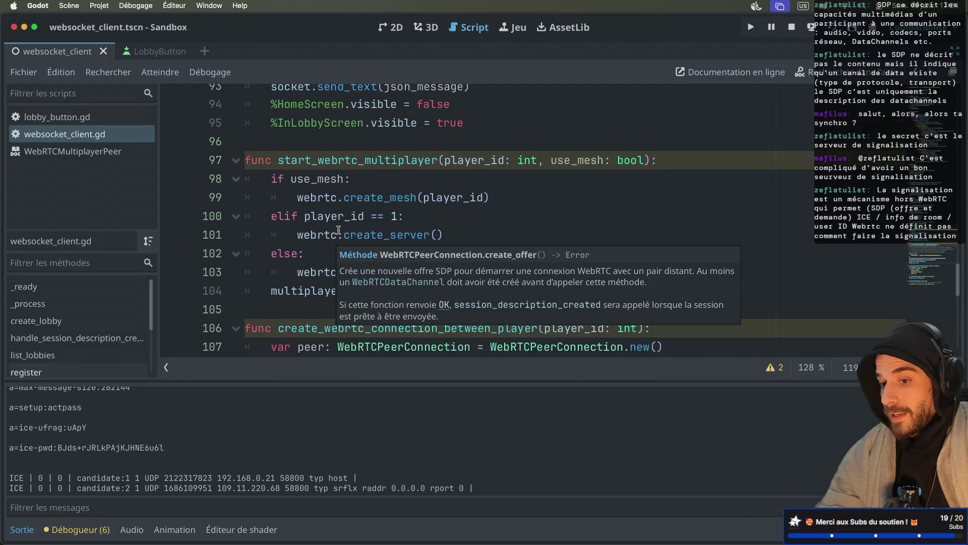
pyautogui.scroll(1, 338, 230)
pyautogui.scroll(-11, 353, 212)
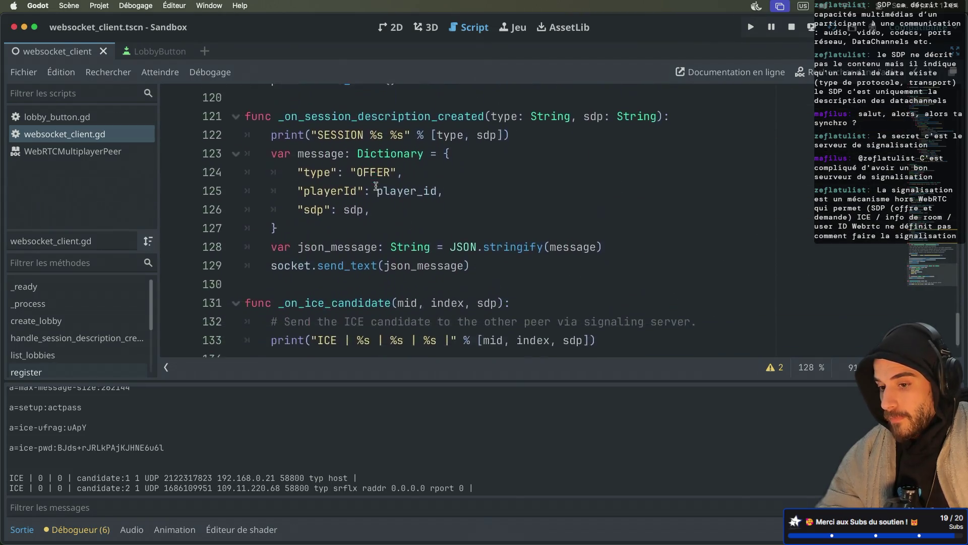
pyautogui.scroll(4, 376, 186)
pyautogui.scroll(3, 375, 186)
pyautogui.scroll(-1, 373, 252)
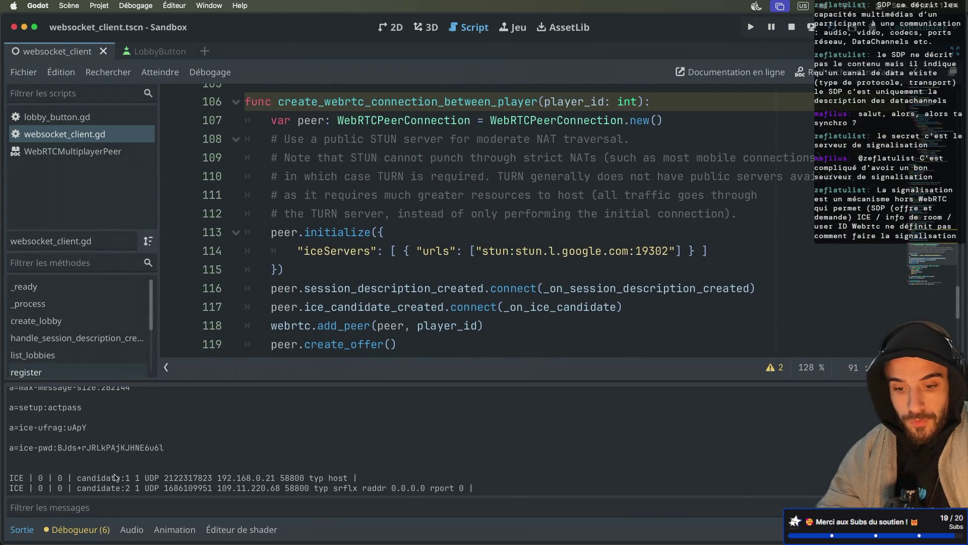
pyautogui.click(22, 532)
pyautogui.scroll(-2, 317, 323)
pyautogui.scroll(1, 318, 325)
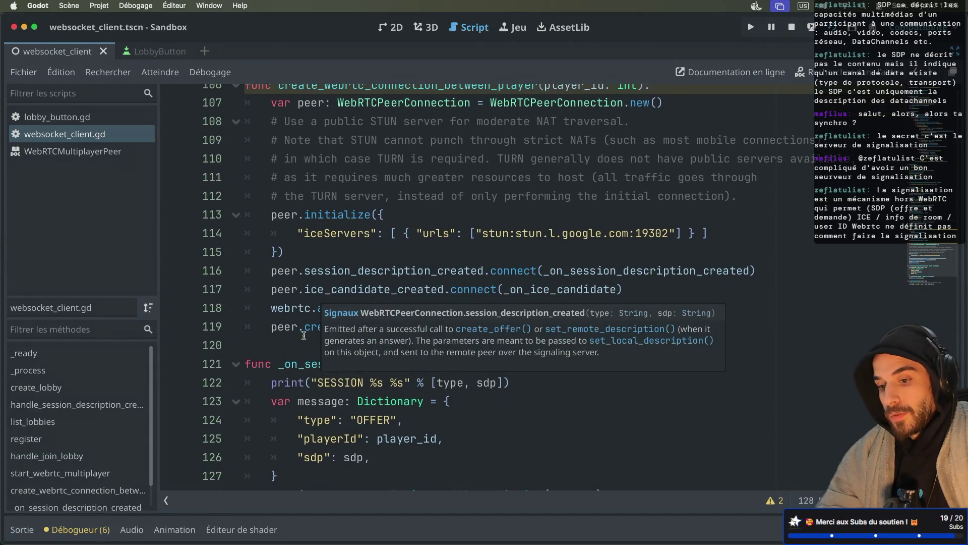
# Step: Select WebRTCPeerConnection, run the project again, and close the game window
pyautogui.doubleClick(391, 104)
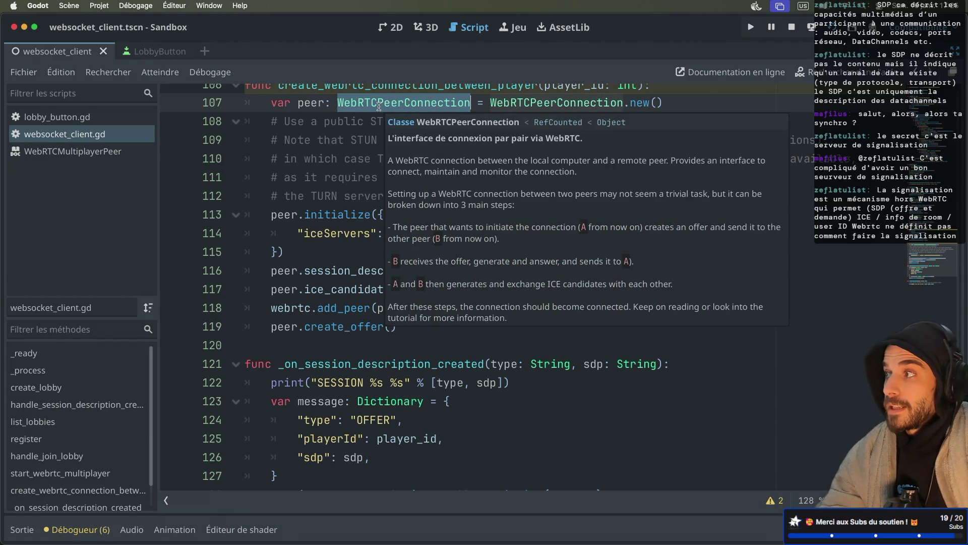
pyautogui.press('super+b')
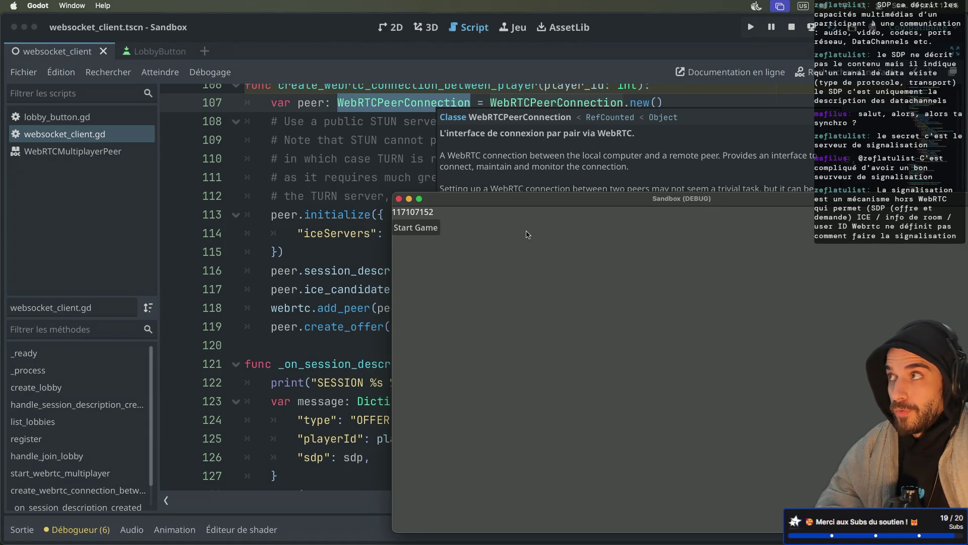
pyautogui.click(398, 199)
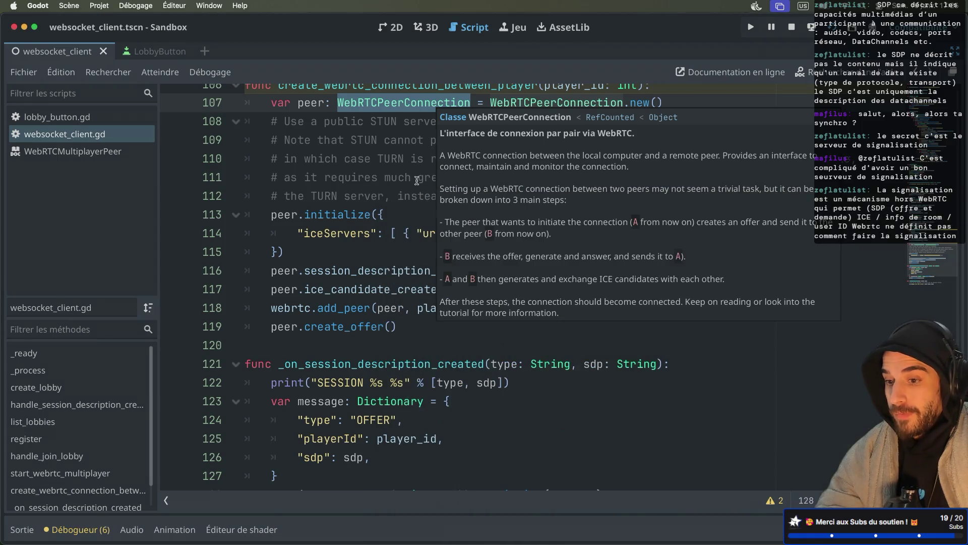
pyautogui.click(399, 177)
# Step: Highlight every use of the peer variable, then select the STUN and TURN comment lines
pyautogui.doubleClick(306, 104)
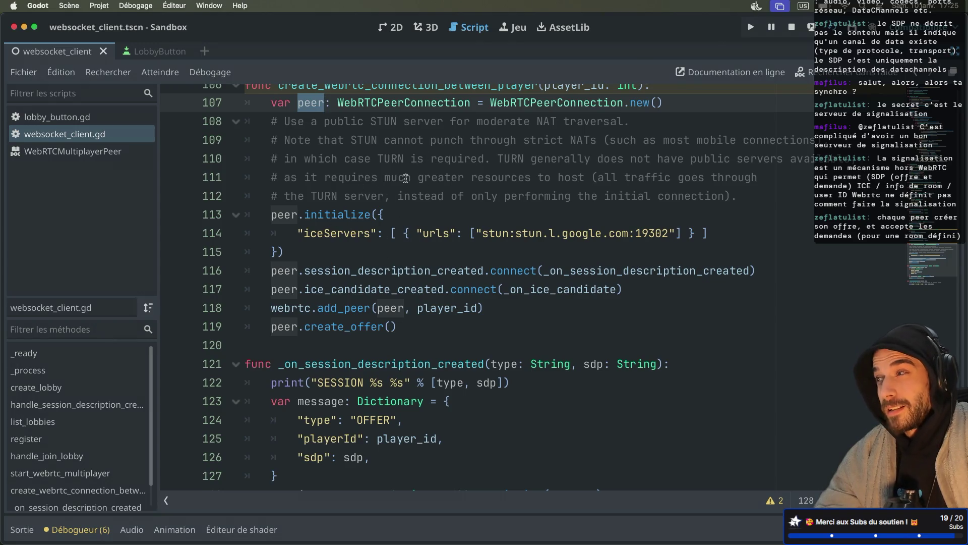
pyautogui.scroll(-3, 405, 178)
pyautogui.scroll(3, 405, 178)
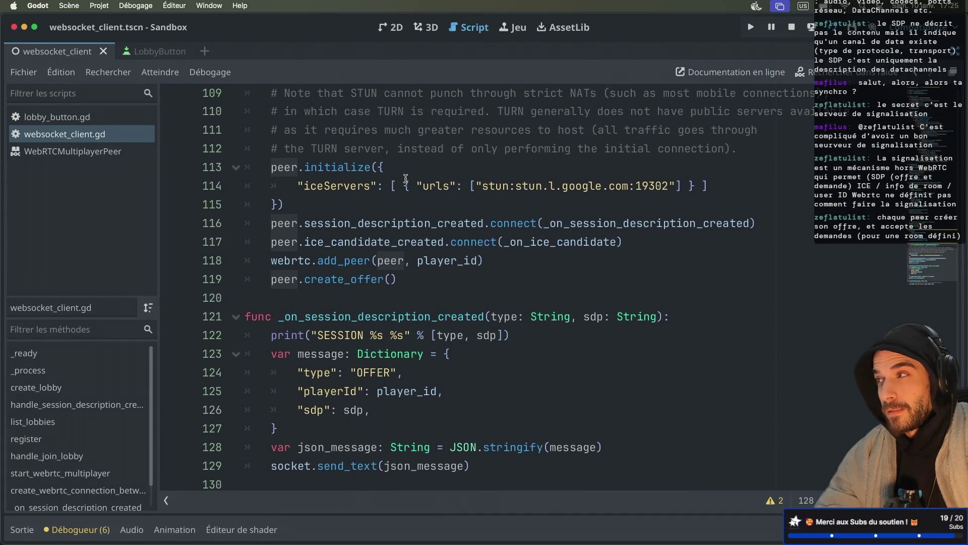
pyautogui.scroll(1, 406, 178)
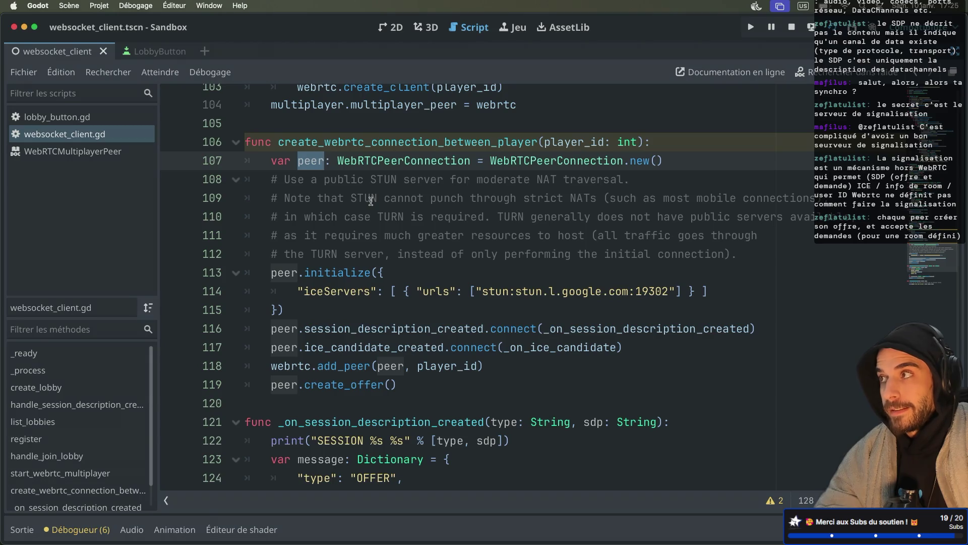
pyautogui.scroll(-2, 370, 201)
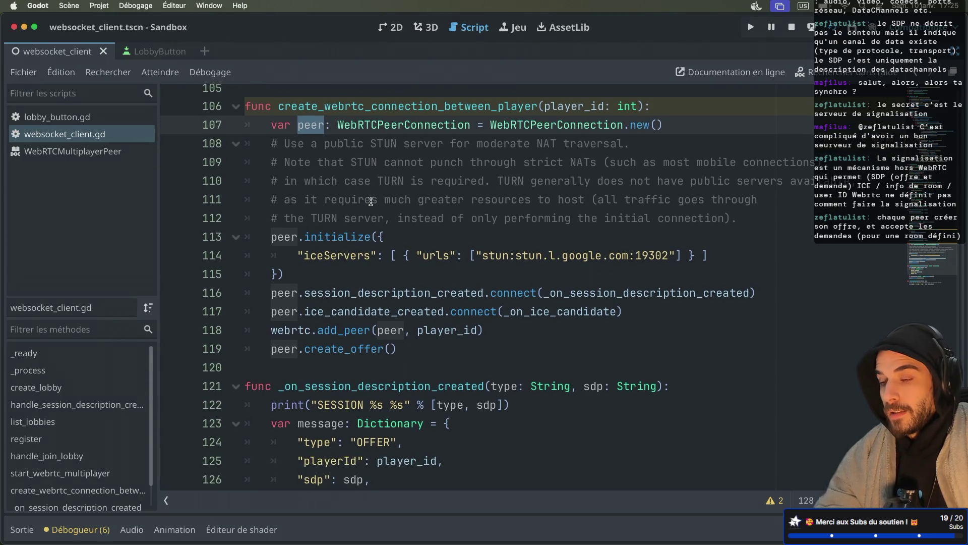
pyautogui.click(368, 194)
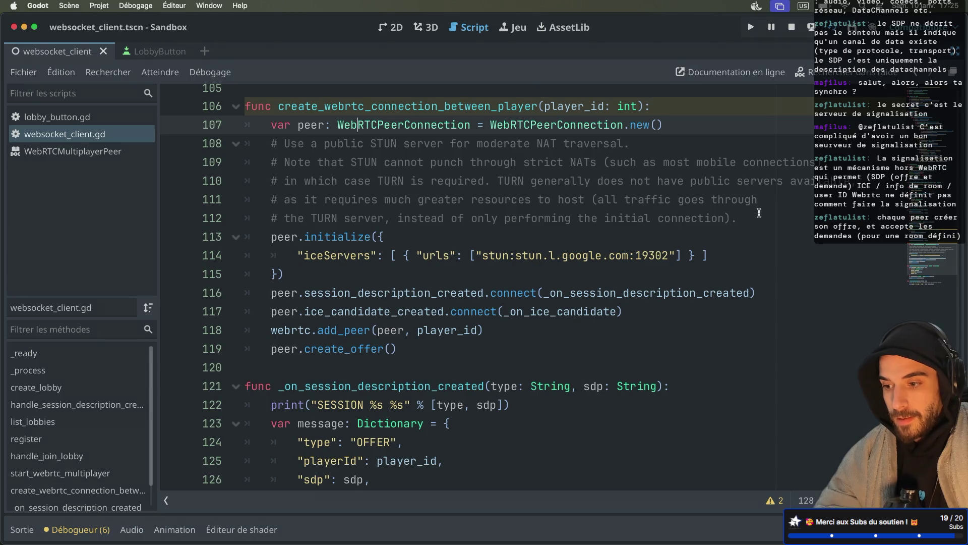
pyautogui.moveTo(753, 219)
pyautogui.mouseDown()
pyautogui.moveTo(500, 199)
pyautogui.moveTo(313, 145)
pyautogui.mouseUp()
# Step: Delete the STUN/TURN comment lines and the leftover blank line in create_webrtc_connection_between_player
pyautogui.press('BackSpace')
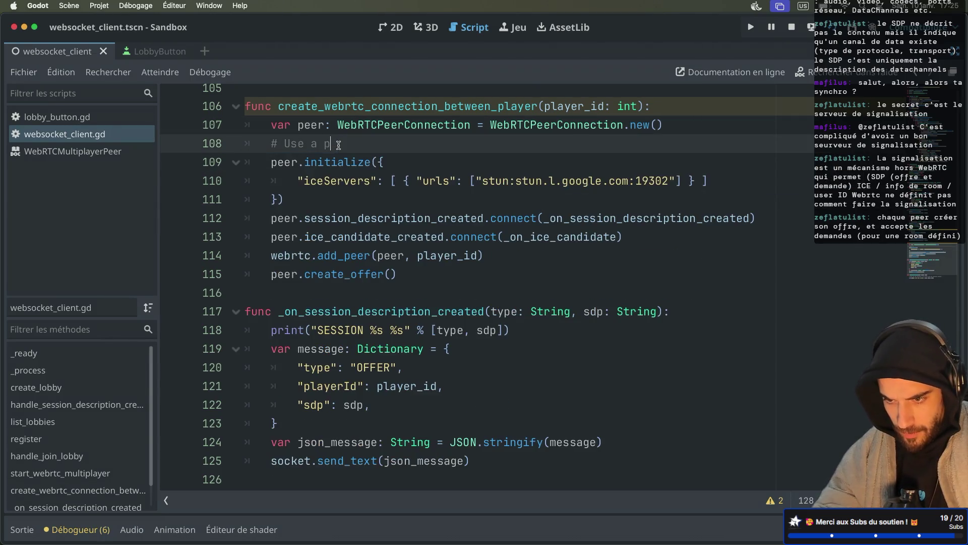
pyautogui.press('BackSpace')
pyautogui.press('BackSpace')
pyautogui.press('BackSpace')
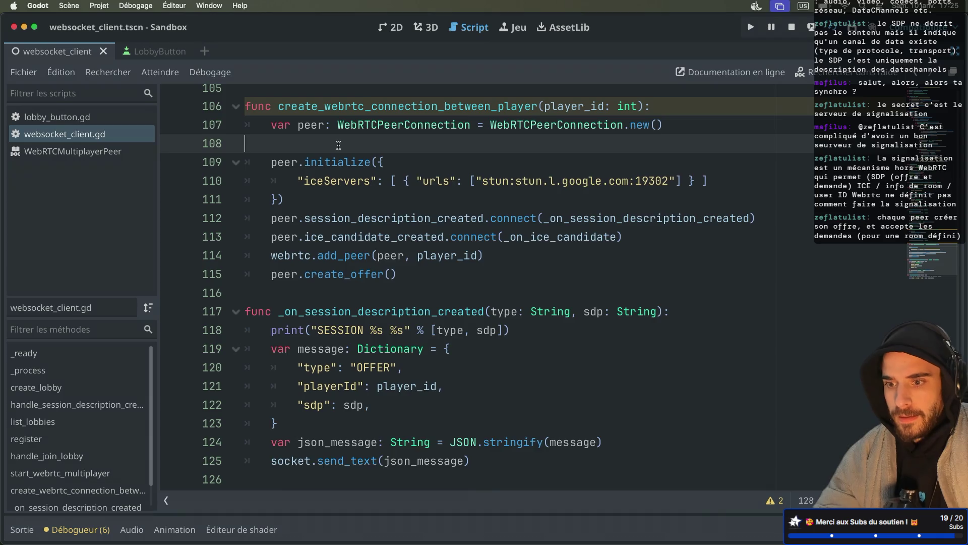
pyautogui.click(340, 181)
# Step: Review the session_description_created signal line, then select the create_webrtc_connection_between_player name
pyautogui.scroll(-1, 353, 182)
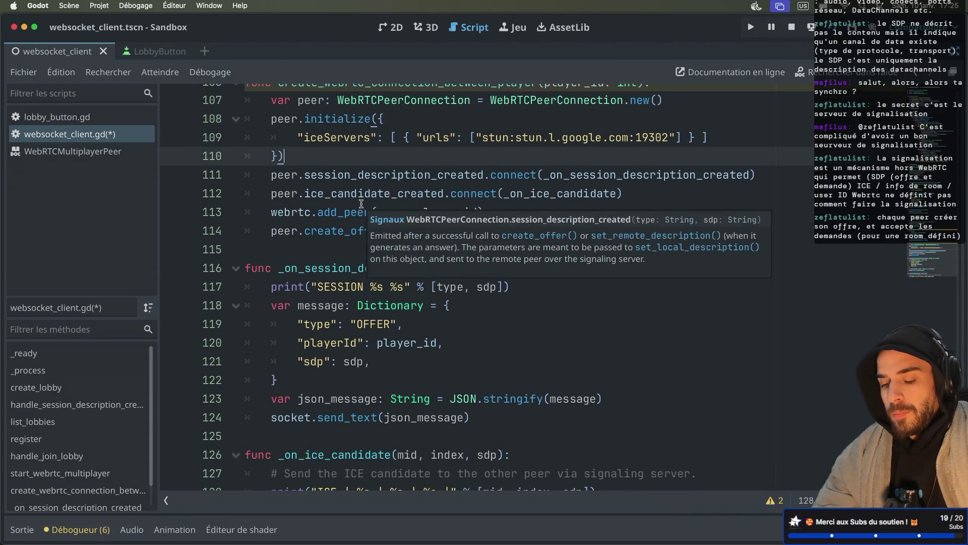
pyautogui.click(410, 171)
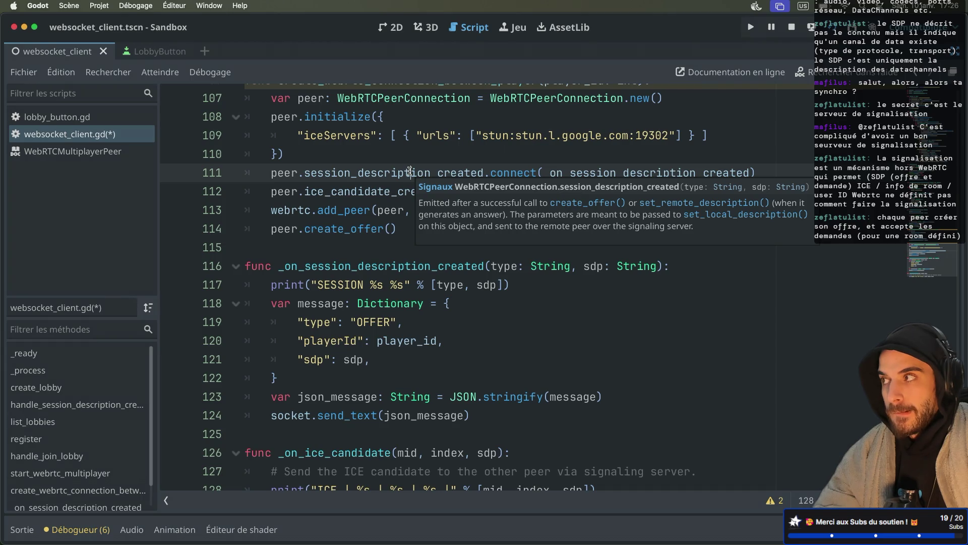
pyautogui.scroll(2, 409, 171)
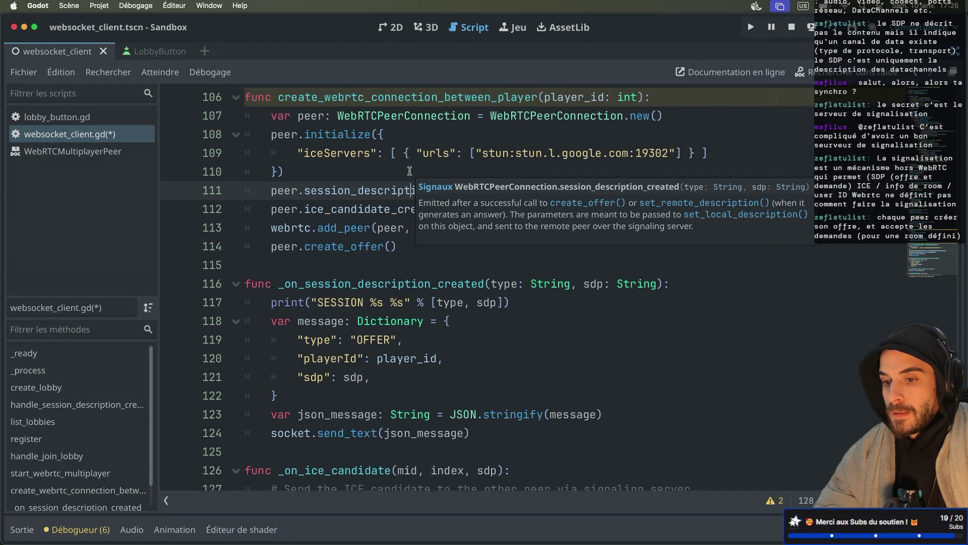
pyautogui.click(325, 191)
pyautogui.click(318, 202)
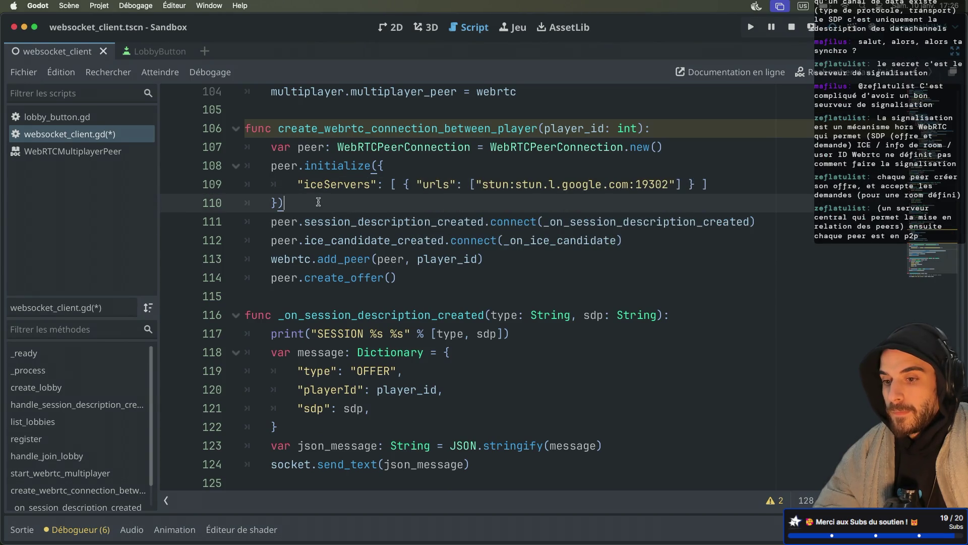
pyautogui.scroll(2, 319, 202)
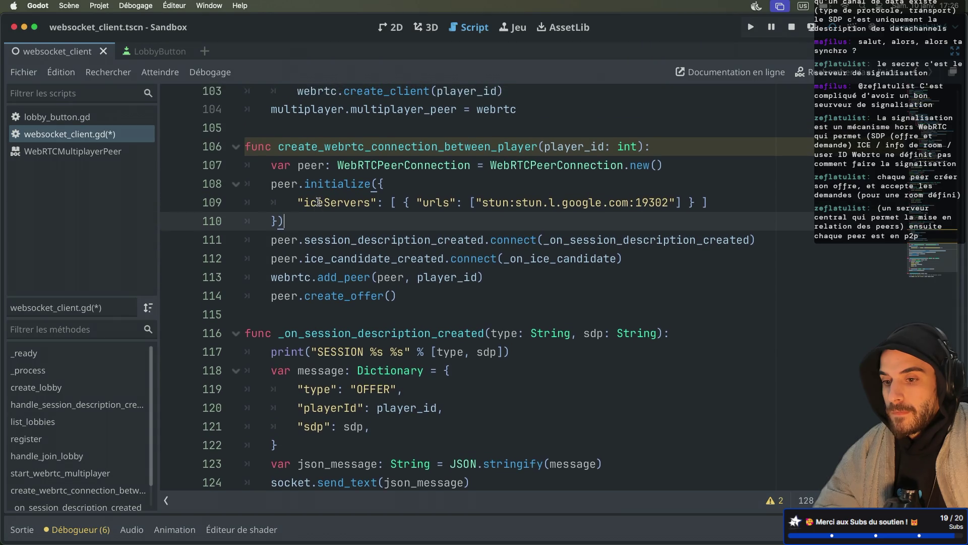
pyautogui.click(312, 202)
pyautogui.doubleClick(313, 203)
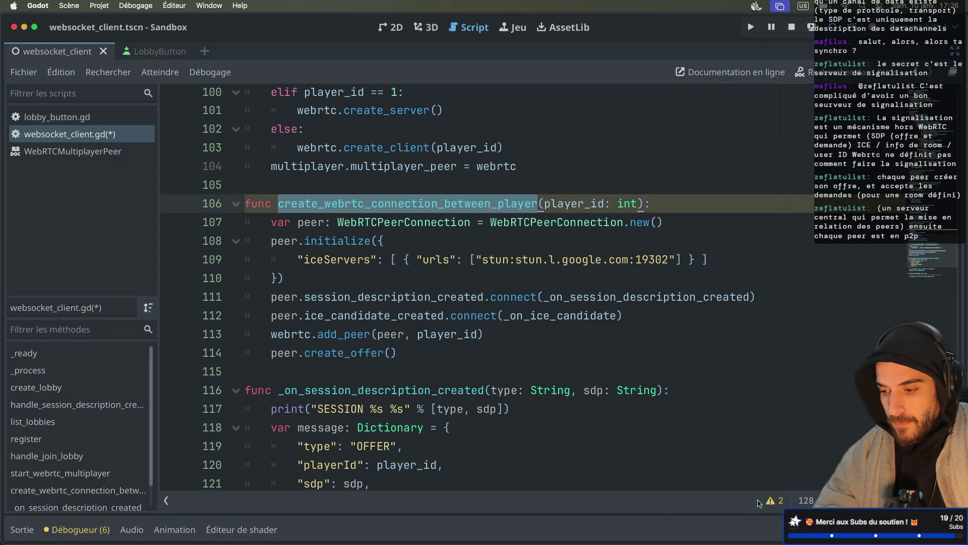
# Step: Rename the player_id parameter to new_player_id in the function header and add_peer call
pyautogui.click(773, 501)
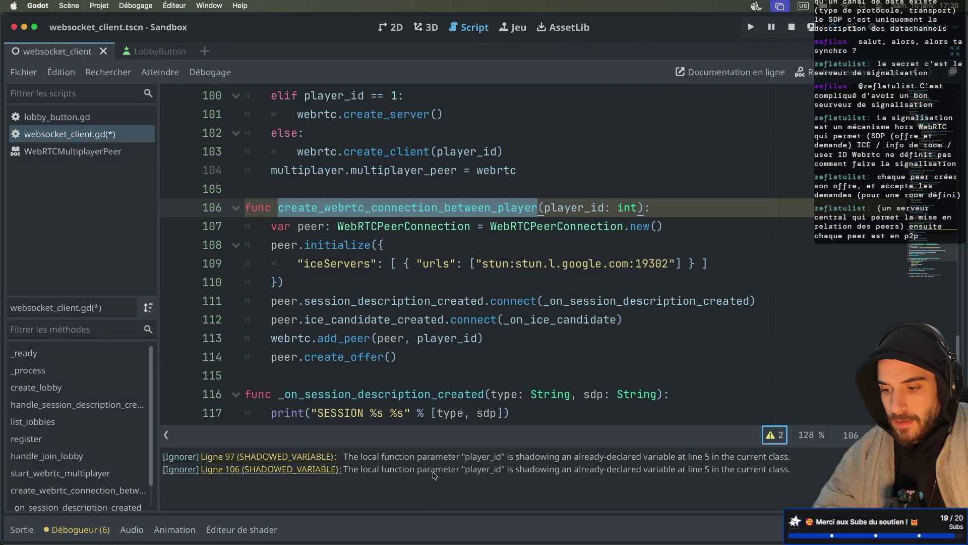
pyautogui.click(776, 434)
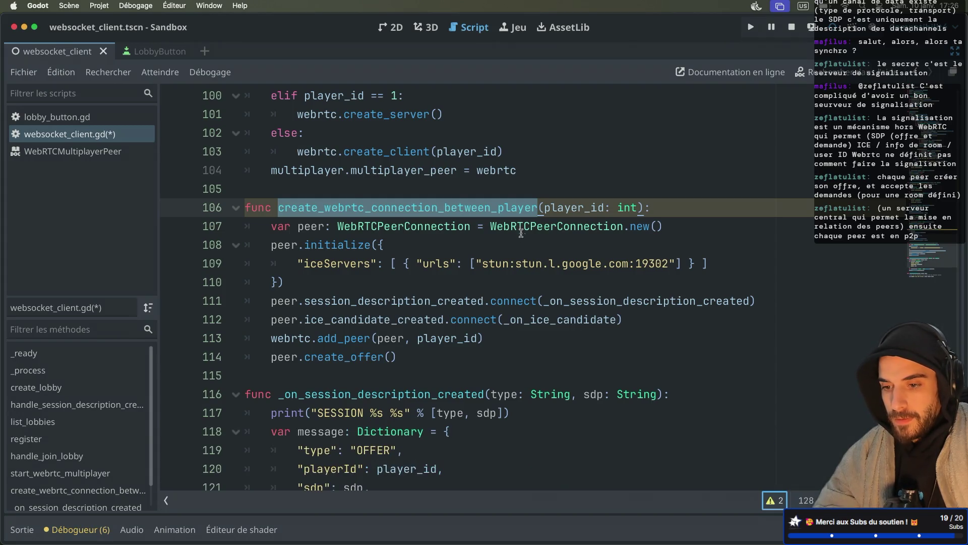
pyautogui.click(544, 207)
pyautogui.write('new_')
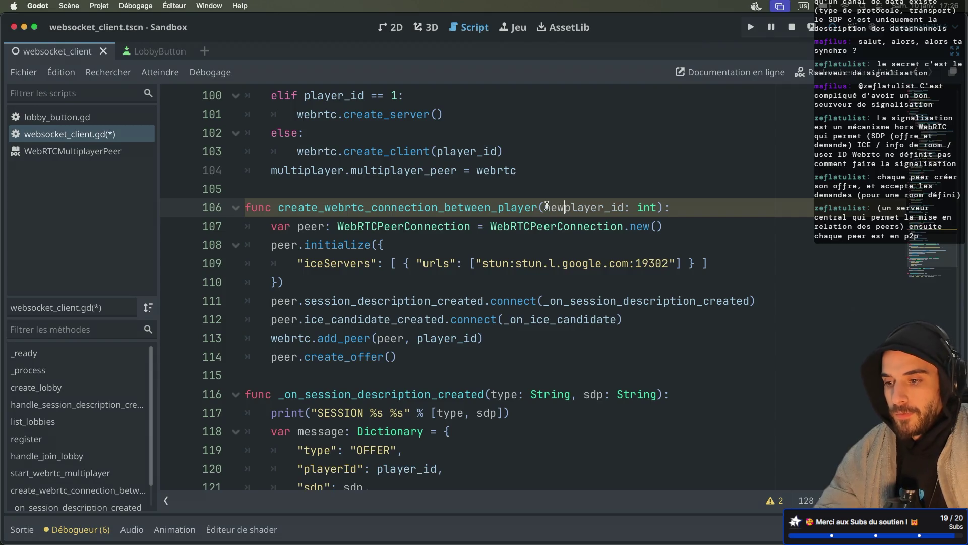
pyautogui.doubleClick(547, 207)
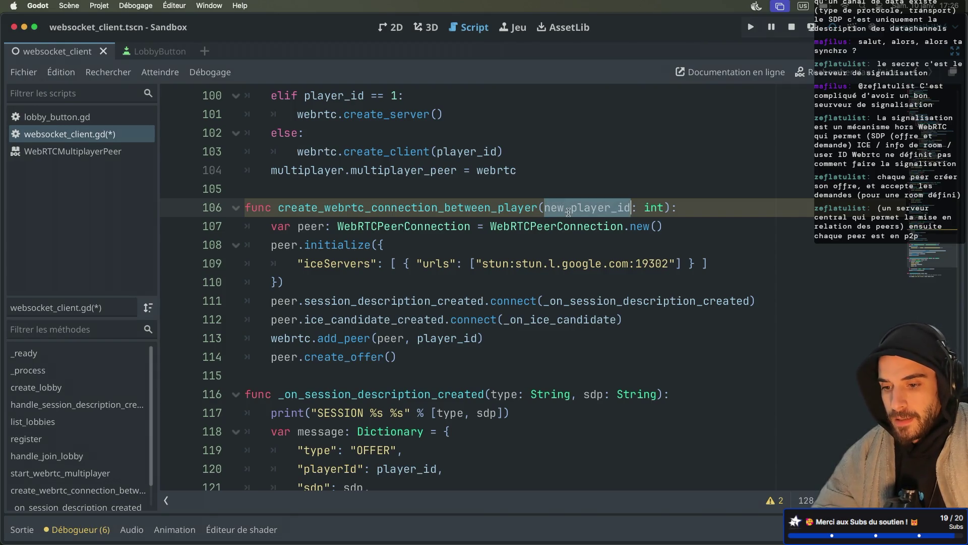
pyautogui.click(416, 338)
pyautogui.write('new_')
pyautogui.press('Escape')
# Step: Check the add_peer line and locate the start_webrtc_multiplayer function header
pyautogui.doubleClick(446, 338)
pyautogui.hotkey('ctrl', 'c')
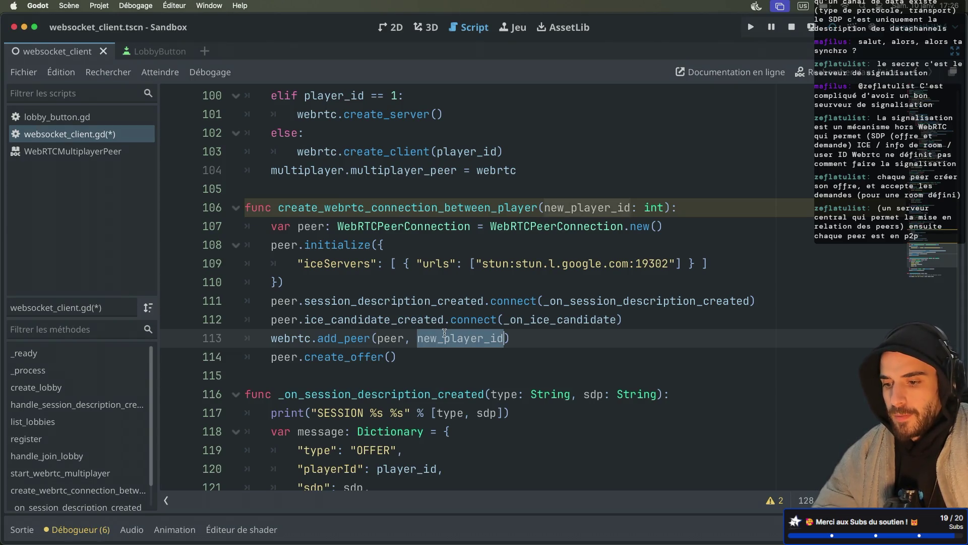
pyautogui.doubleClick(363, 338)
pyautogui.click(353, 357)
pyautogui.doubleClick(345, 341)
pyautogui.click(344, 341)
pyautogui.scroll(5, 372, 220)
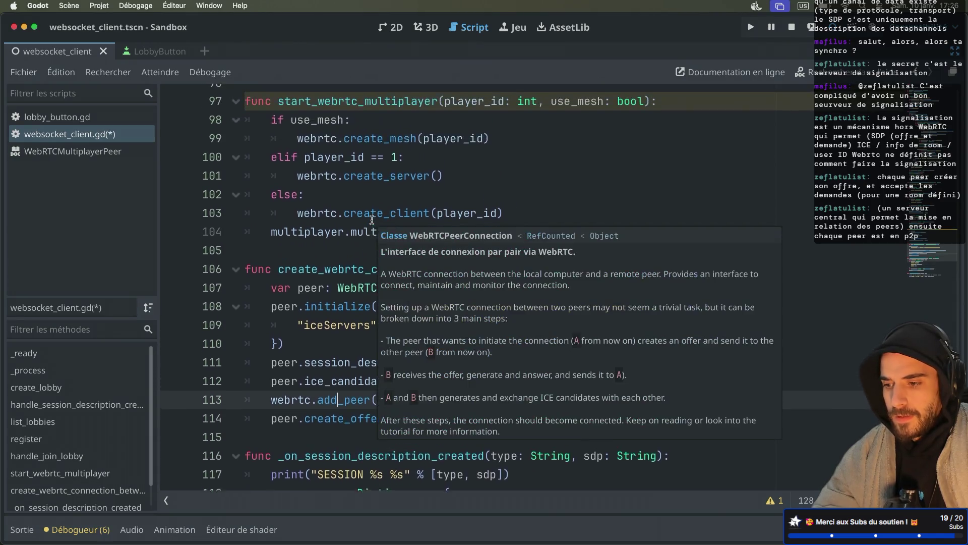
pyautogui.click(410, 192)
pyautogui.scroll(4, 409, 192)
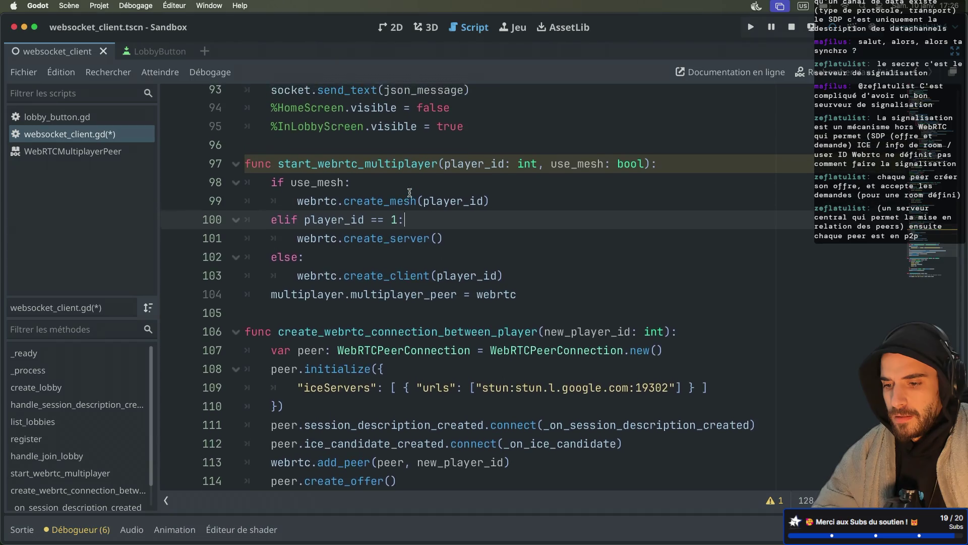
pyautogui.scroll(3, 409, 193)
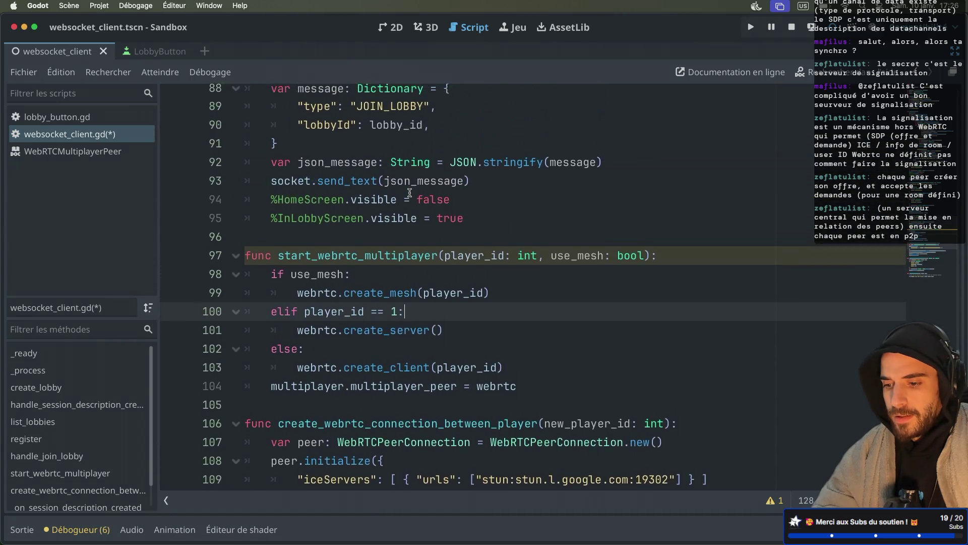
pyautogui.doubleClick(352, 441)
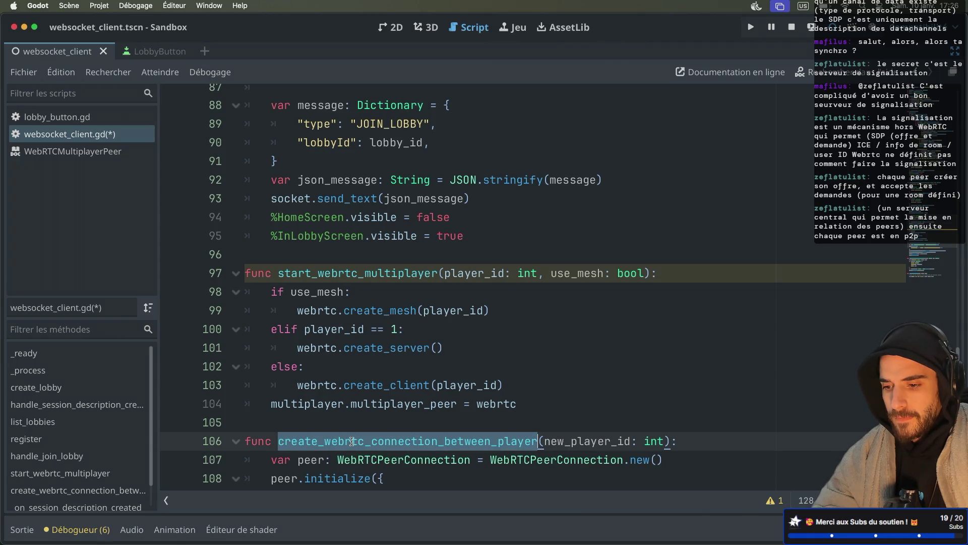
pyautogui.click(447, 273)
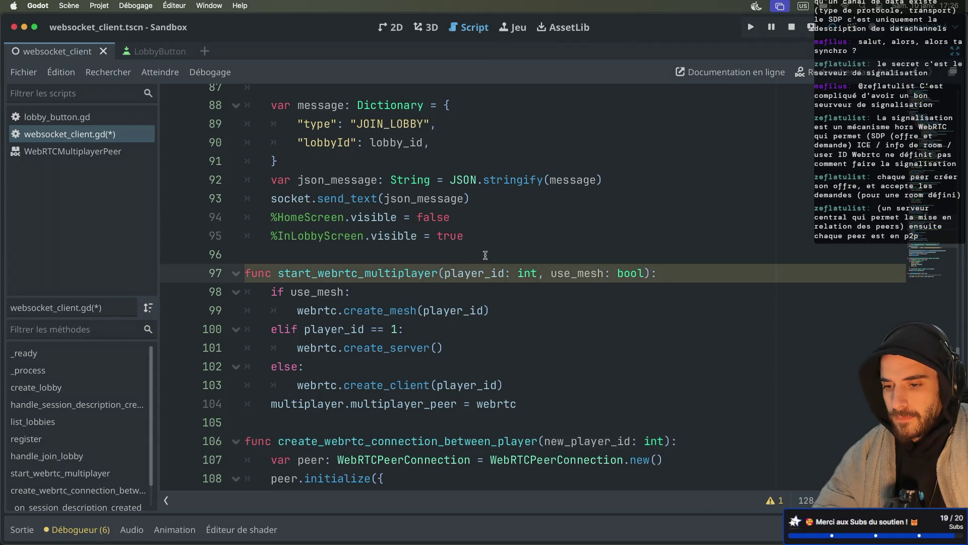
# Step: Delete the start_webrtc_multiplayer function, body and header line
pyautogui.scroll(2, 485, 255)
pyautogui.moveTo(245, 331); pyautogui.dragTo(516, 443)
pyautogui.press('BackSpace')
pyautogui.moveTo(657, 312); pyautogui.dragTo(247, 311)
pyautogui.press('BackSpace')
pyautogui.press('BackSpace')
# Step: Search the script for occurrences of new_player_id with Ctrl+F
pyautogui.scroll(4, 336, 259)
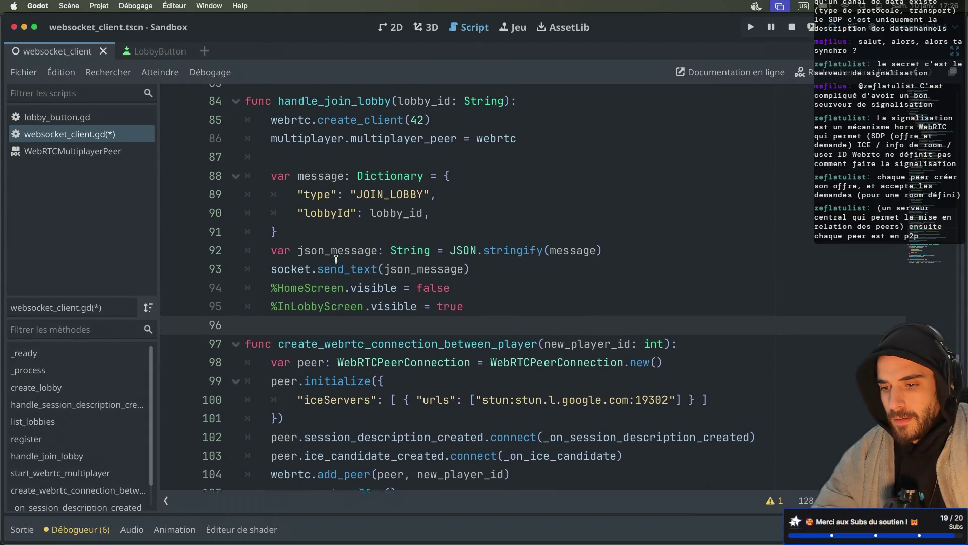
pyautogui.scroll(2, 336, 260)
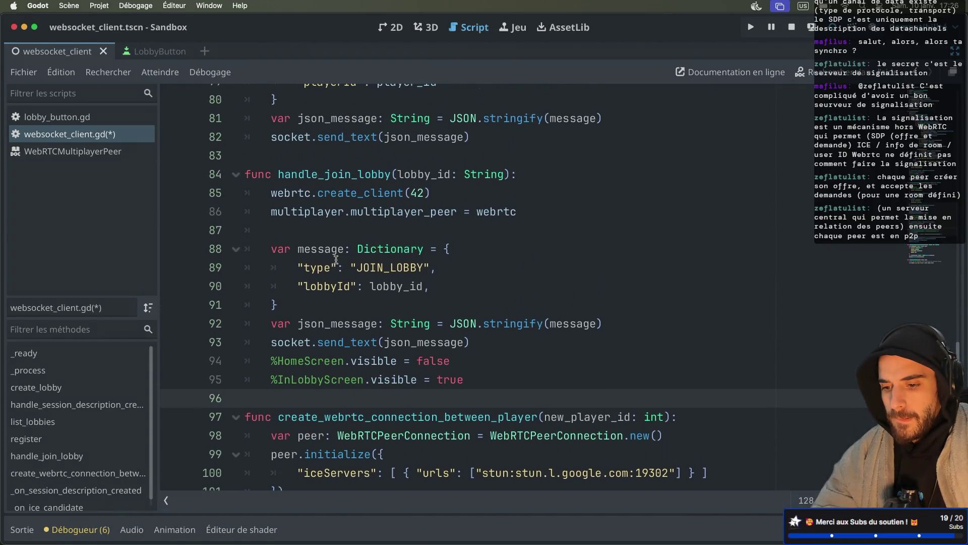
pyautogui.doubleClick(339, 410)
pyautogui.hotkey('ctrl', 'f')
pyautogui.hotkey('ctrl', 'v')
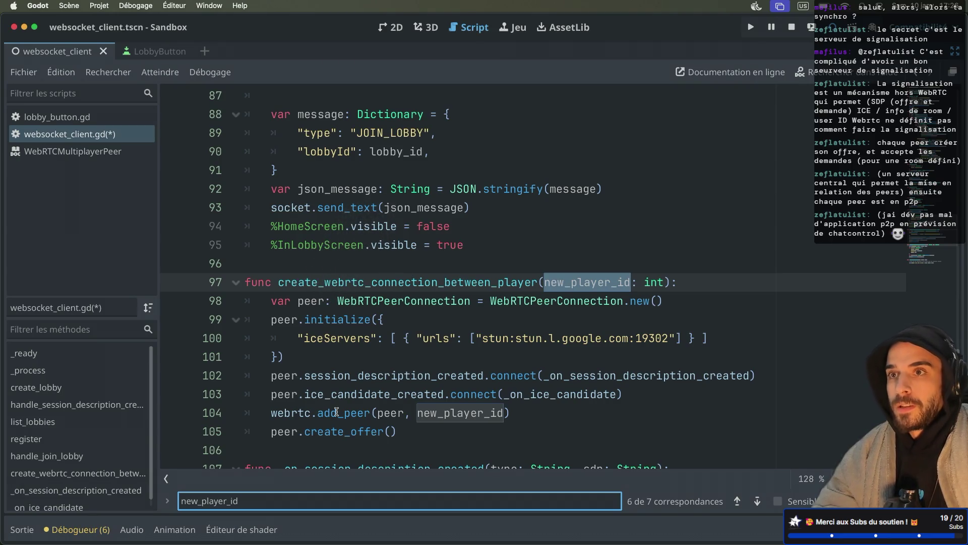
# Step: Jump to the previous new_player_id occurrence and look over the surrounding code
pyautogui.moveTo(401, 377)
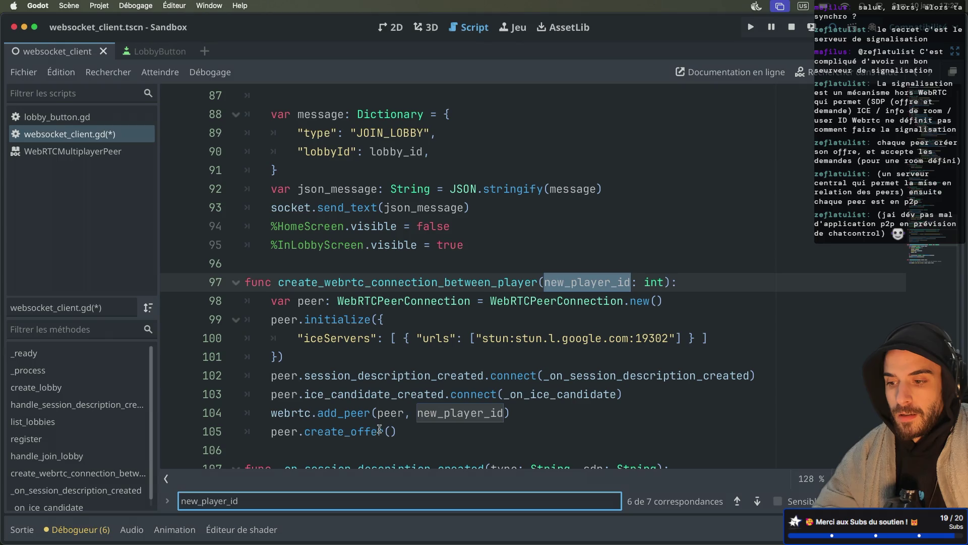
pyautogui.click(737, 501)
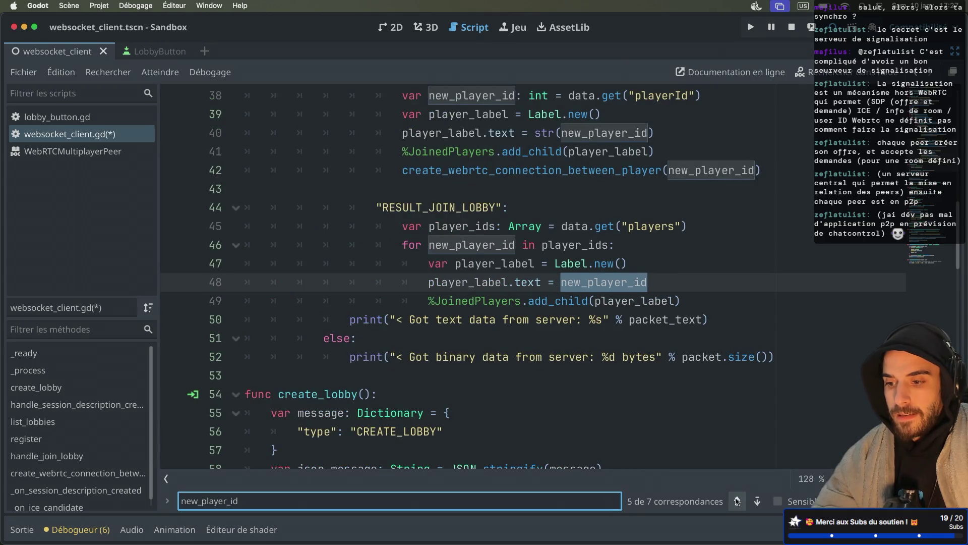
pyautogui.scroll(5, 707, 420)
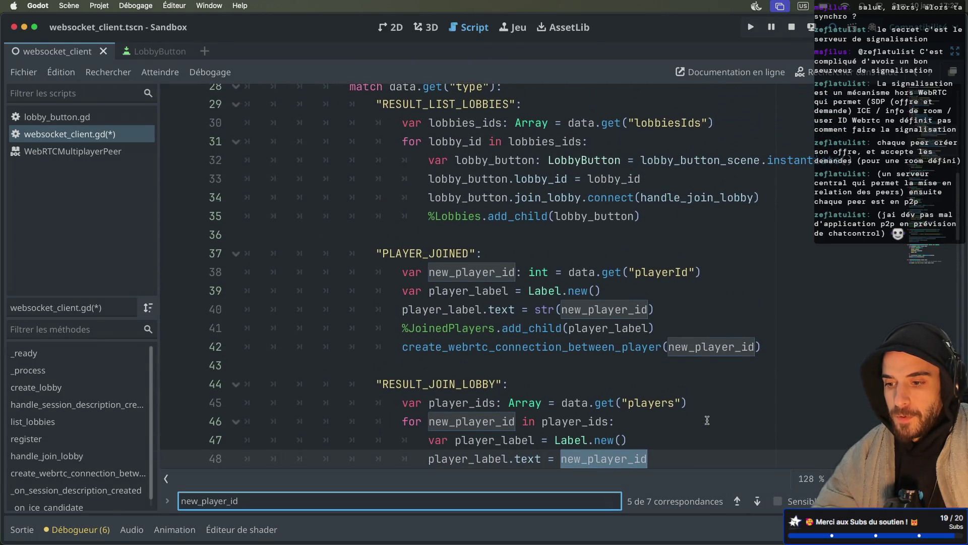
pyautogui.scroll(-3, 707, 420)
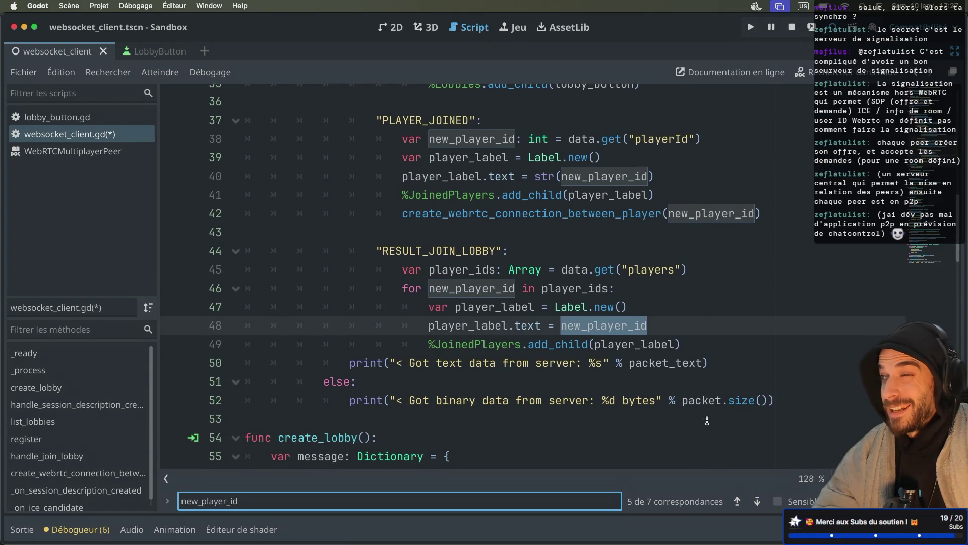
pyautogui.scroll(4, 707, 420)
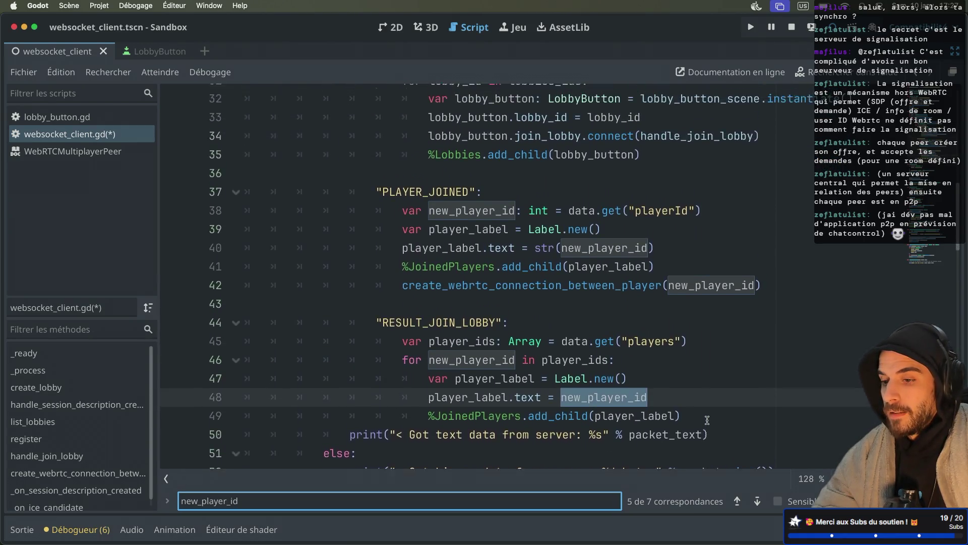
pyautogui.scroll(-3, 707, 420)
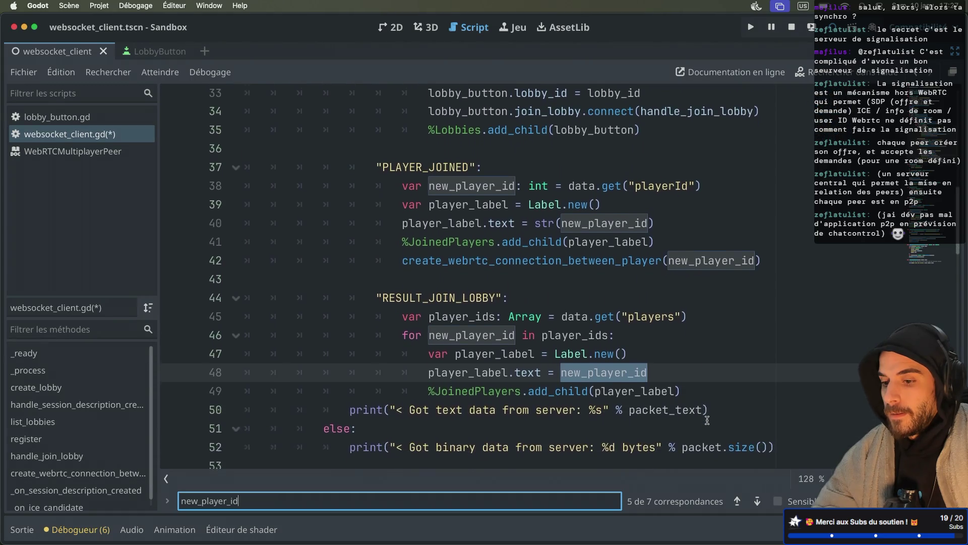
pyautogui.scroll(1, 707, 420)
pyautogui.scroll(-3, 707, 420)
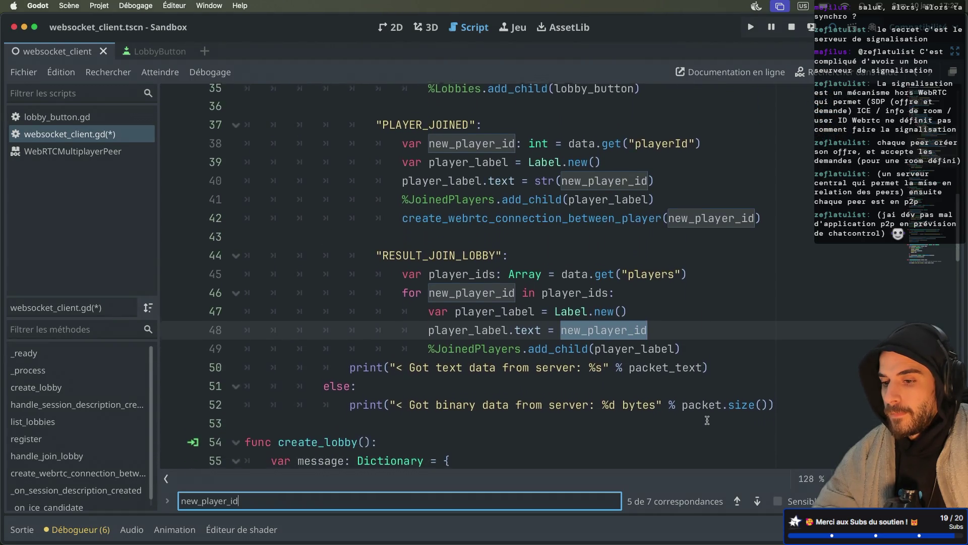
pyautogui.scroll(-10, 707, 420)
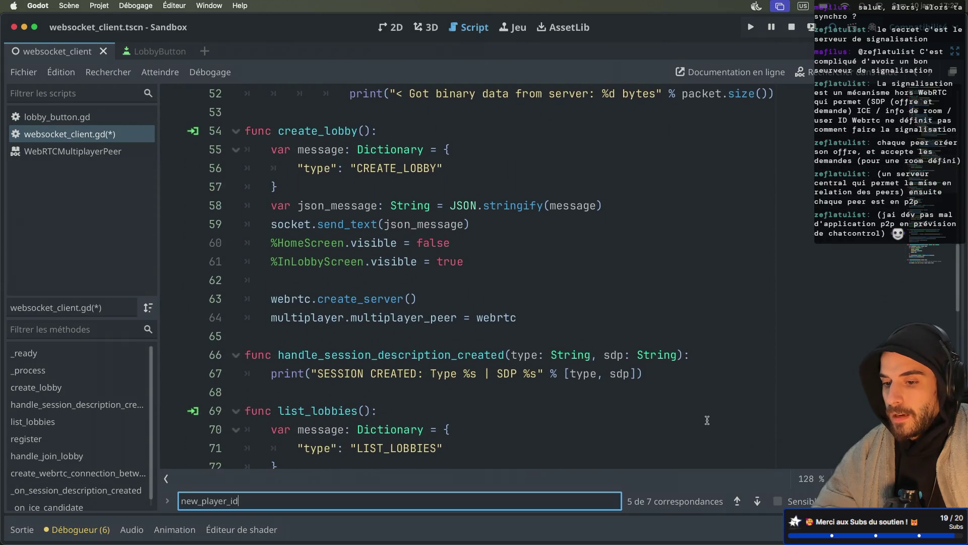
# Step: Remove blank line 62 so webrtc.create_server() follows %InLobbyScreen.visible = true
pyautogui.moveTo(271, 299); pyautogui.dragTo(304, 302)
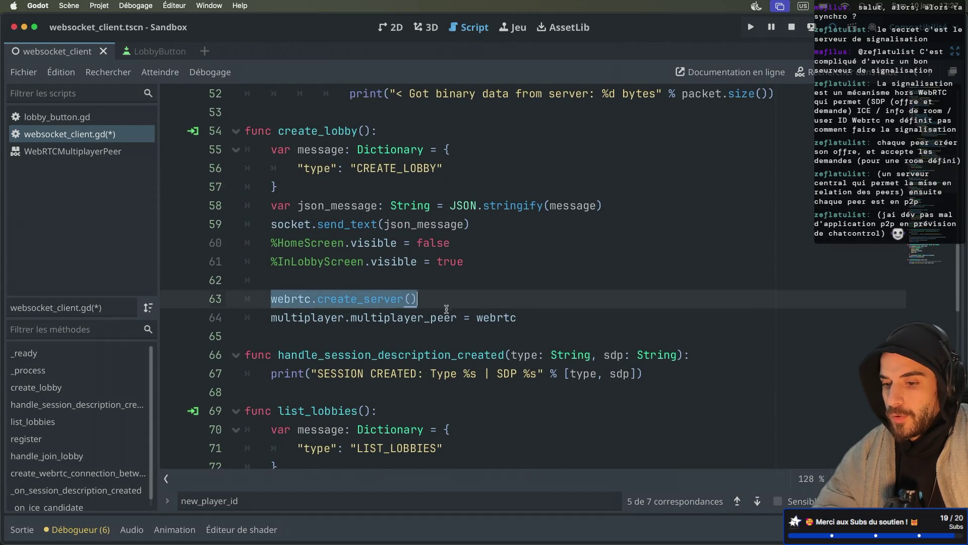
pyautogui.moveTo(446, 308); pyautogui.dragTo(447, 311)
pyautogui.click(263, 284)
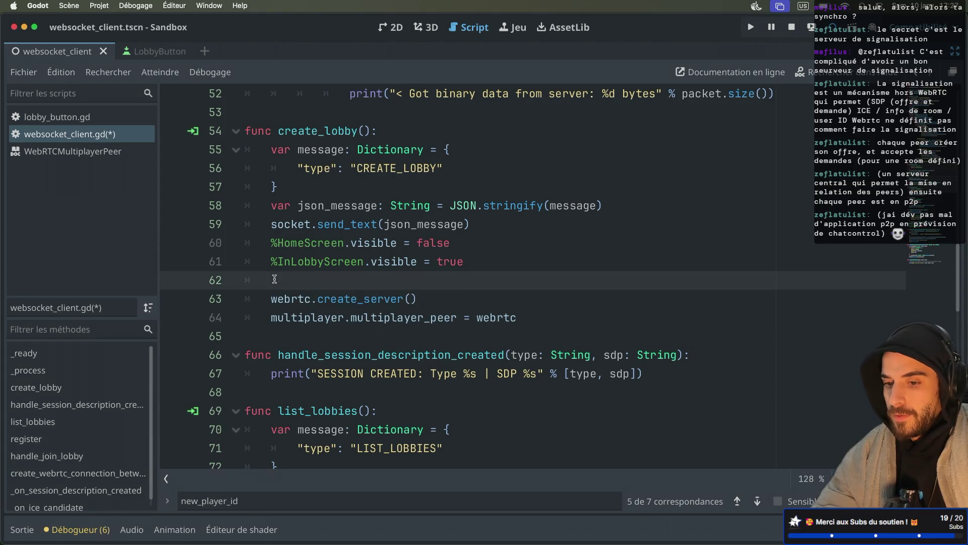
pyautogui.press('BackSpace')
pyautogui.scroll(-3, 306, 242)
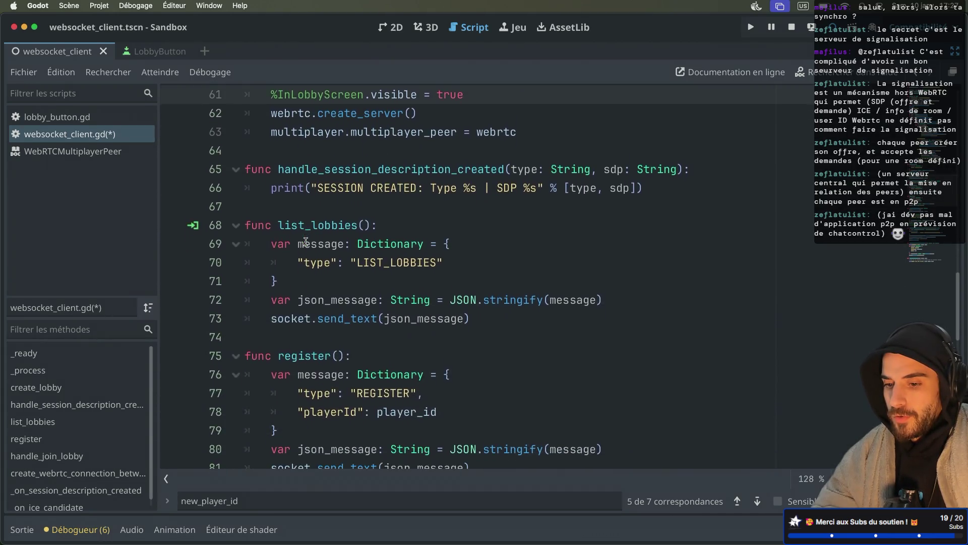
pyautogui.scroll(18, 306, 242)
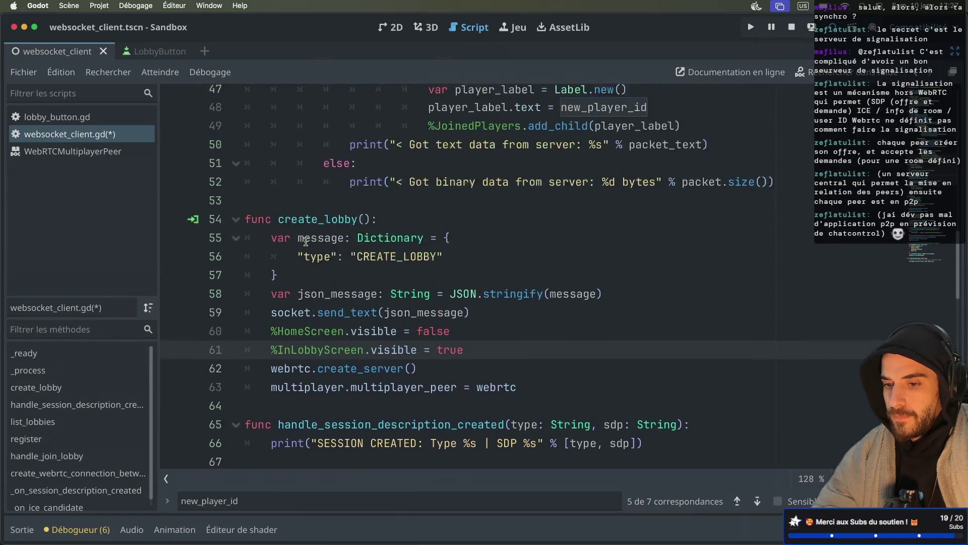
pyautogui.scroll(-11, 306, 243)
pyautogui.scroll(3, 306, 242)
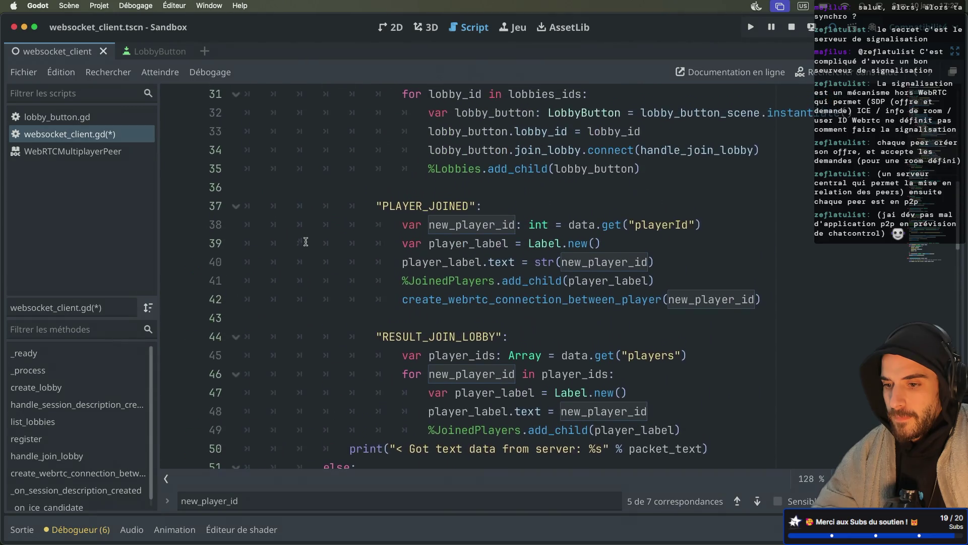
pyautogui.scroll(-13, 306, 243)
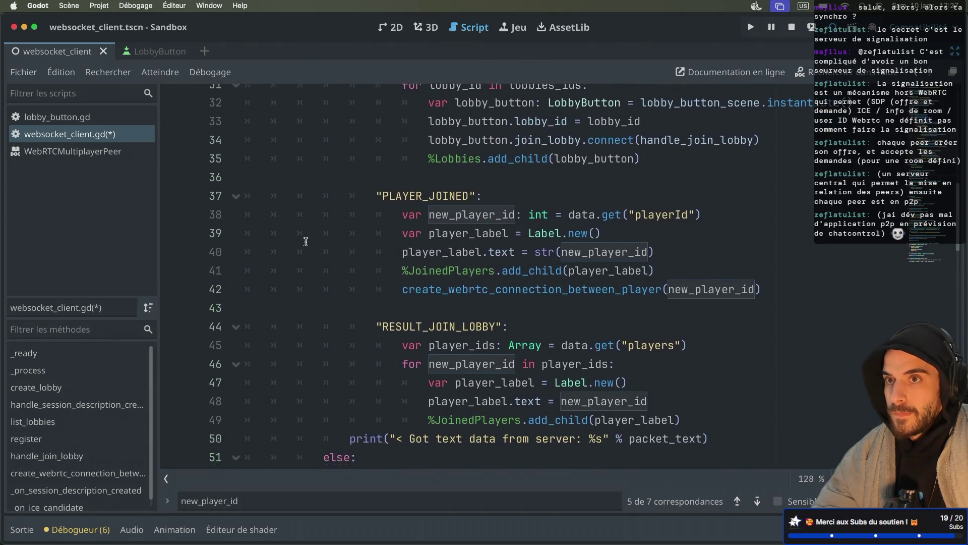
# Step: Change create_client(42) to create_client(player_id) on line 84 and save the script
pyautogui.scroll(-2, 306, 243)
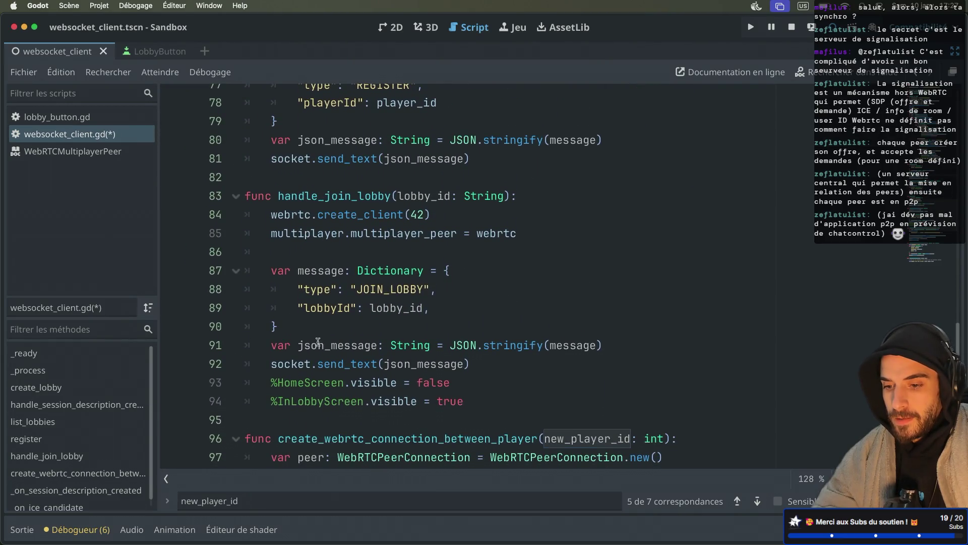
pyautogui.doubleClick(357, 215)
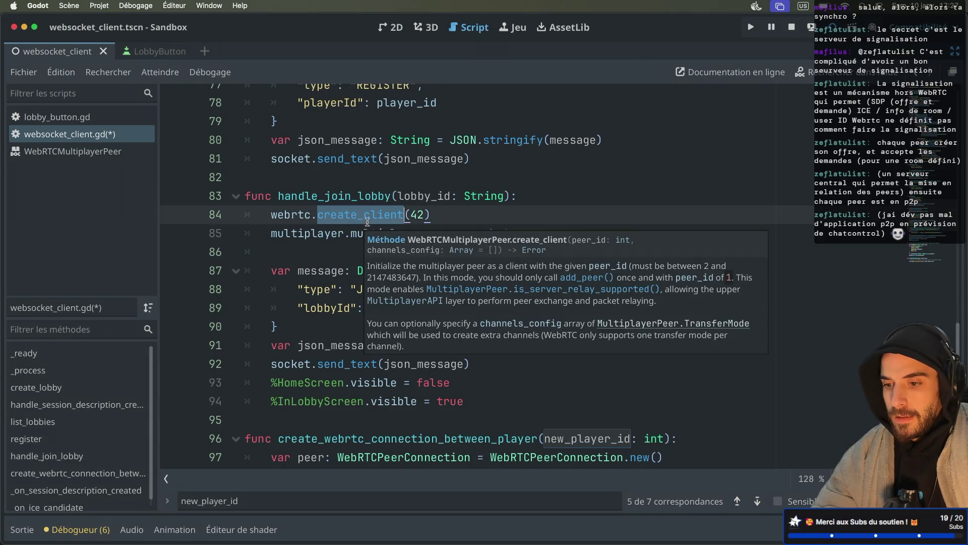
pyautogui.click(378, 214)
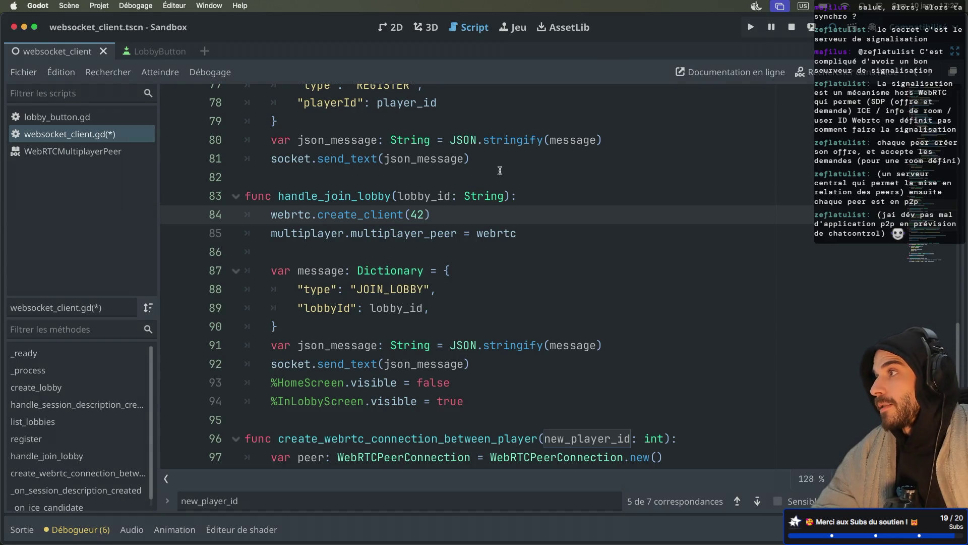
pyautogui.press('BackSpace')
pyautogui.press('BackSpace')
pyautogui.write('player')
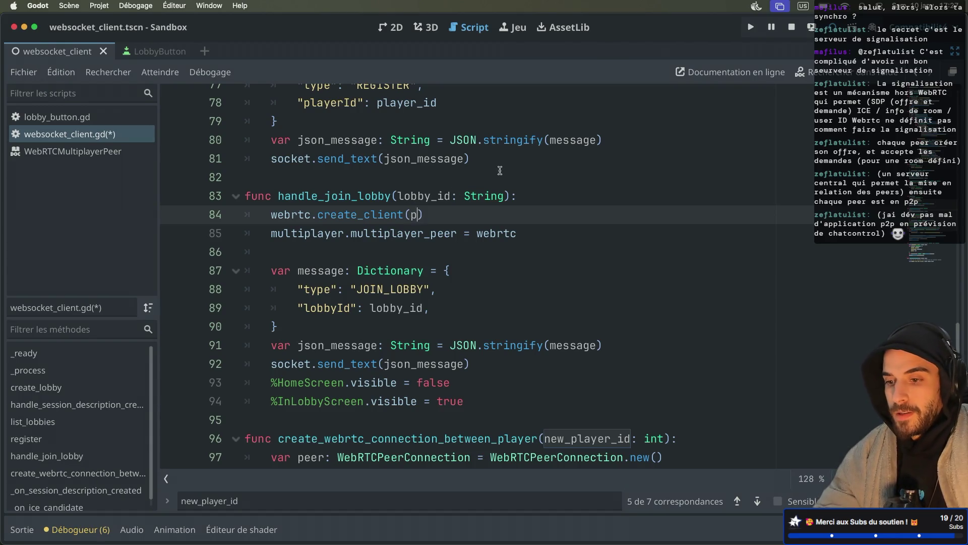
pyautogui.press('Return')
pyautogui.hotkey('ctrl', 's')
# Step: Inspect handle_join_lobby's webrtc and multiplayer_peer lines, then place the caret on empty line 86
pyautogui.click(375, 196)
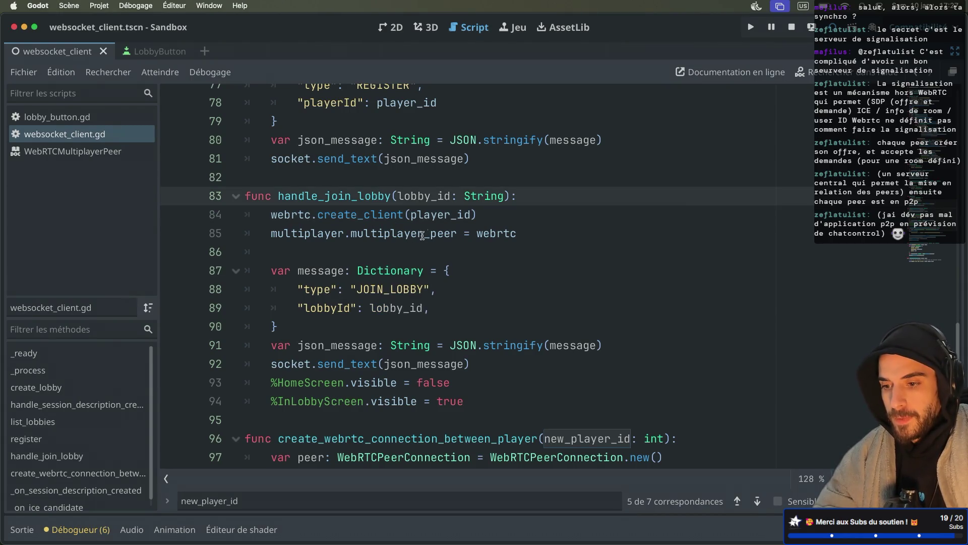
pyautogui.doubleClick(490, 227)
pyautogui.moveTo(385, 225)
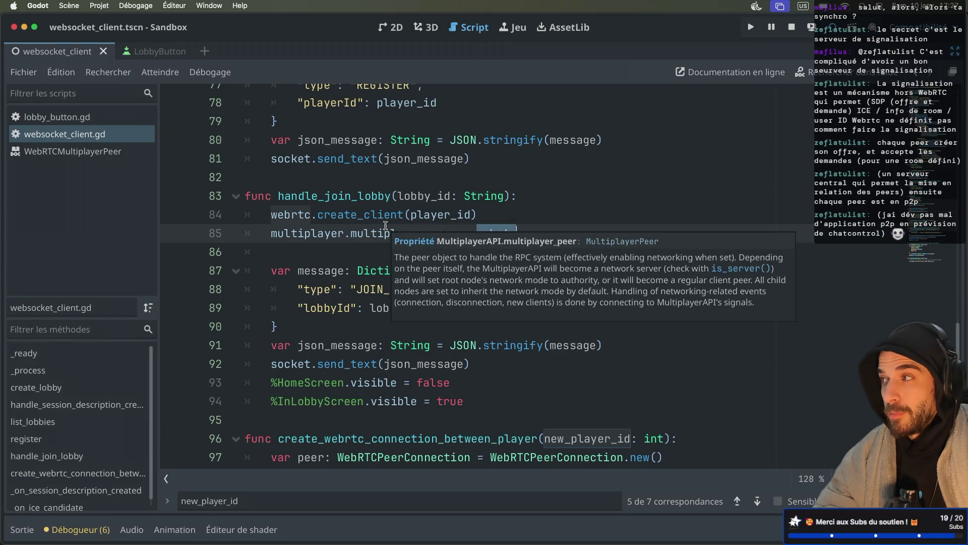
pyautogui.click(309, 237)
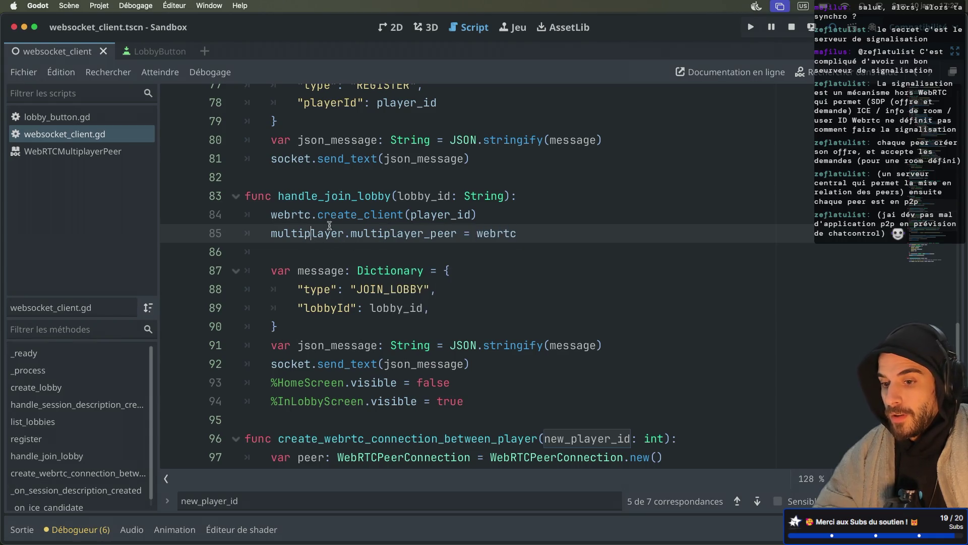
pyautogui.click(351, 197)
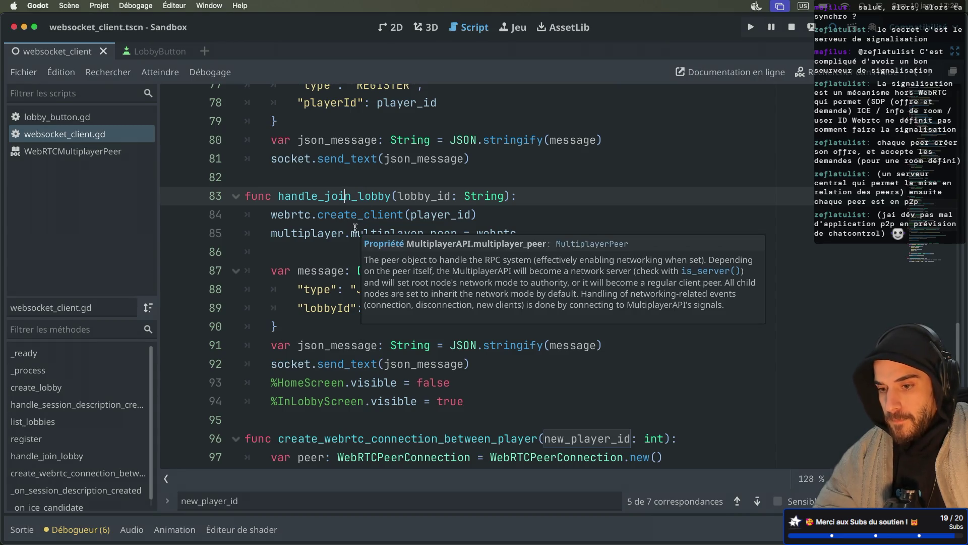
pyautogui.click(318, 247)
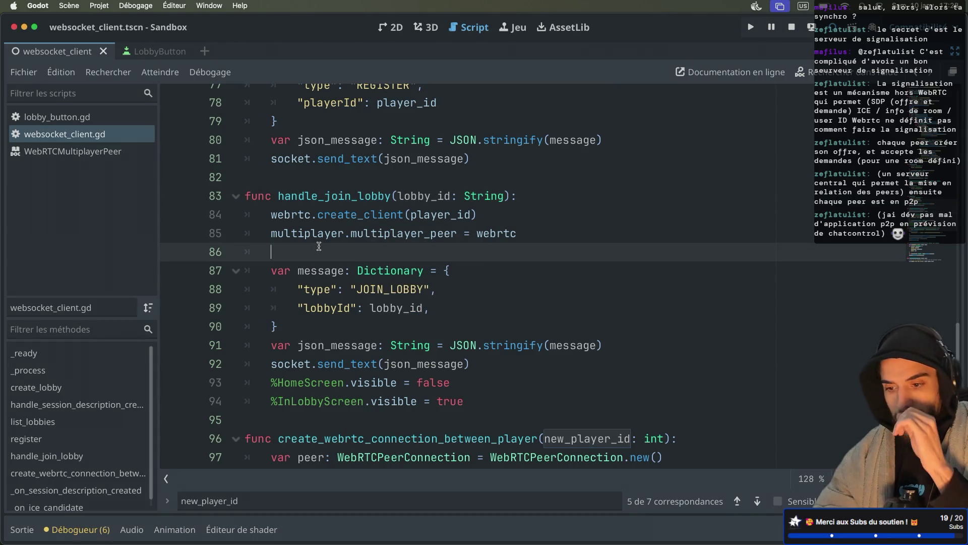
pyautogui.scroll(5, 318, 246)
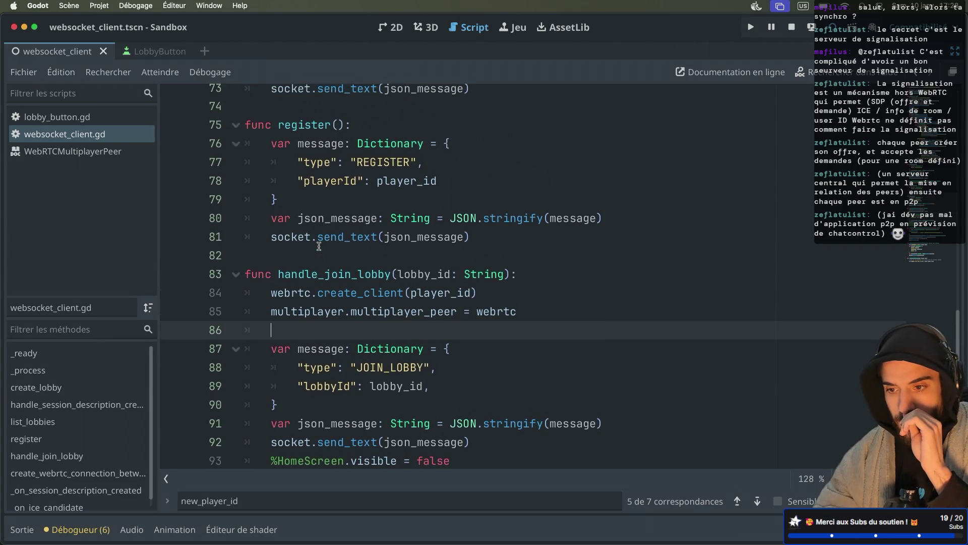
pyautogui.scroll(2, 318, 246)
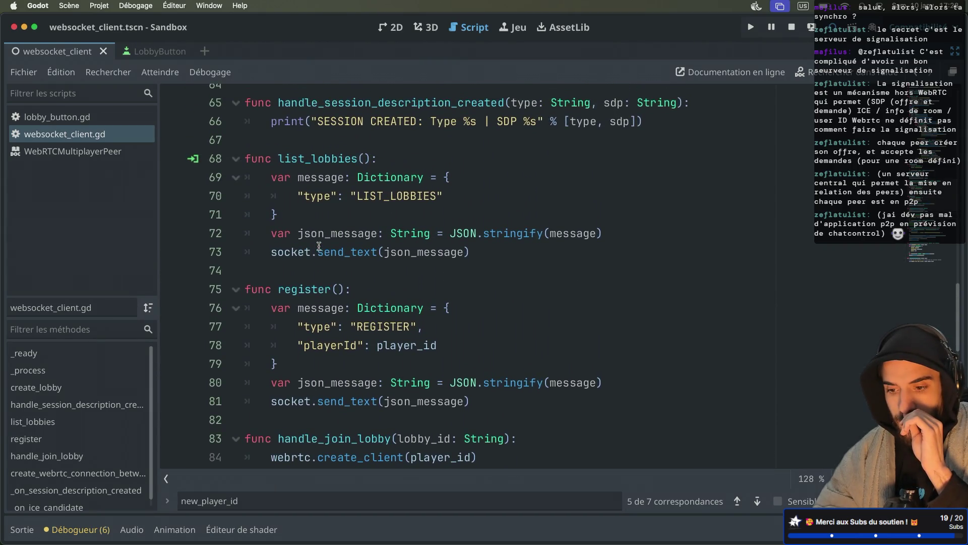
pyautogui.scroll(6, 319, 246)
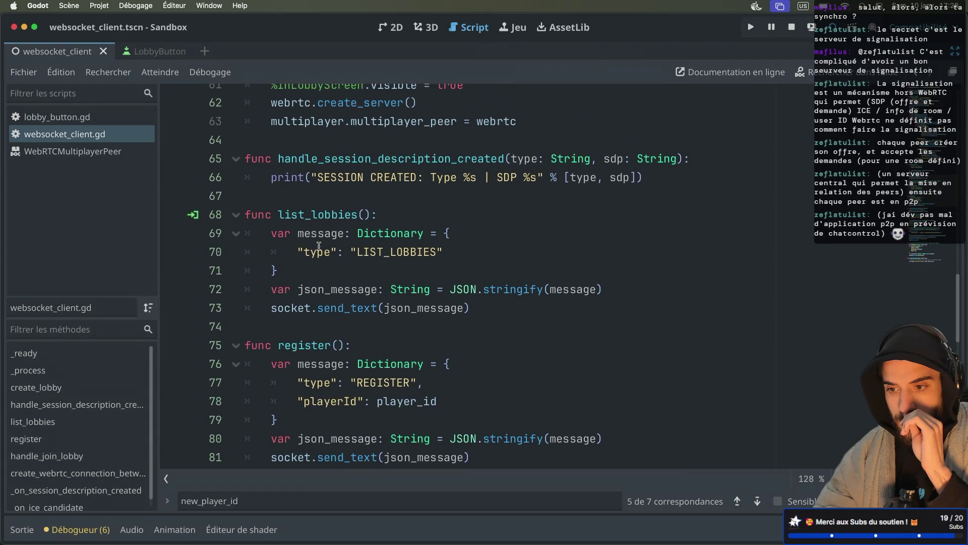
pyautogui.scroll(5, 319, 246)
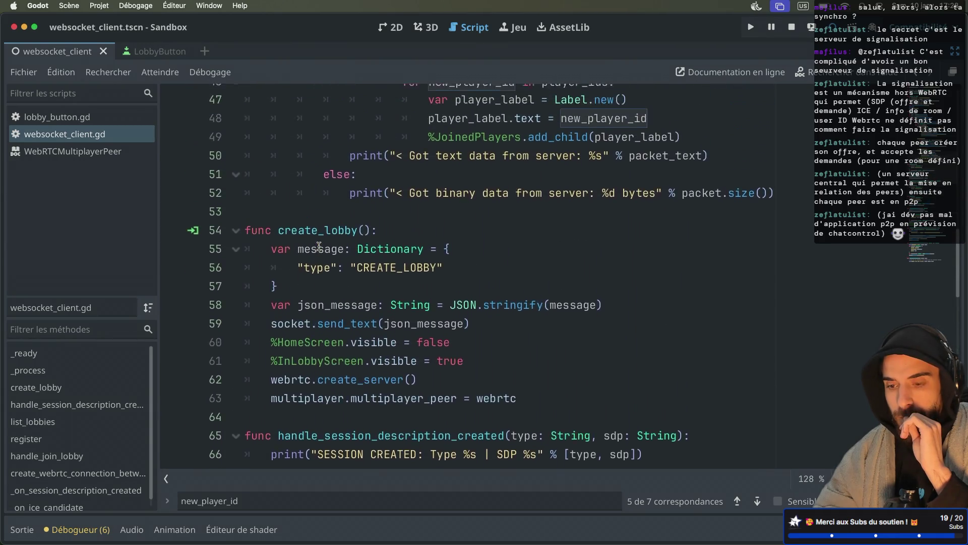
pyautogui.scroll(2, 319, 246)
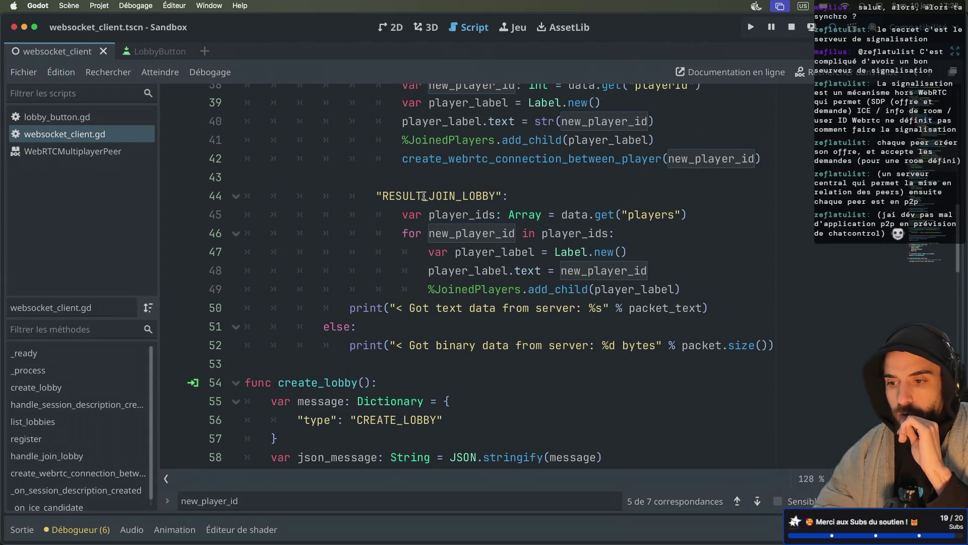
pyautogui.doubleClick(413, 196)
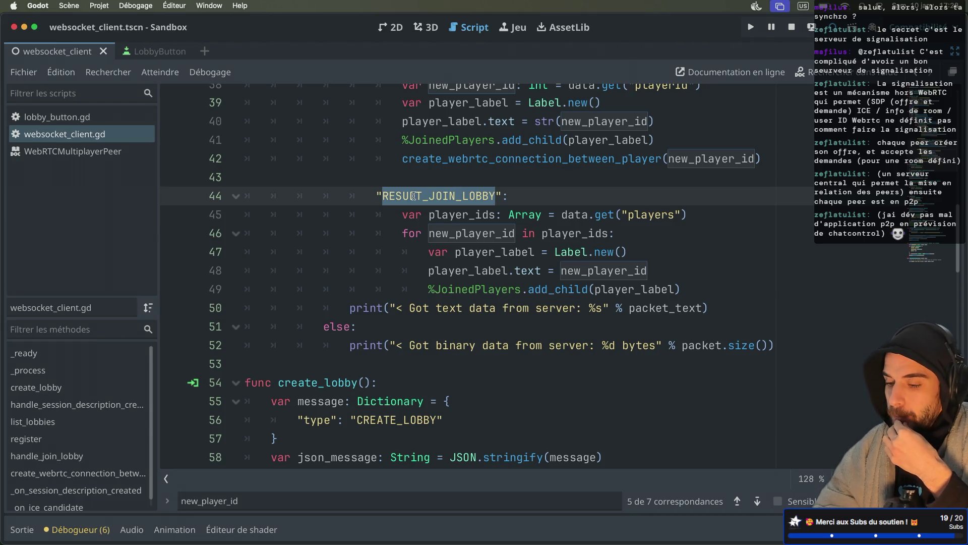
pyautogui.doubleClick(467, 217)
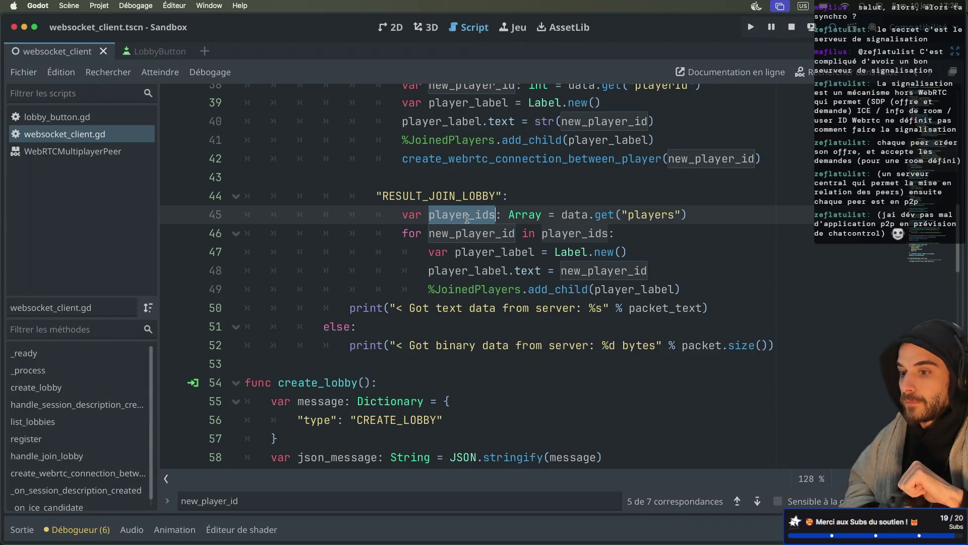
pyautogui.click(520, 194)
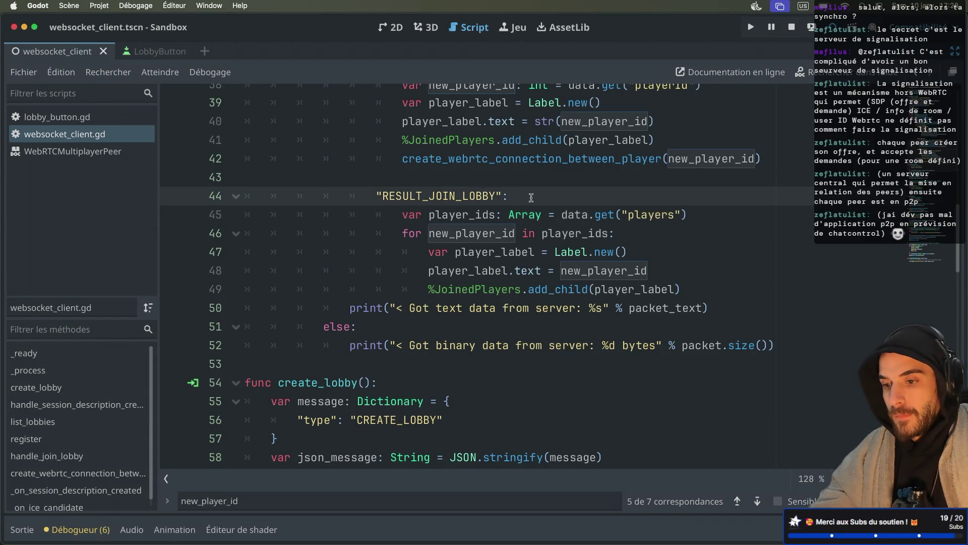
pyautogui.scroll(-2, 531, 197)
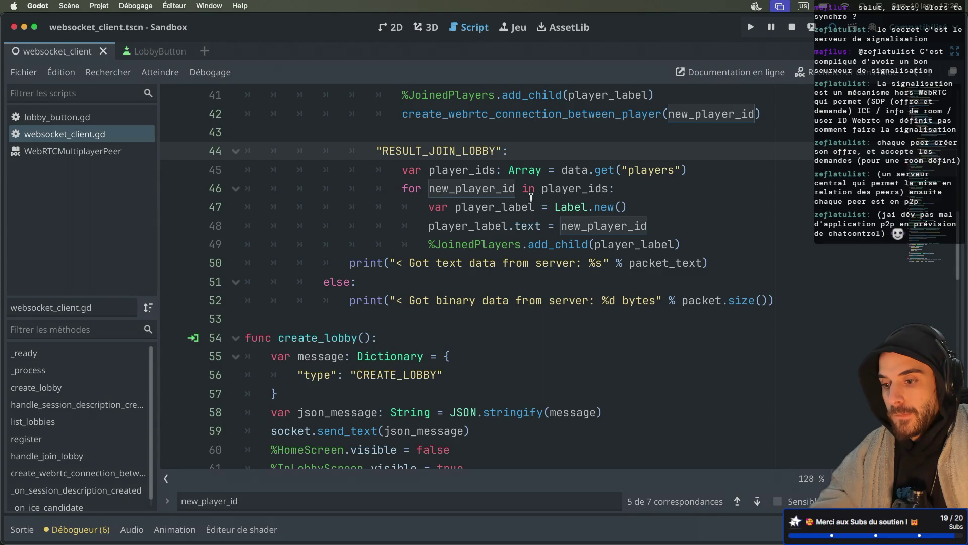
pyautogui.scroll(3, 531, 198)
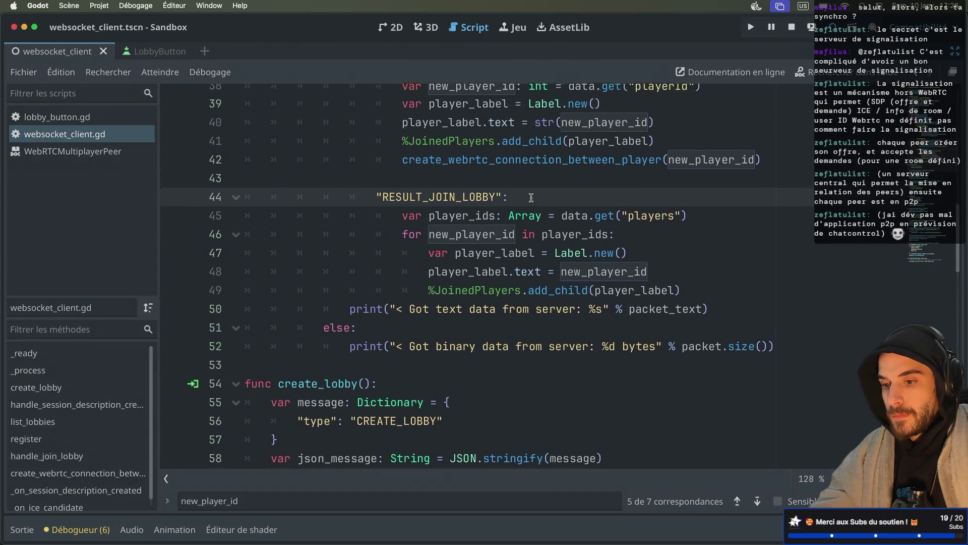
pyautogui.doubleClick(440, 212)
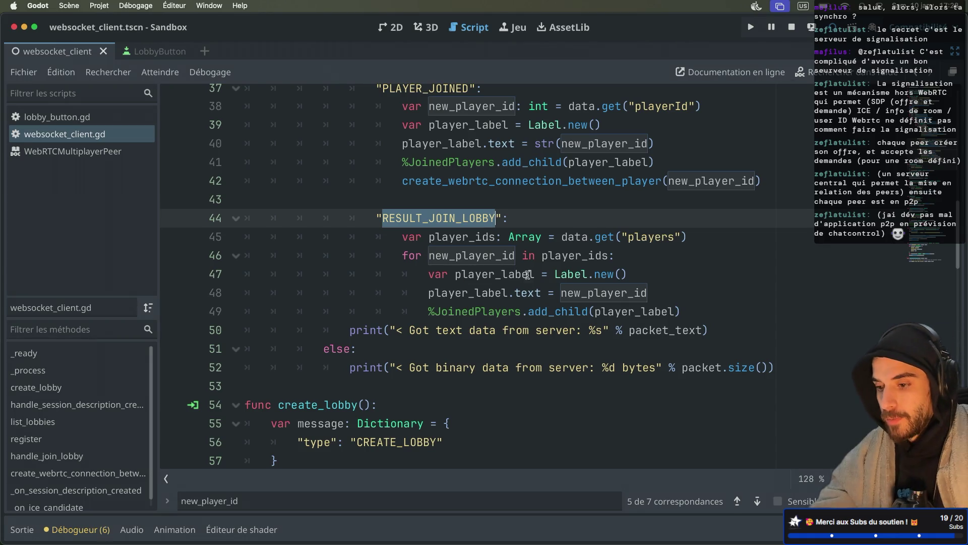
pyautogui.doubleClick(467, 308)
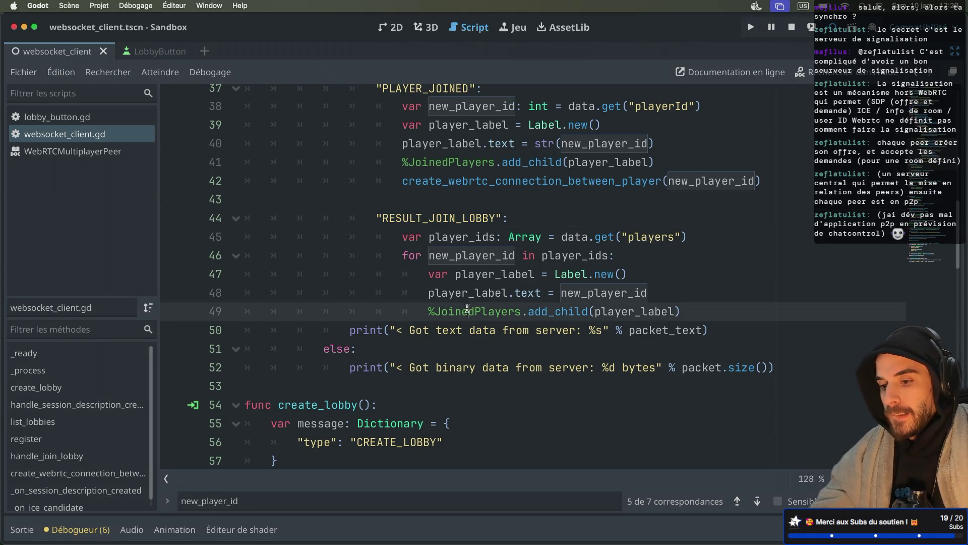
pyautogui.doubleClick(545, 311)
pyautogui.click(492, 273)
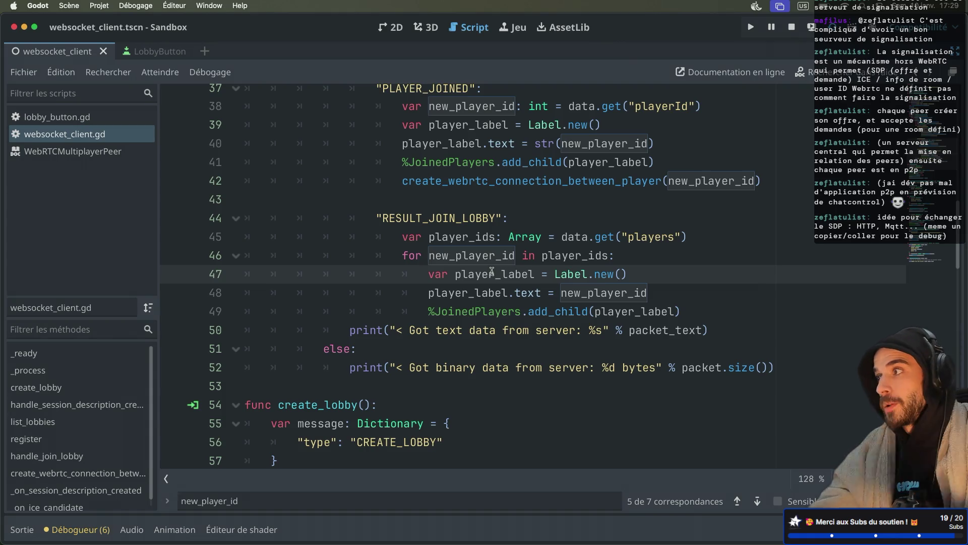
pyautogui.scroll(-2, 546, 273)
pyautogui.doubleClick(550, 258)
pyautogui.doubleClick(582, 246)
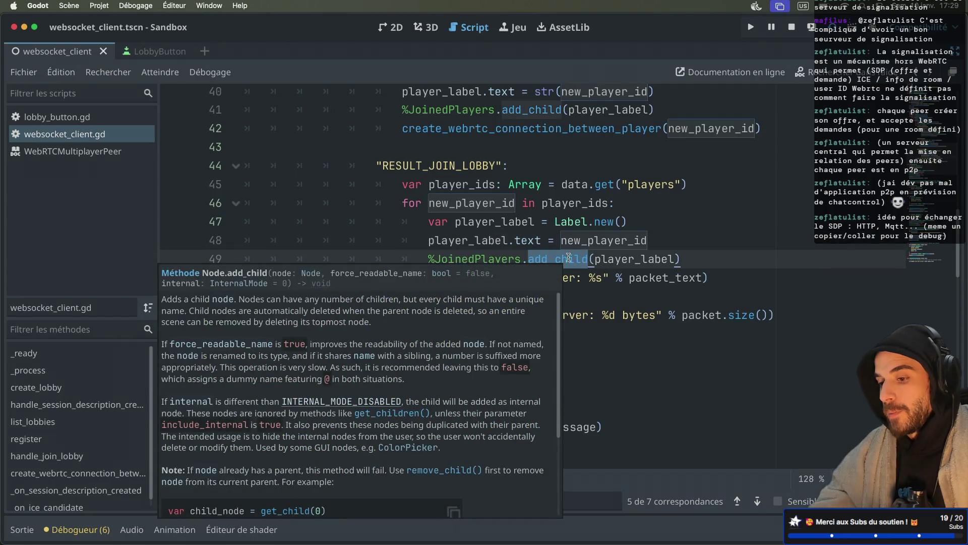
pyautogui.click(556, 235)
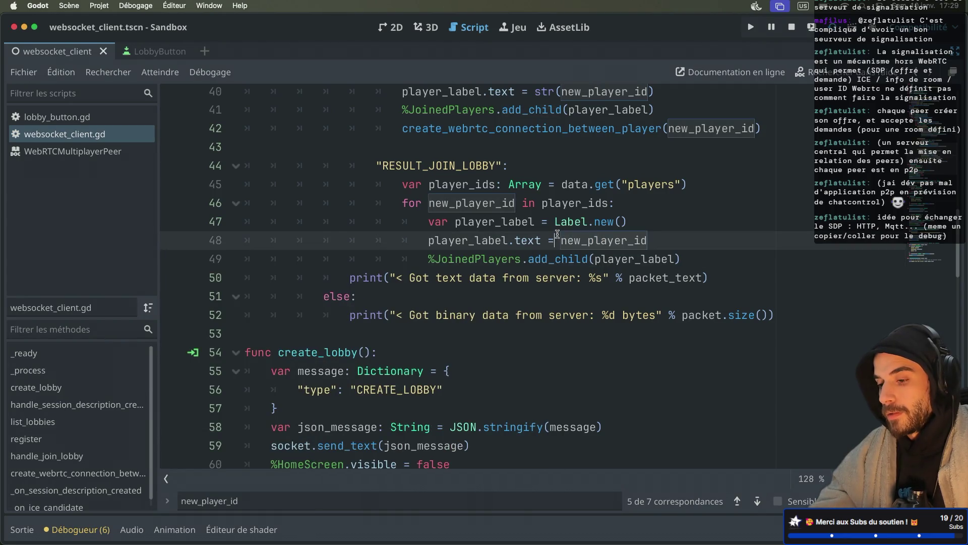
pyautogui.hotkey('ctrl', 'Right')
pyautogui.hotkey('ctrl', 'Right')
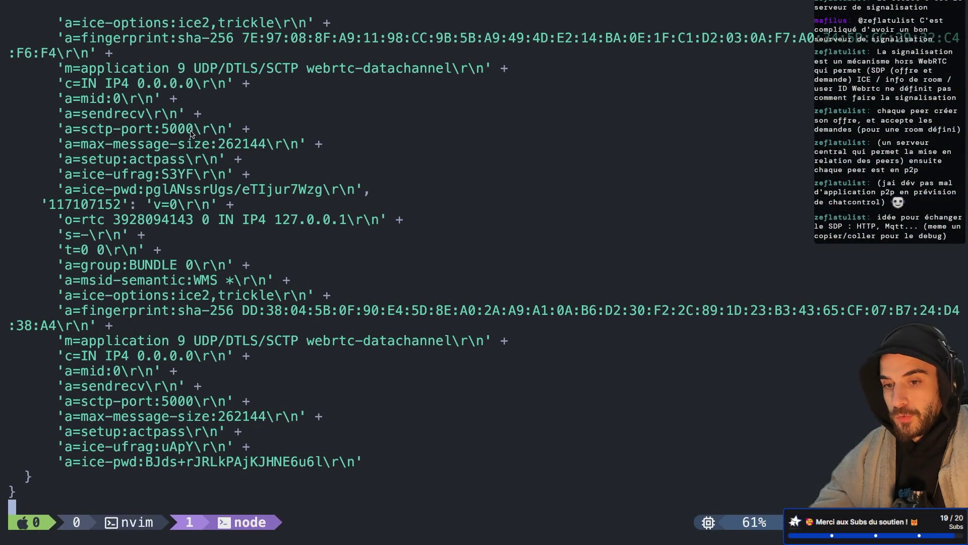
pyautogui.hotkey('ctrl', 'Left')
pyautogui.hotkey('ctrl', 'Left')
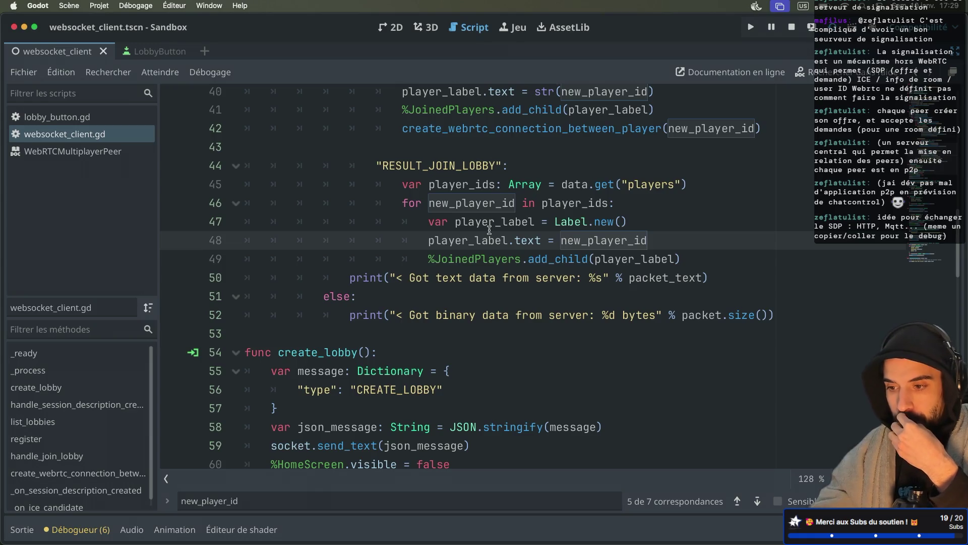
# Step: Scroll websocket_client.gd from the join handler to handle_join_lobby, then switch to the signaling diagram page
pyautogui.moveTo(536, 243)
pyautogui.scroll(-3, 536, 242)
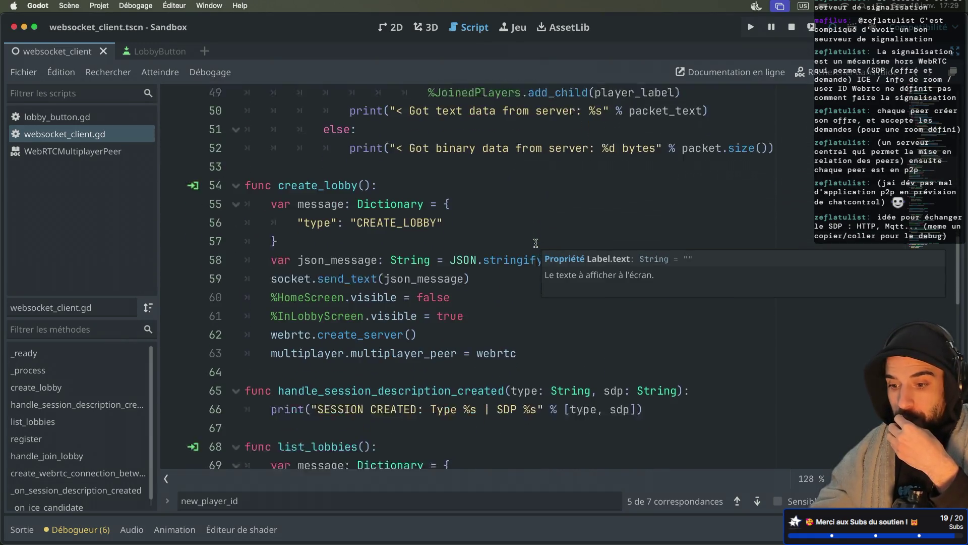
pyautogui.scroll(-3, 535, 243)
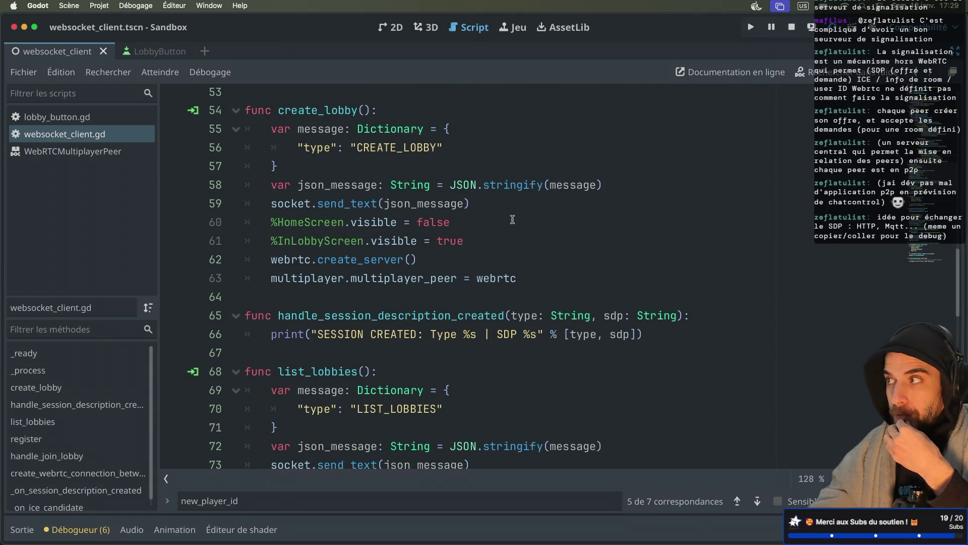
pyautogui.scroll(5, 513, 218)
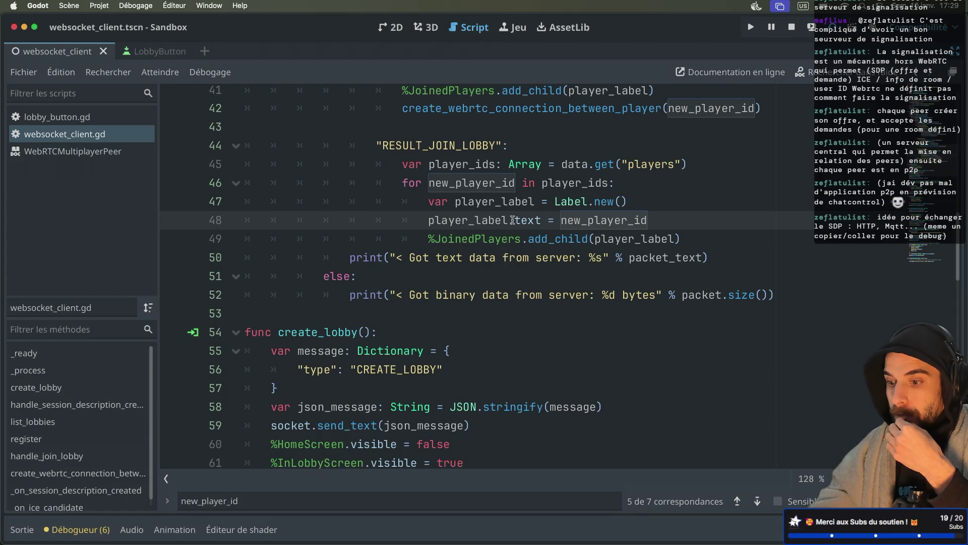
pyautogui.scroll(-3, 513, 220)
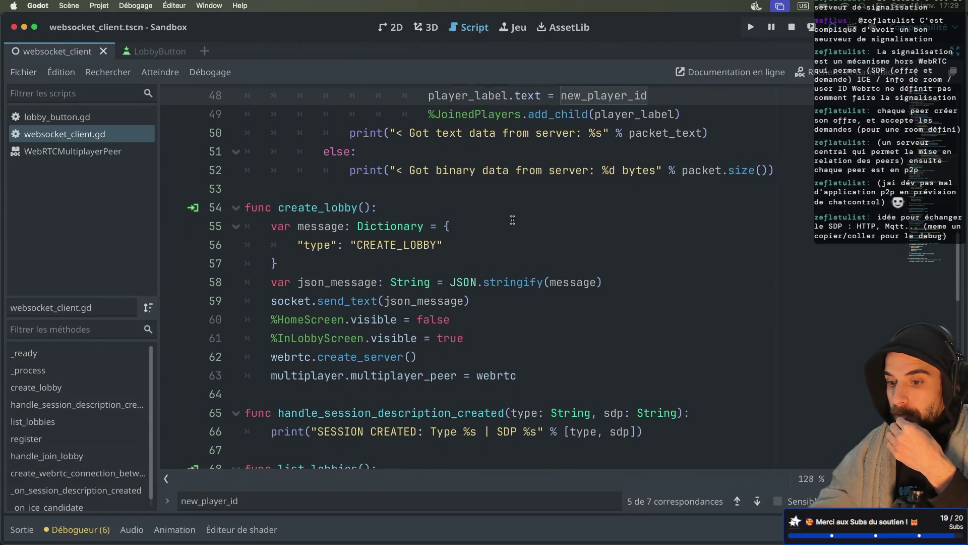
pyautogui.scroll(4, 512, 219)
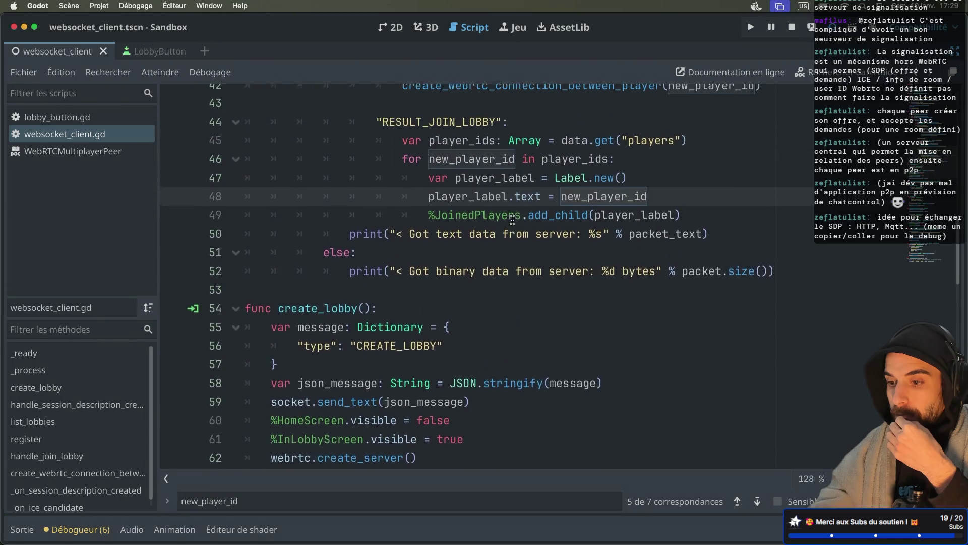
pyautogui.scroll(2, 512, 221)
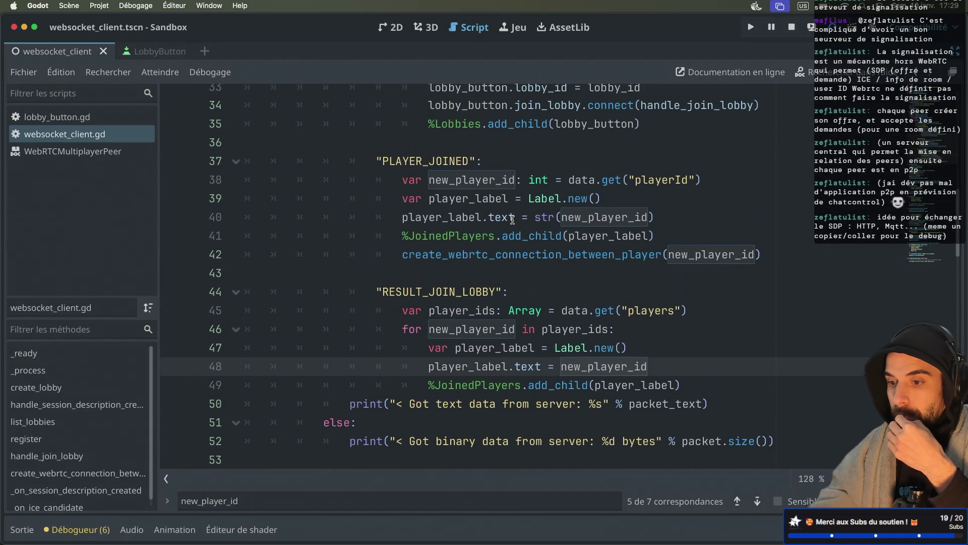
pyautogui.scroll(-2, 513, 220)
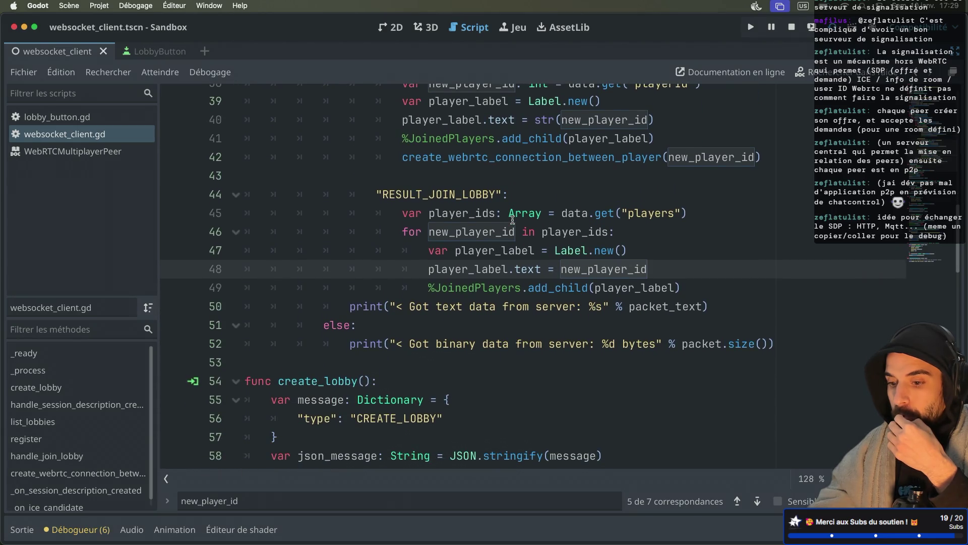
pyautogui.scroll(-6, 512, 219)
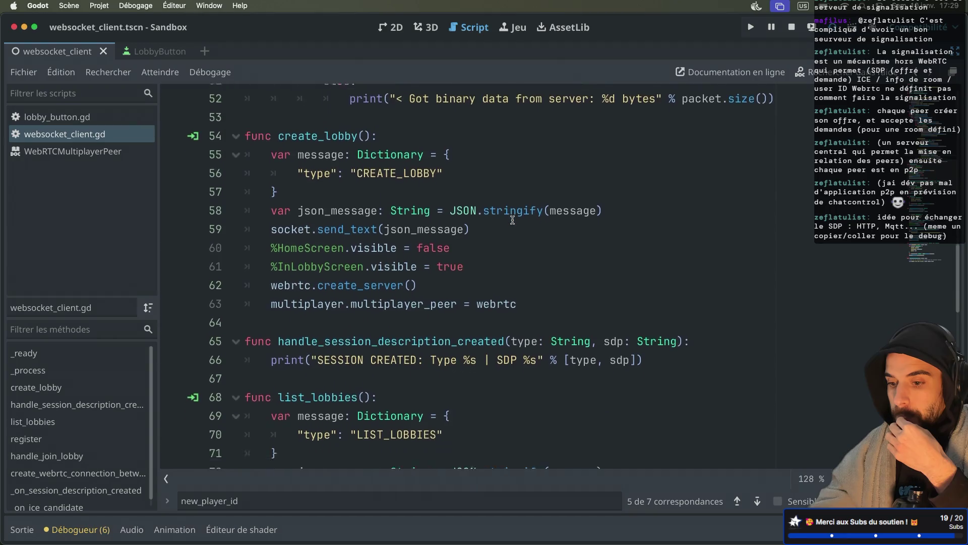
pyautogui.scroll(-4, 513, 220)
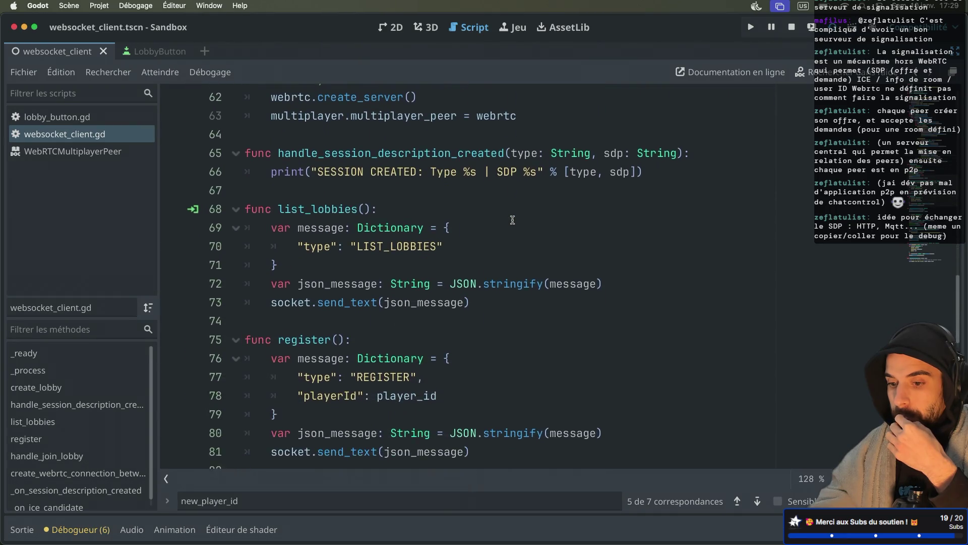
pyautogui.scroll(-3, 512, 220)
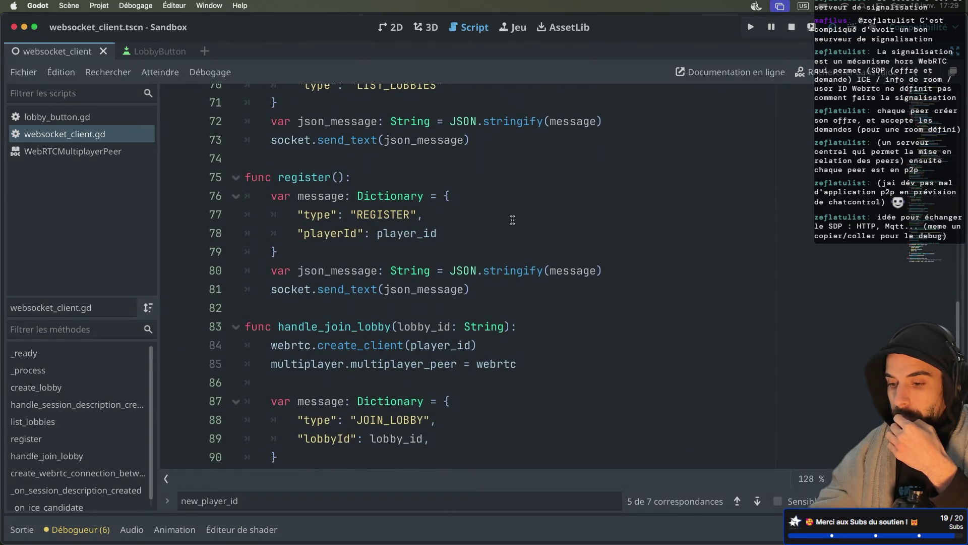
pyautogui.press('super+Tab')
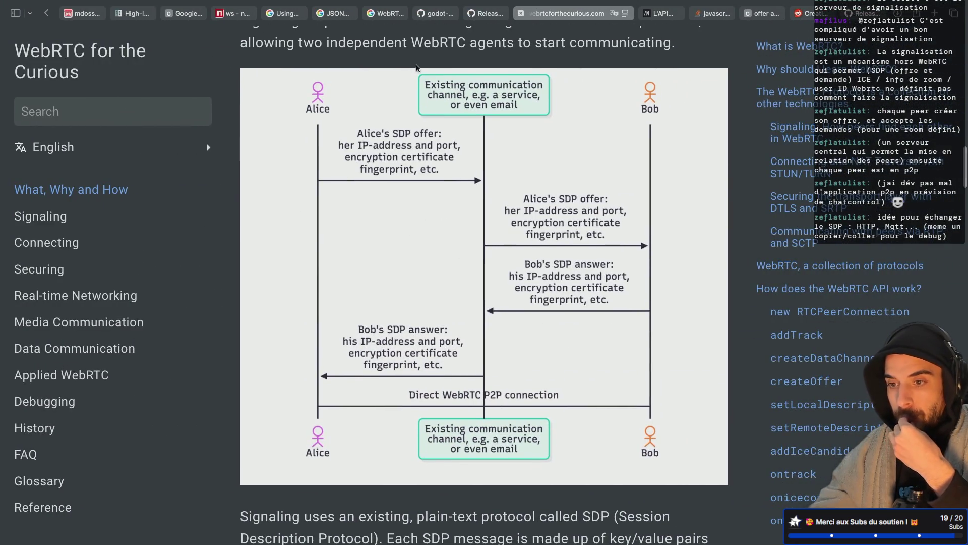
# Step: Bring up godot-demo-projects' multiplayer_client.gd and scroll to the _offer_created function
pyautogui.click(339, 13)
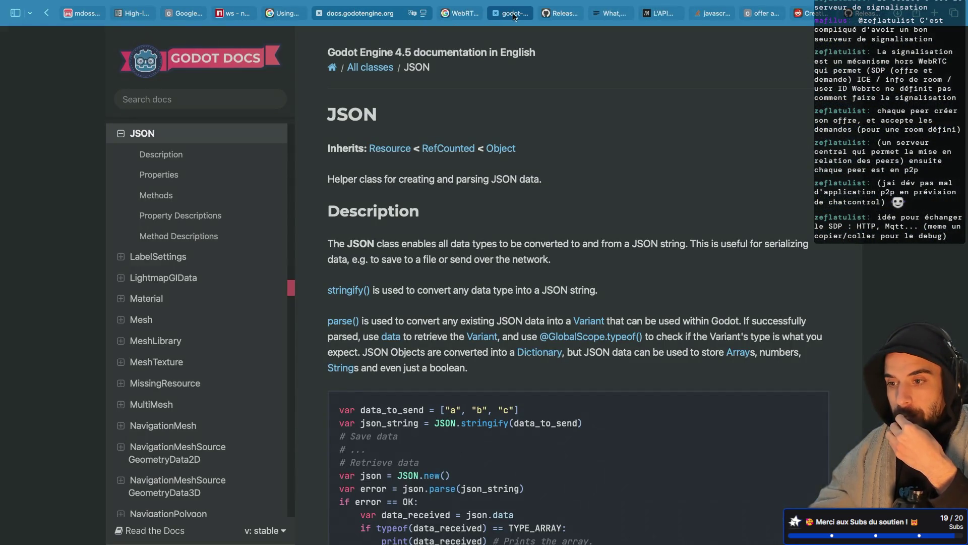
pyautogui.click(509, 14)
pyautogui.scroll(-5, 454, 212)
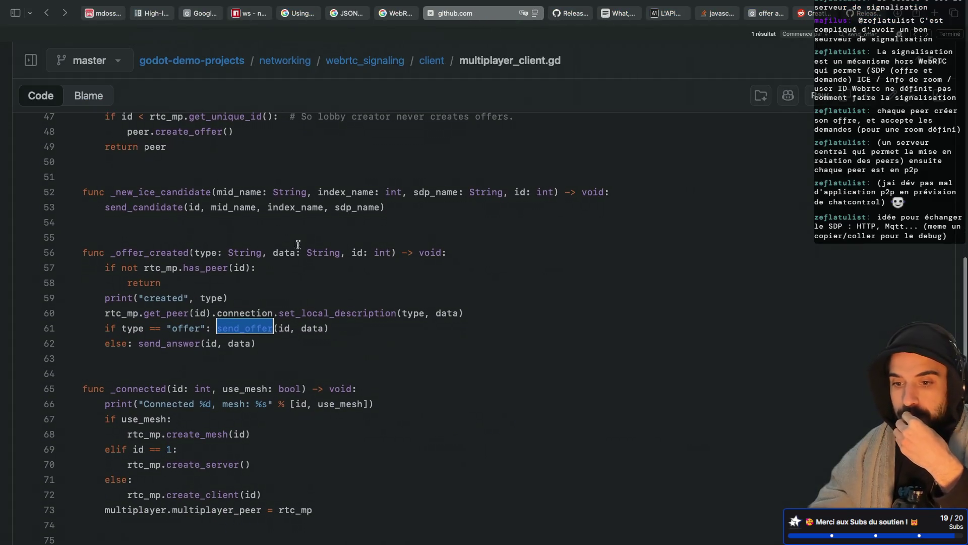
pyautogui.scroll(3, 221, 255)
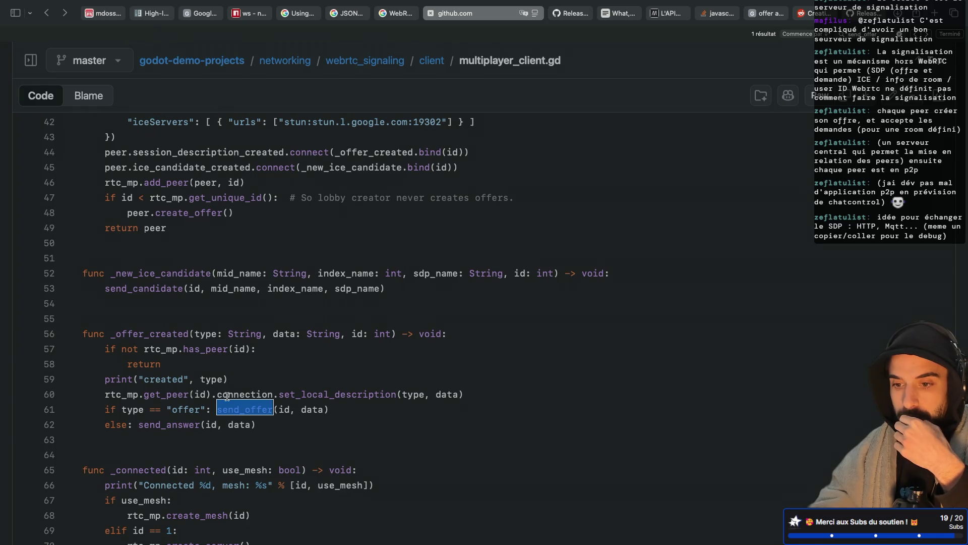
pyautogui.scroll(1, 226, 396)
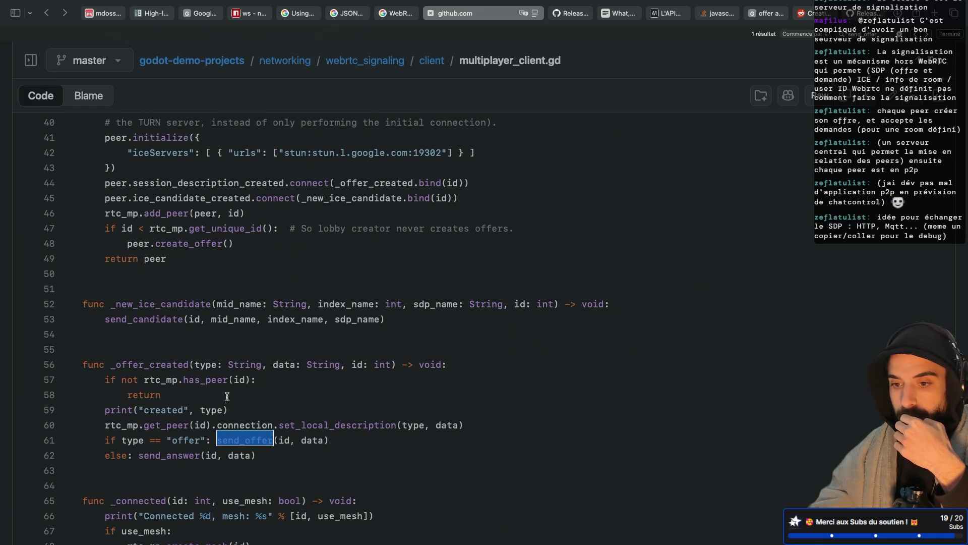
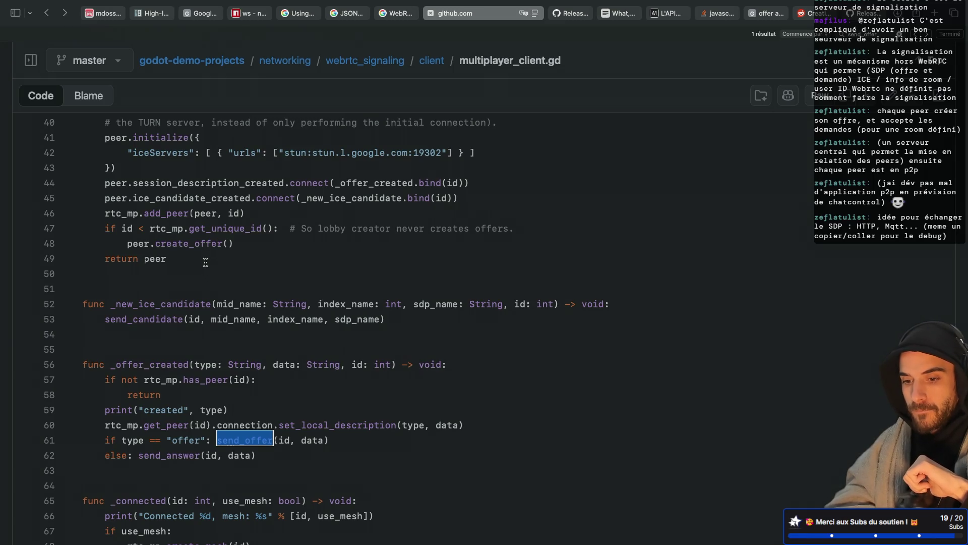
# Step: Check the set_local_description call on line 60, then open the WebRTCPeerConnection class reference
pyautogui.moveTo(262, 425); pyautogui.dragTo(398, 424)
pyautogui.click(334, 403)
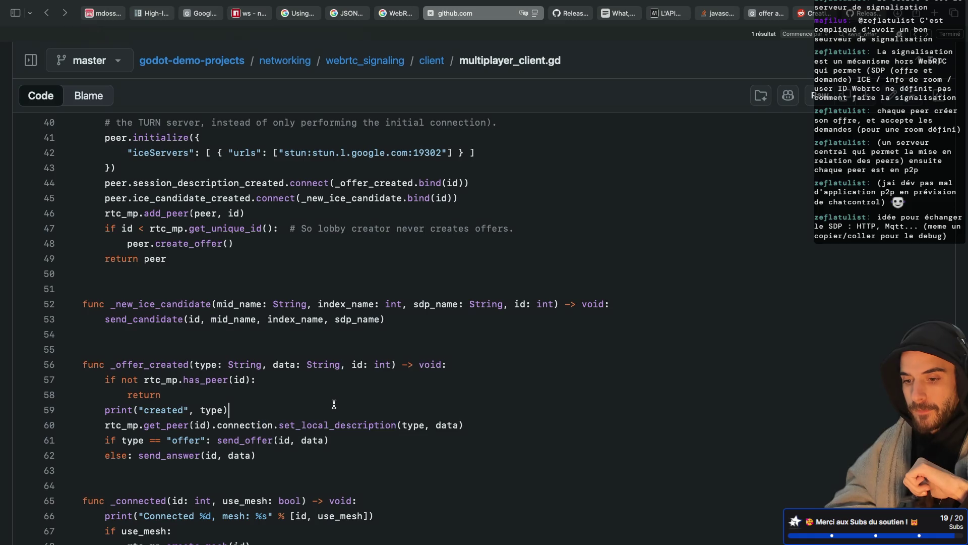
pyautogui.press('super+Tab')
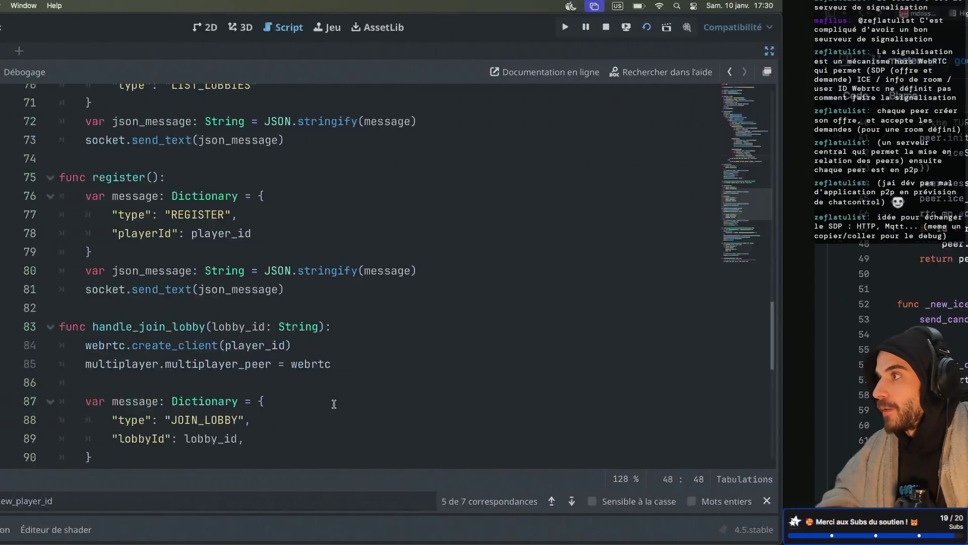
pyautogui.scroll(5, 402, 293)
pyautogui.scroll(10, 401, 293)
pyautogui.scroll(-15, 403, 288)
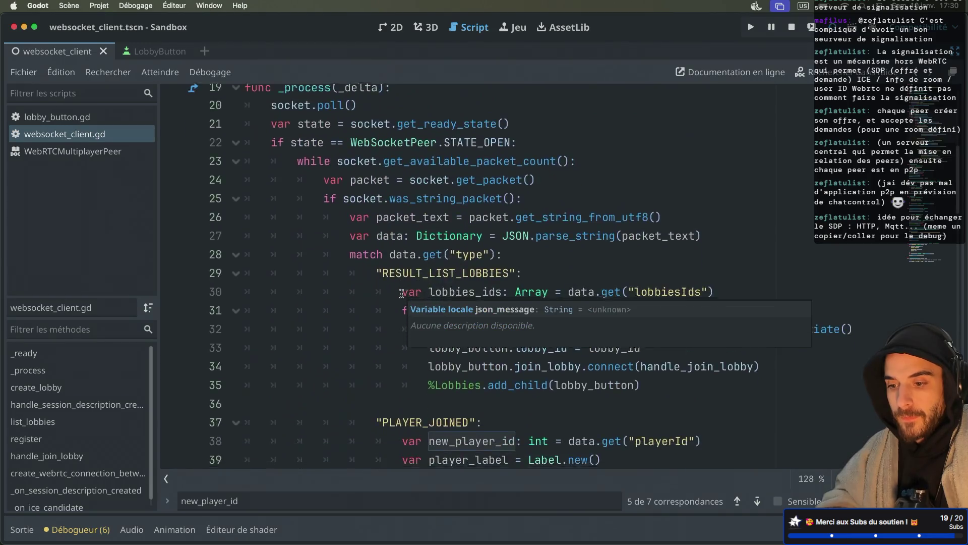
pyautogui.keyDown('super'); pyautogui.click(403, 238); pyautogui.keyUp('super')
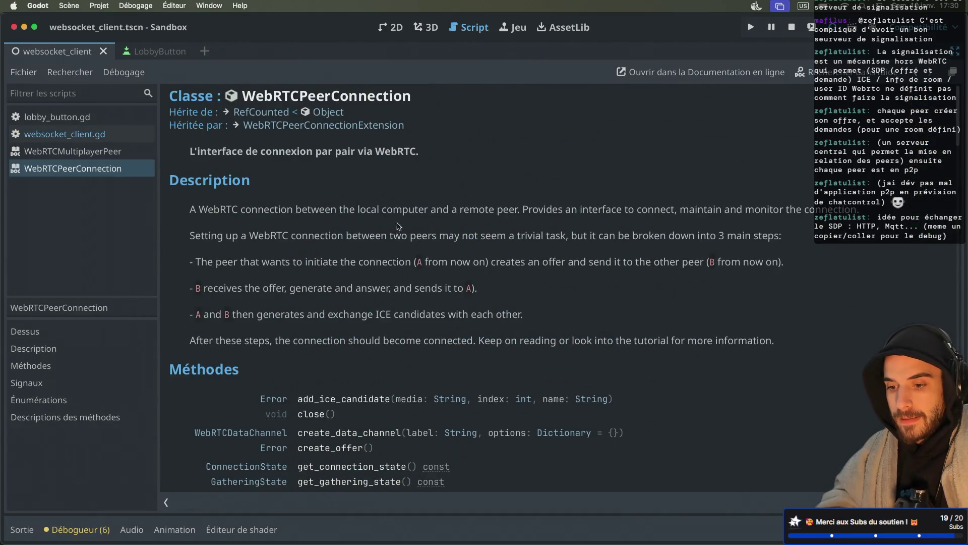
pyautogui.scroll(-1, 395, 233)
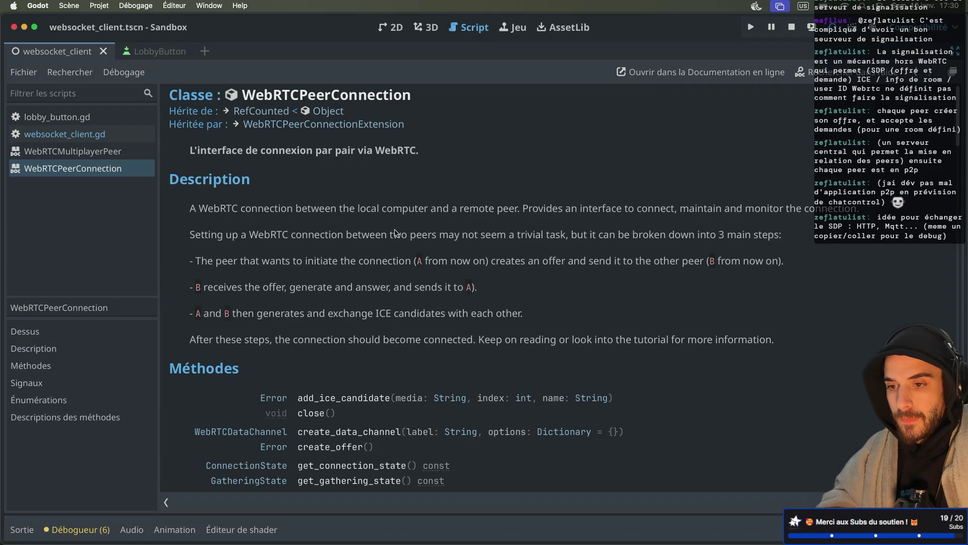
pyautogui.scroll(-1, 395, 233)
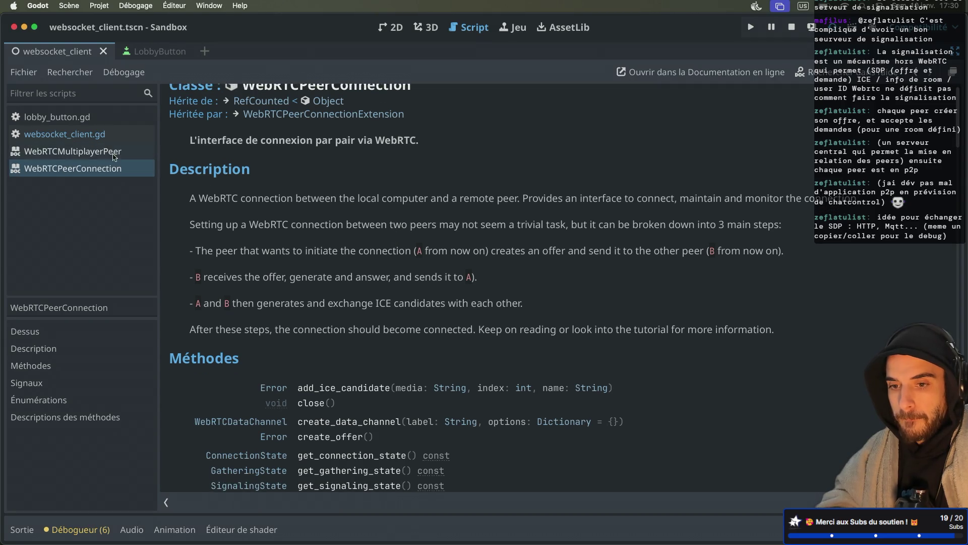
# Step: Open the WebRTCMultiplayerPeer reference, read get_peer, then go back to the GitHub client
pyautogui.click(116, 154)
pyautogui.click(75, 134)
pyautogui.scroll(15, 338, 153)
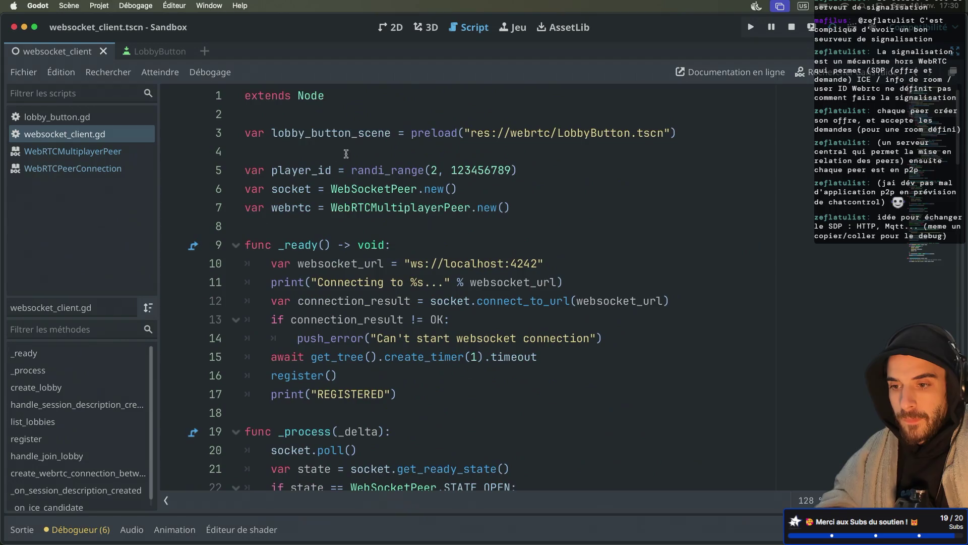
pyautogui.keyDown('ctrl'); pyautogui.click(396, 208); pyautogui.keyUp('ctrl')
pyautogui.scroll(-3, 348, 268)
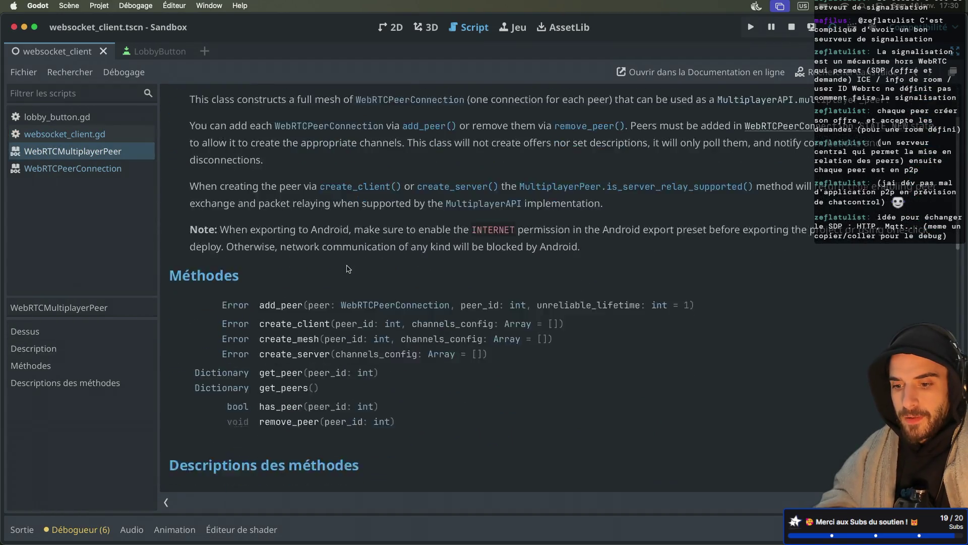
pyautogui.scroll(-3, 348, 269)
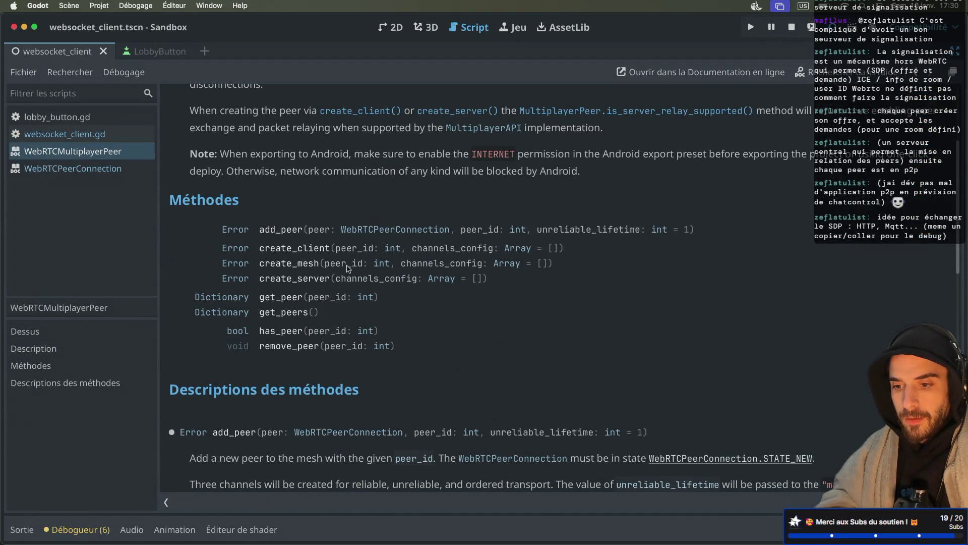
pyautogui.click(281, 303)
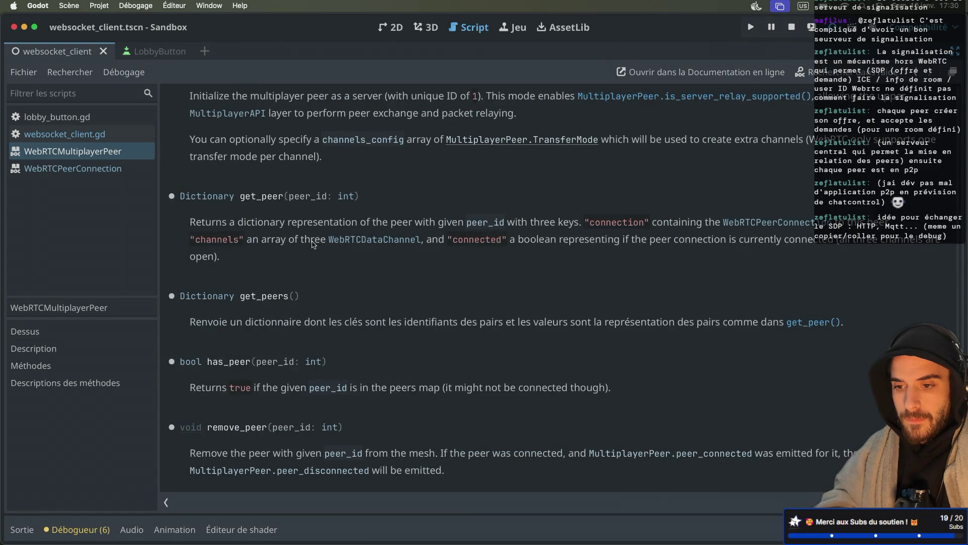
pyautogui.scroll(5, 313, 243)
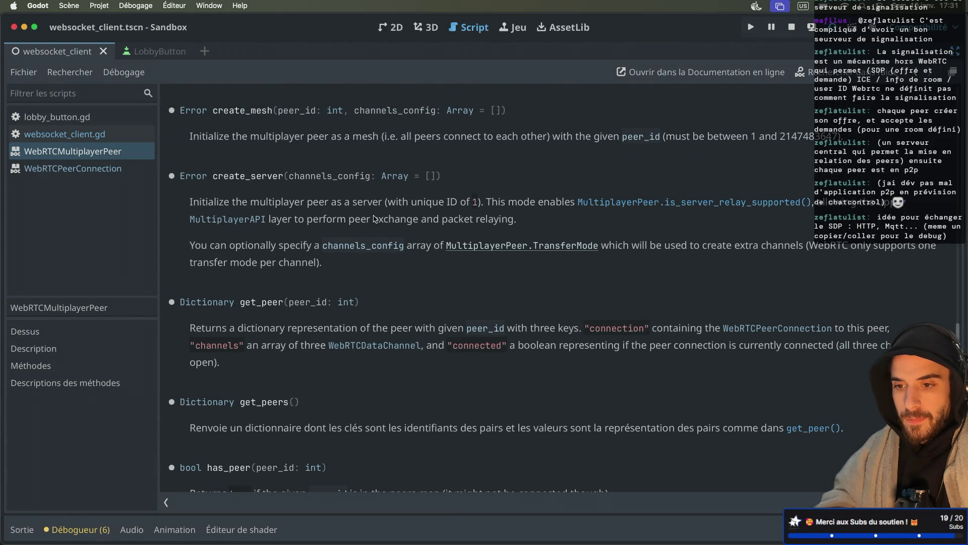
pyautogui.scroll(-5, 374, 219)
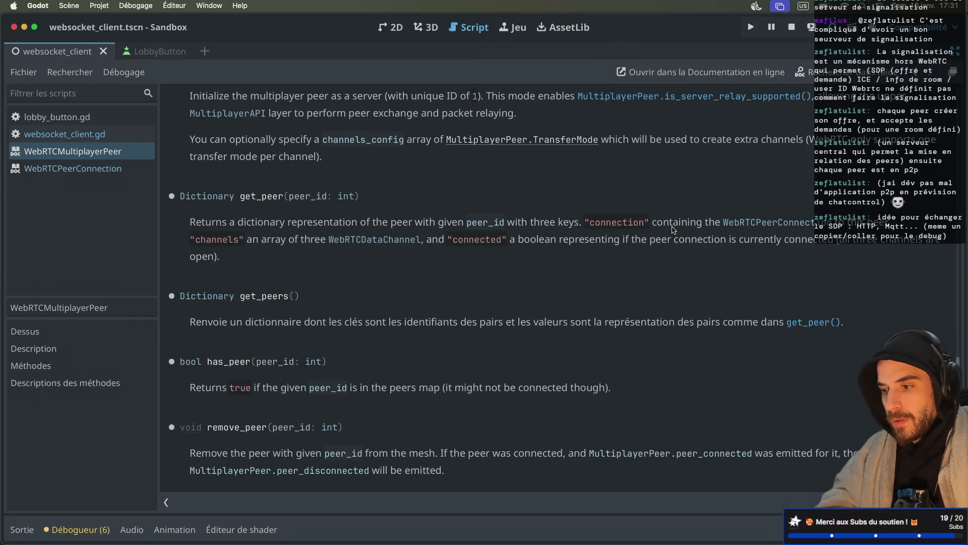
pyautogui.press('super+Tab')
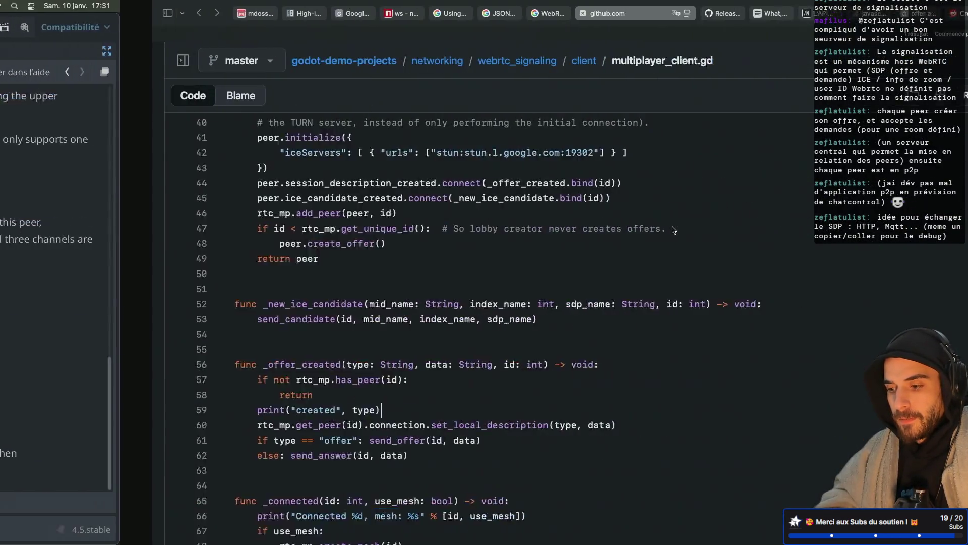
# Step: Read the set_local_description entry in the WebRTCPeerConnection reference
pyautogui.click(260, 425)
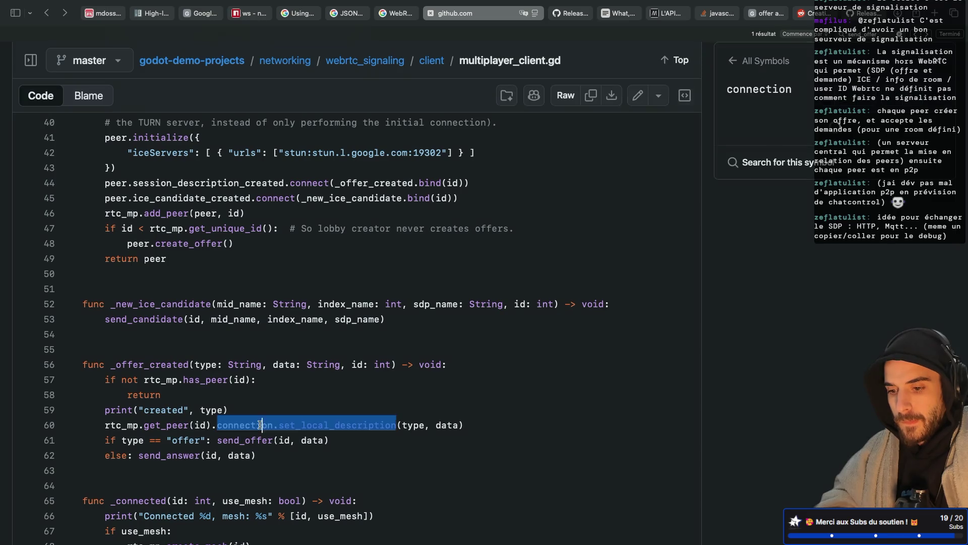
pyautogui.press('super+Tab')
pyautogui.click(764, 227)
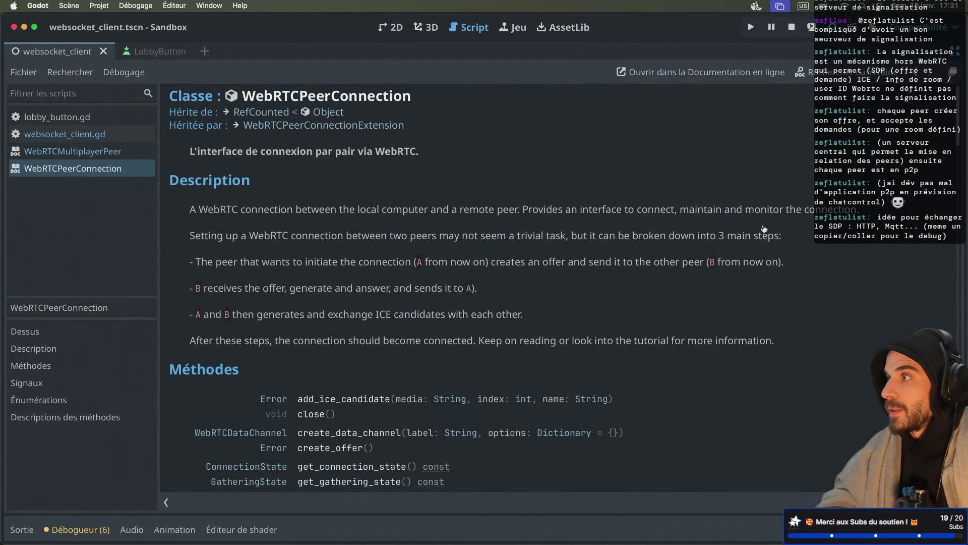
pyautogui.scroll(-10, 384, 241)
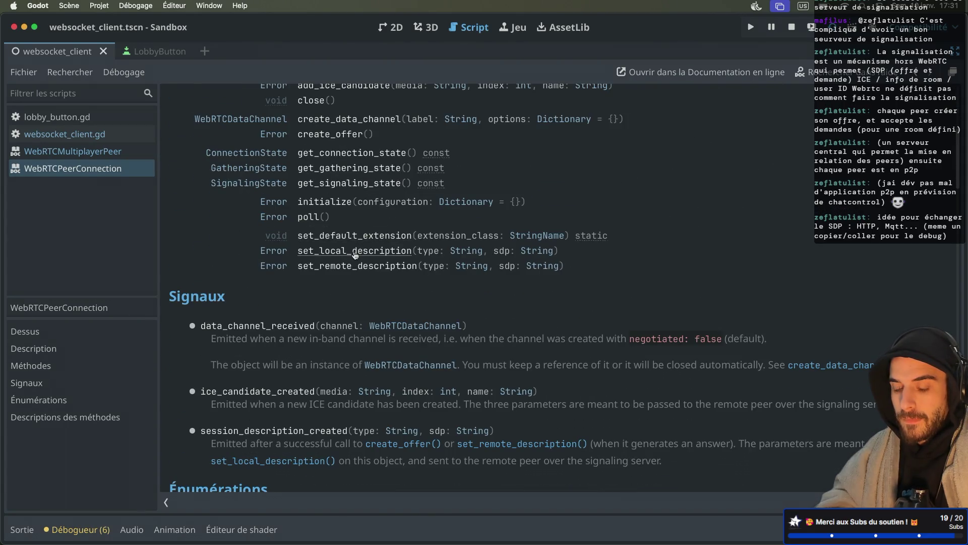
pyautogui.click(355, 253)
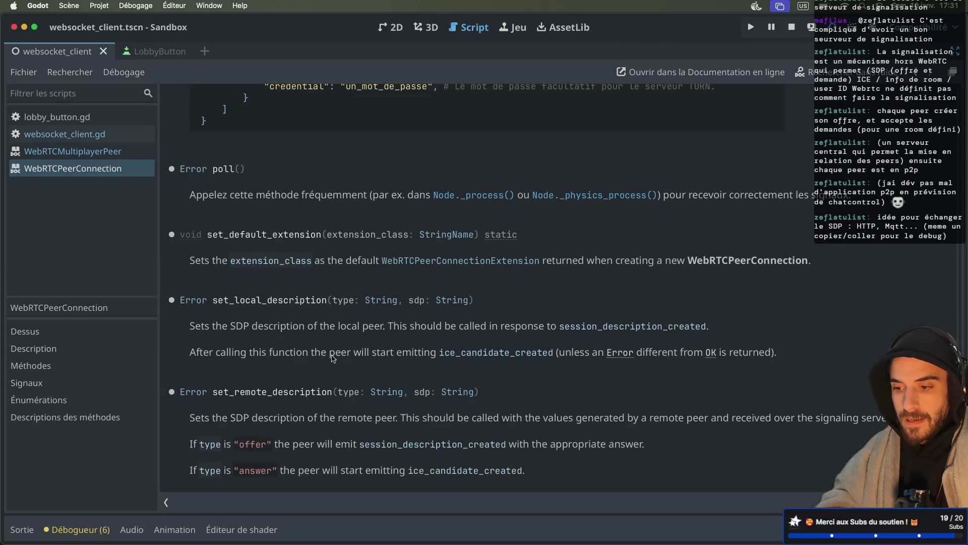
pyautogui.doubleClick(265, 301)
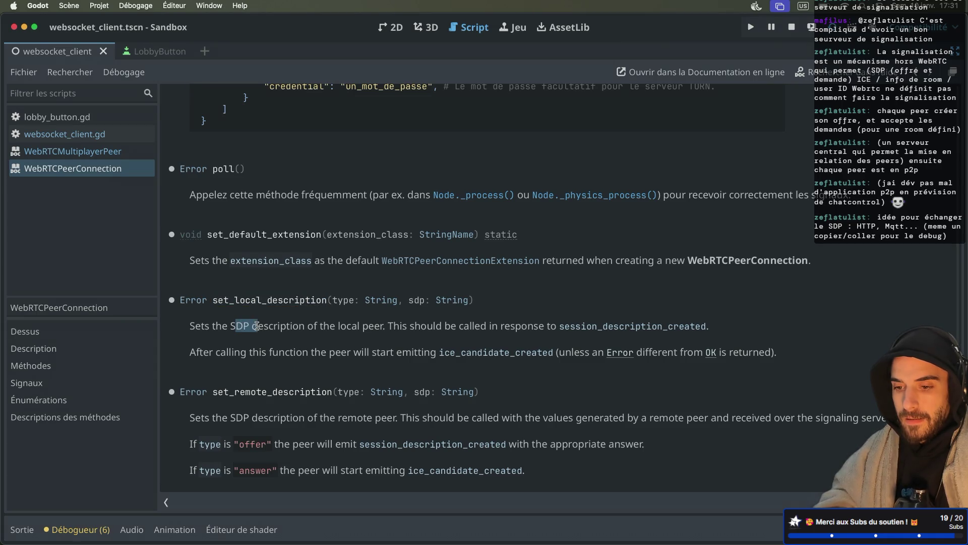
# Step: Compare it with the GitHub client code and read the set_remote_description entry
pyautogui.press('super+Tab')
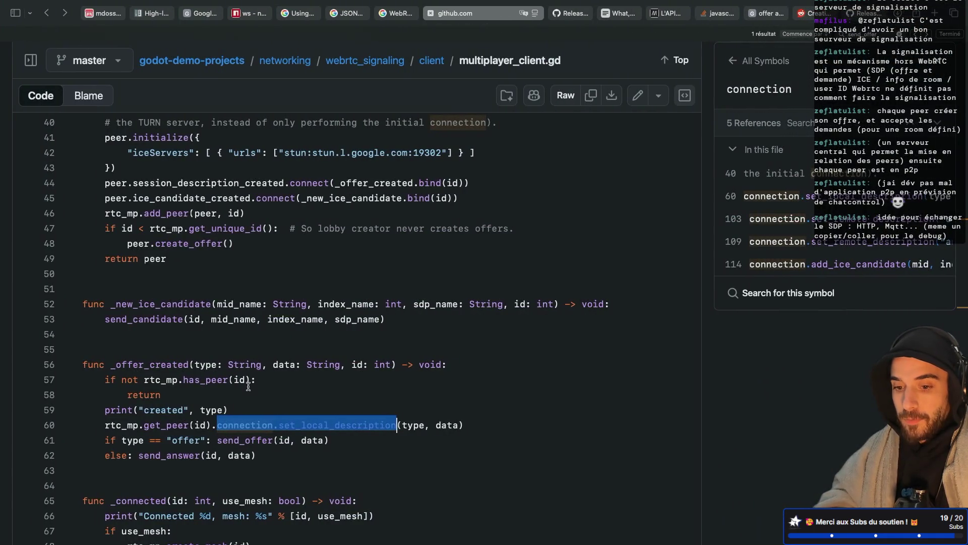
pyautogui.click(170, 432)
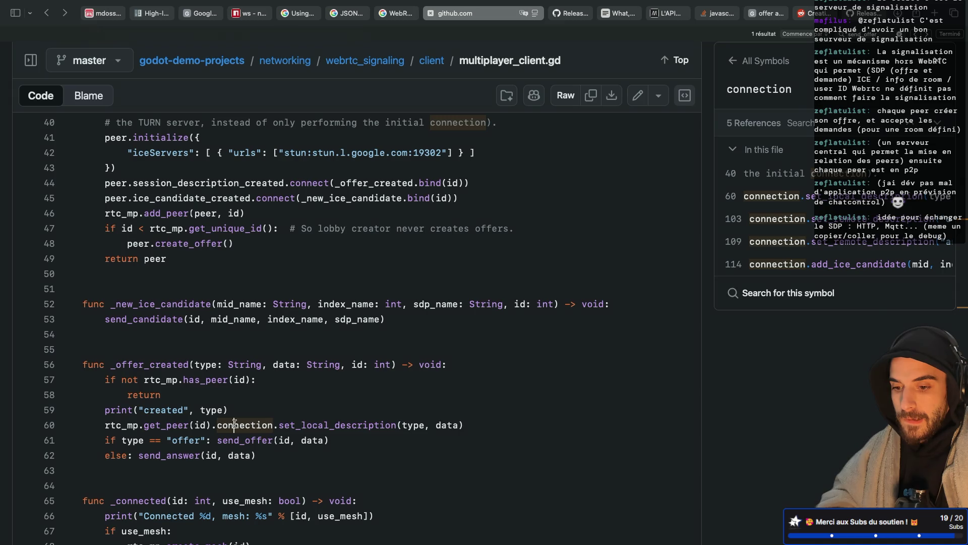
pyautogui.press('super+Tab')
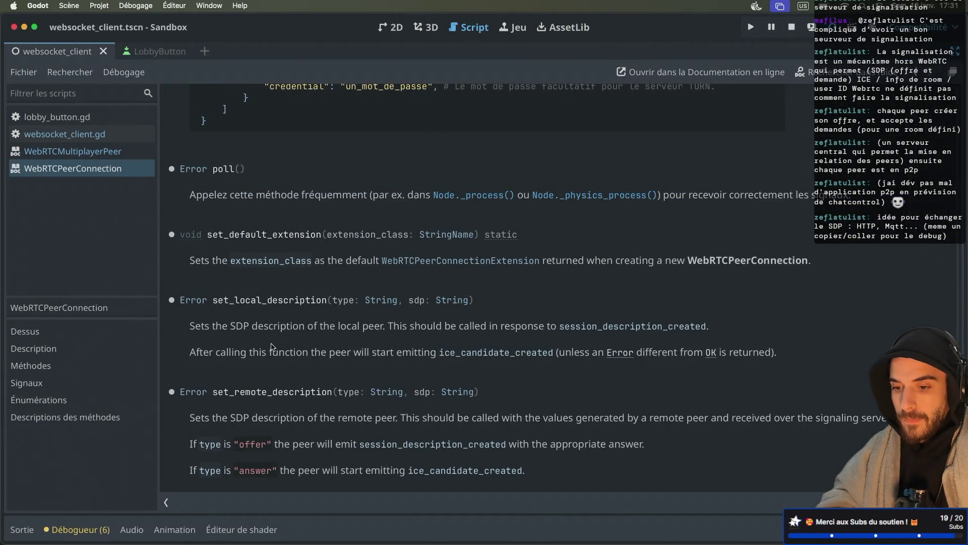
pyautogui.moveTo(212, 392); pyautogui.dragTo(336, 393)
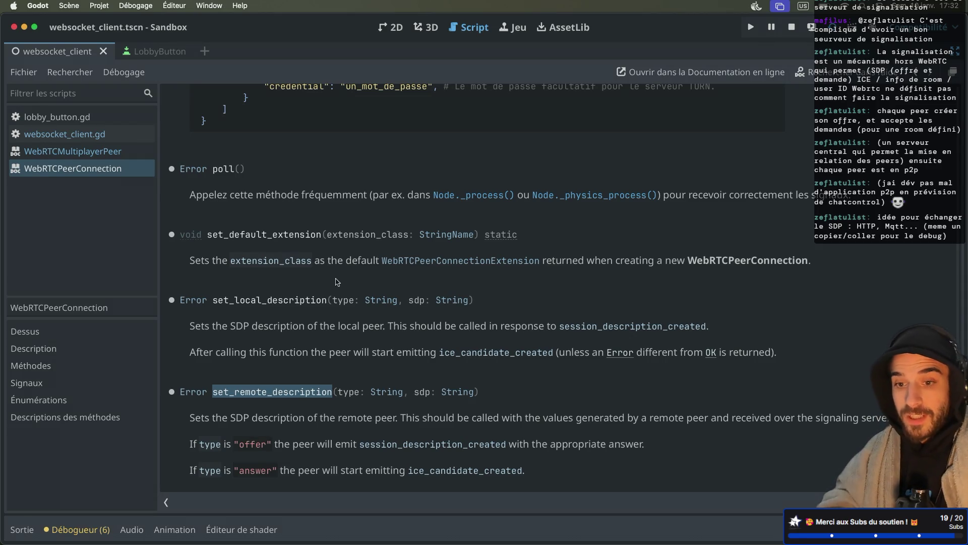
# Step: Return to websocket_client.gd and scroll down to create_webrtc_connection_between_player
pyautogui.click(65, 134)
pyautogui.scroll(-5, 300, 216)
pyautogui.scroll(-15, 299, 216)
pyautogui.scroll(-7, 300, 216)
pyautogui.scroll(-1, 299, 217)
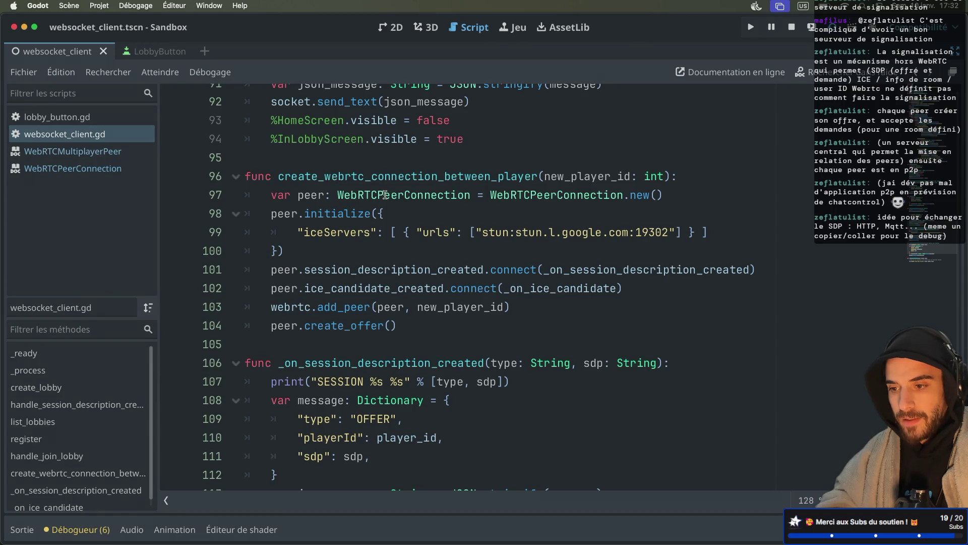
# Step: Start a peer. line after peer.create_offer(), then select it for removal
pyautogui.click(421, 327)
pyautogui.press('Return')
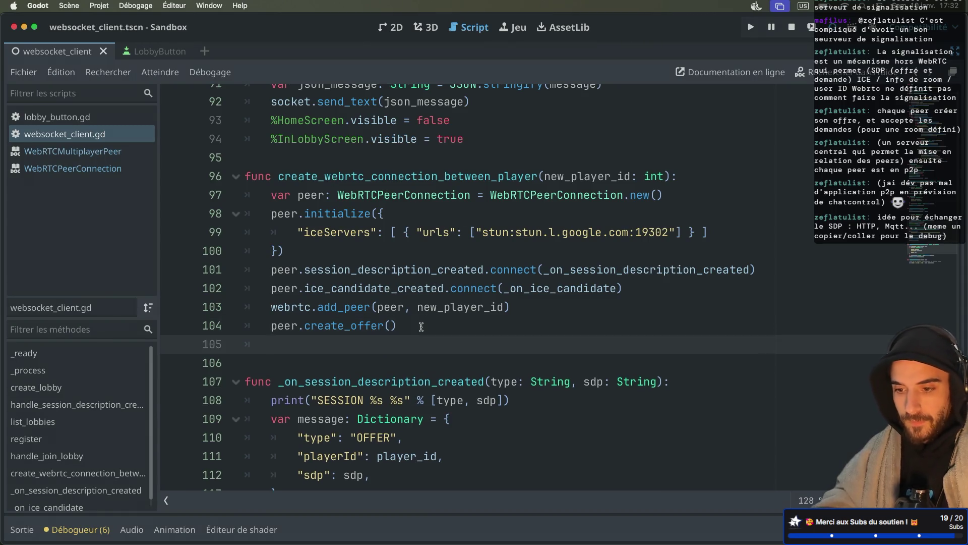
pyautogui.write('peer.')
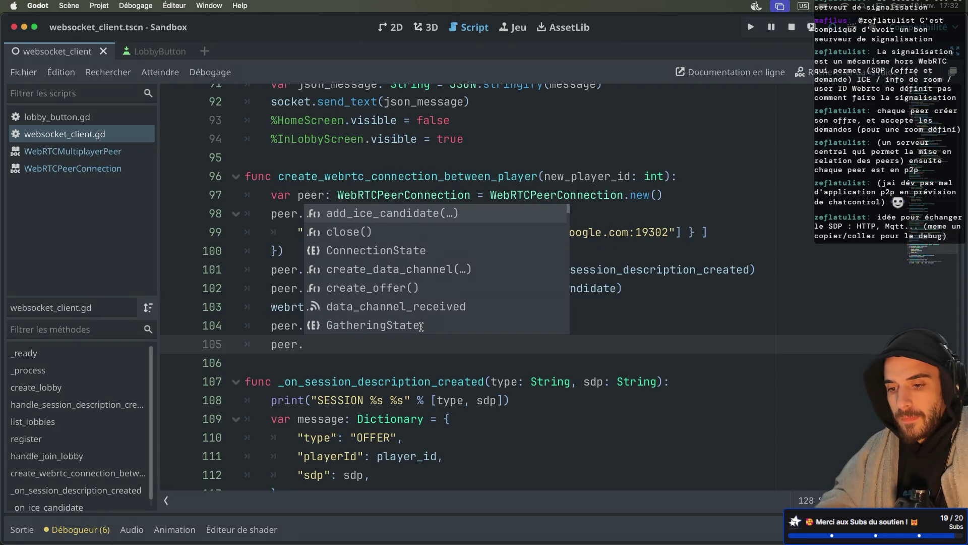
pyautogui.click(349, 364)
pyautogui.click(331, 346)
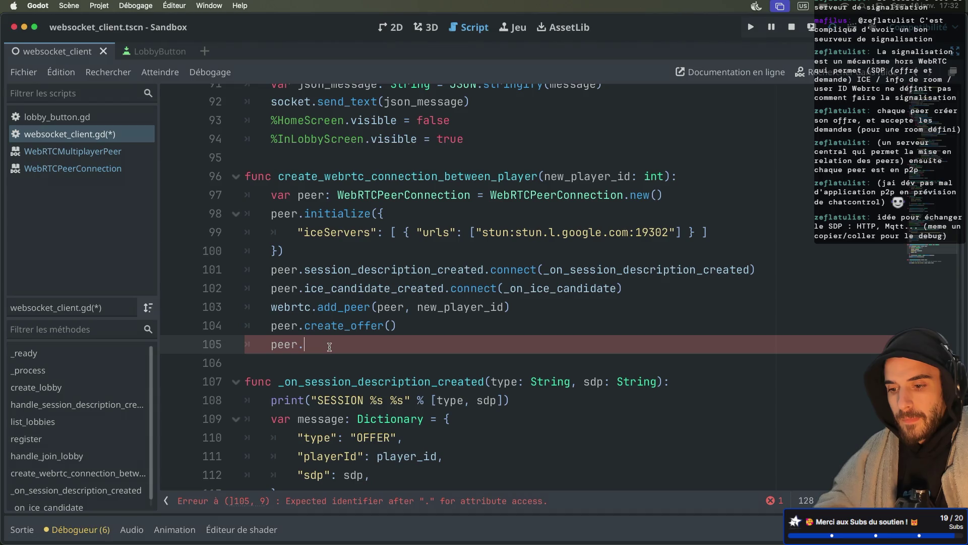
pyautogui.scroll(-3, 329, 347)
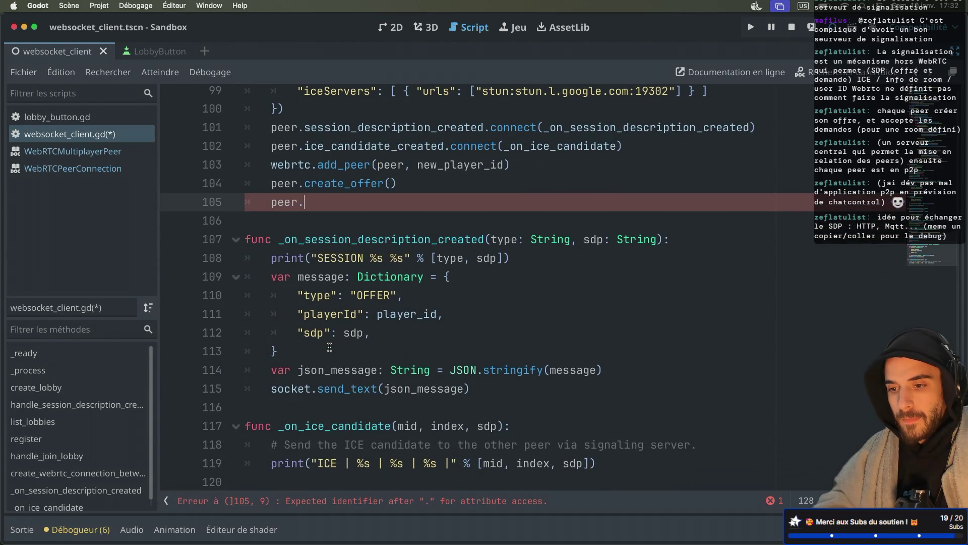
pyautogui.scroll(2, 329, 347)
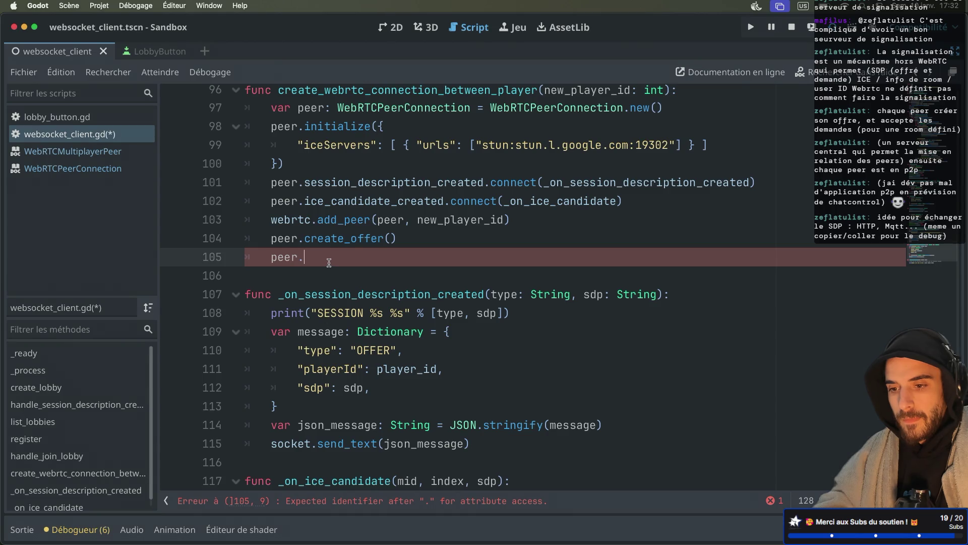
pyautogui.moveTo(329, 259); pyautogui.dragTo(249, 258)
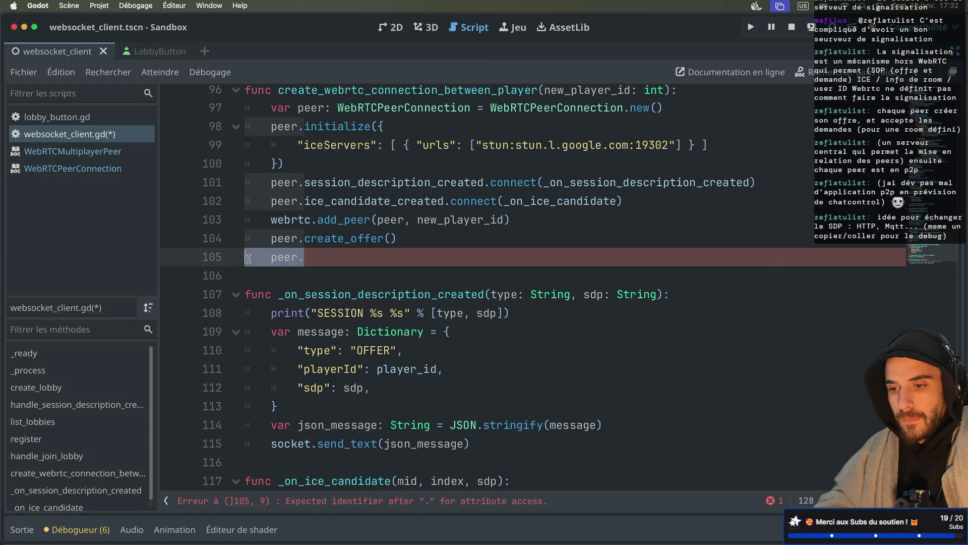
# Step: Copy the set_local_description line from GitHub, delete the stray line, and paste it under the print
pyautogui.press('super+Tab')
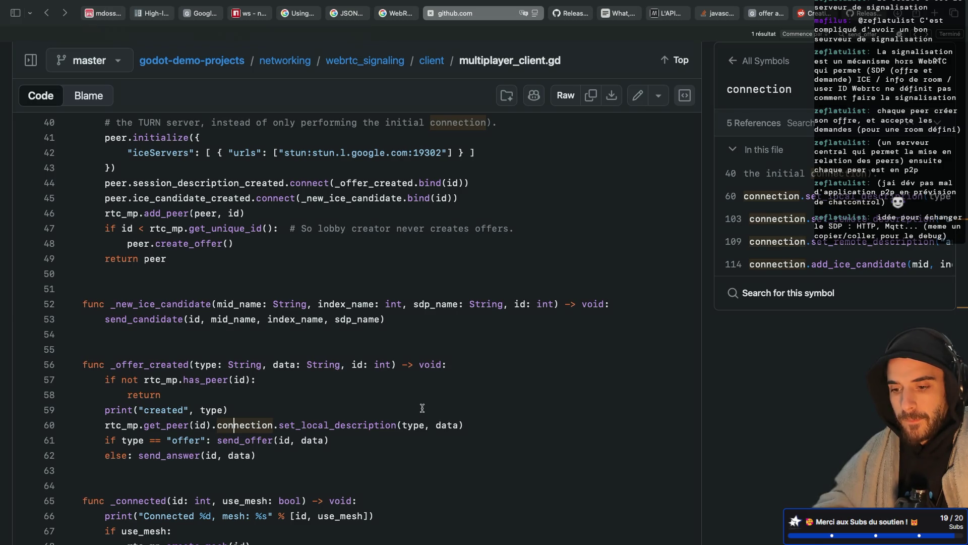
pyautogui.moveTo(464, 426); pyautogui.dragTo(167, 426)
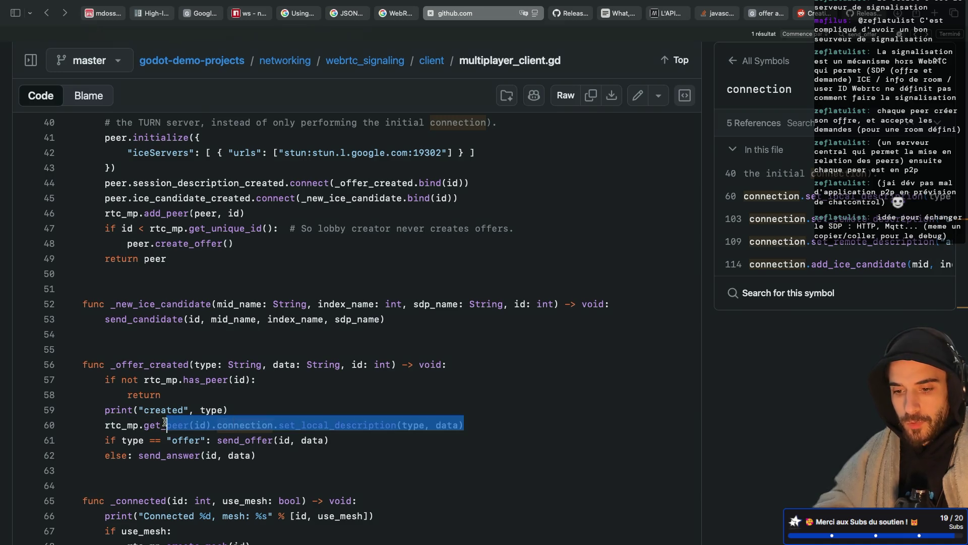
pyautogui.click(100, 439)
pyautogui.moveTo(105, 425)
pyautogui.mouseDown()
pyautogui.moveTo(435, 437)
pyautogui.moveTo(463, 425)
pyautogui.mouseUp()
pyautogui.press('super+c')
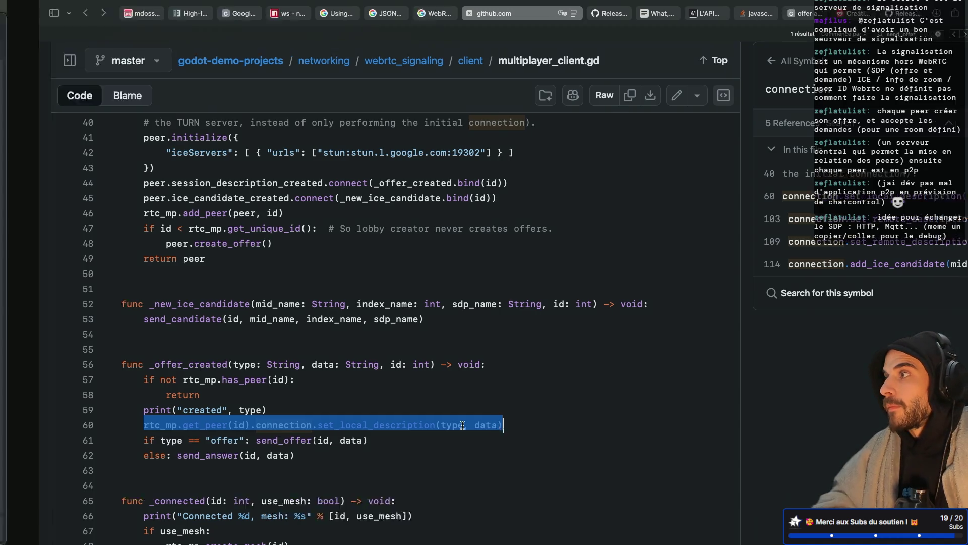
pyautogui.press('super+Tab')
pyautogui.press('BackSpace')
pyautogui.press('BackSpace')
pyautogui.press('BackSpace')
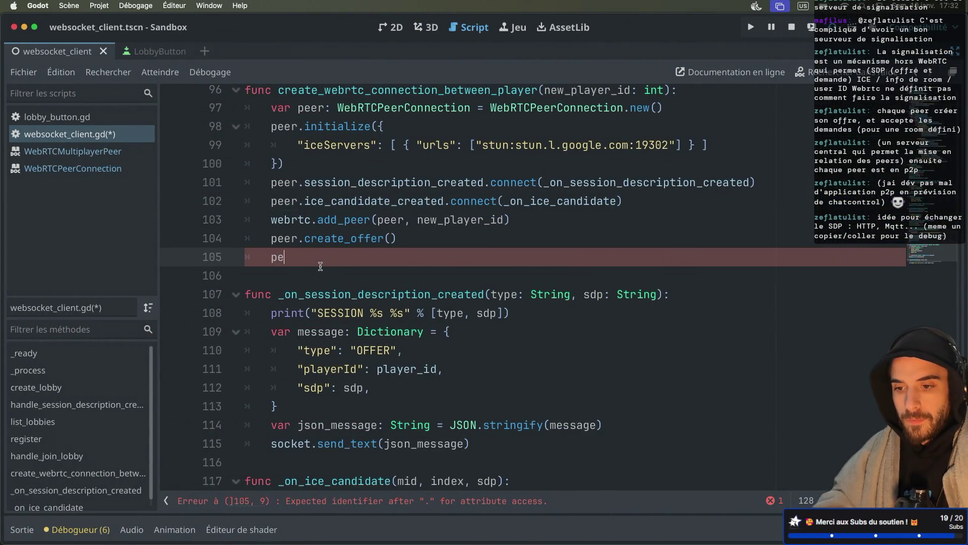
pyautogui.scroll(-3, 370, 259)
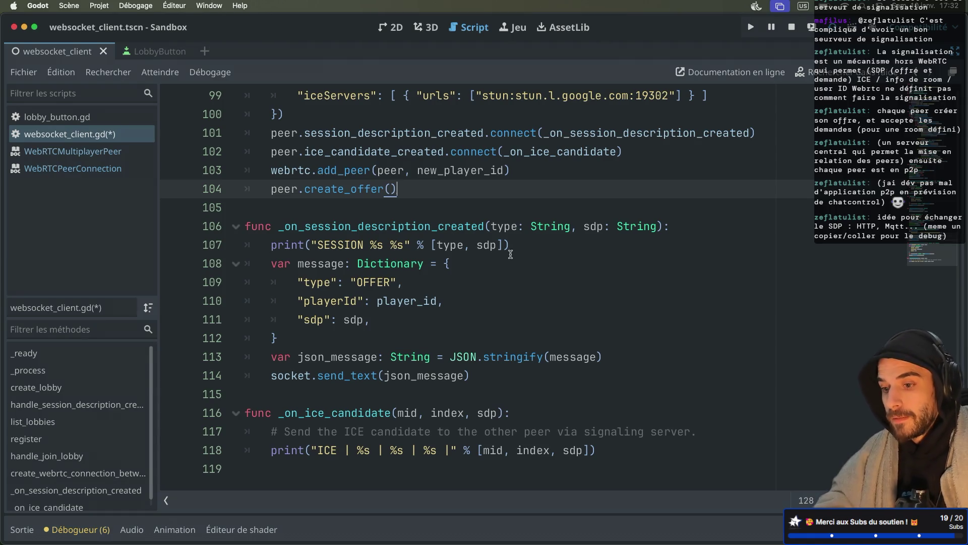
pyautogui.click(537, 241)
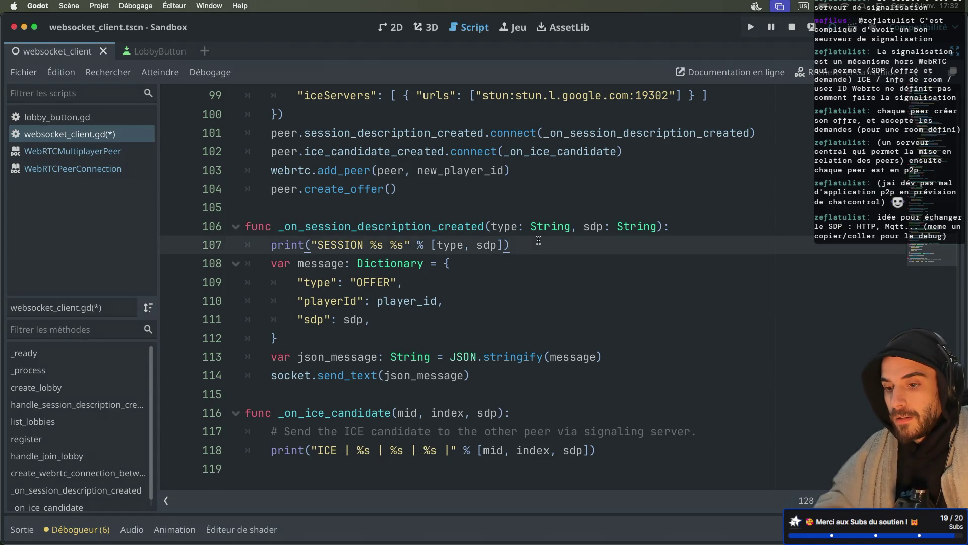
pyautogui.press('Return')
pyautogui.press('super+v')
# Step: Change the get_peer argument from id to player_id and save the script
pyautogui.press('super+Tab')
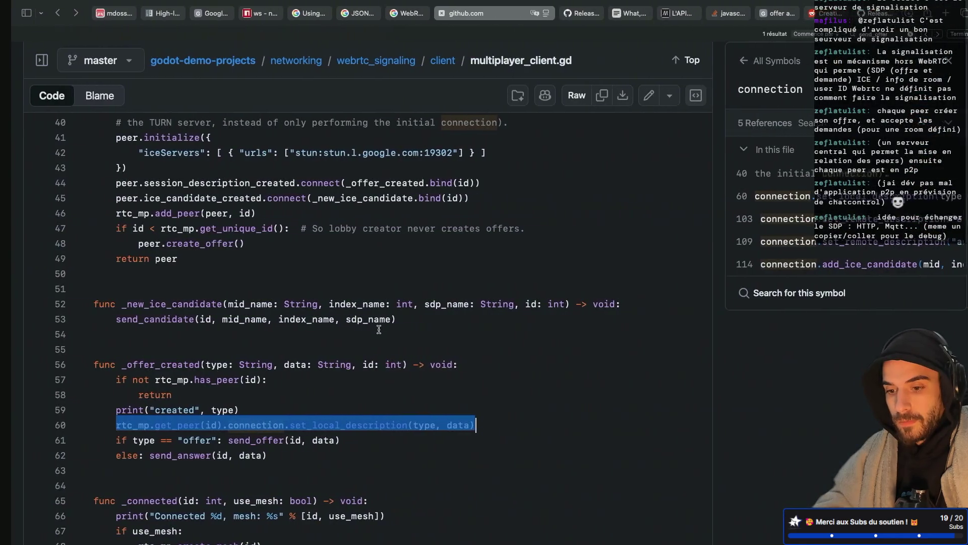
pyautogui.scroll(2, 182, 372)
pyautogui.scroll(2, 182, 371)
pyautogui.scroll(-3, 183, 371)
pyautogui.press('super+Tab')
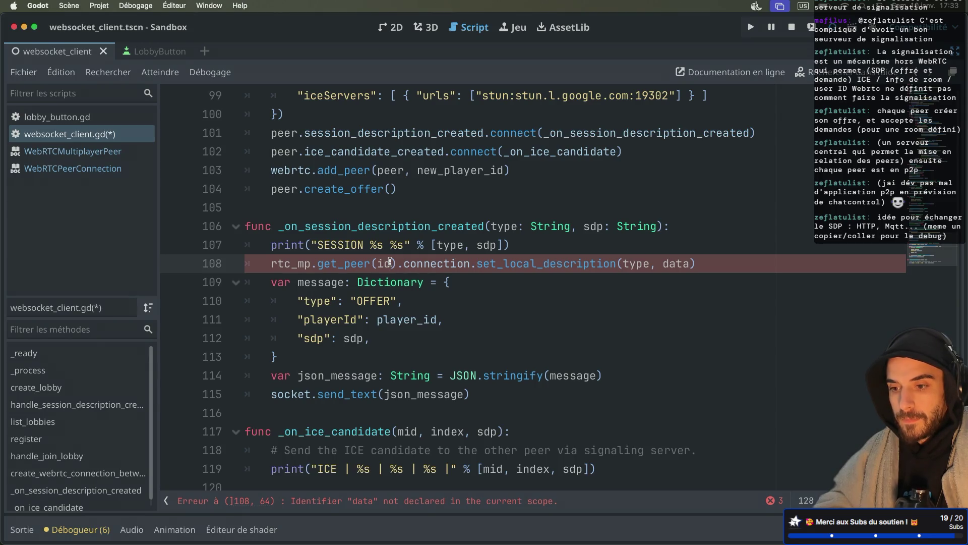
pyautogui.press('super+Tab')
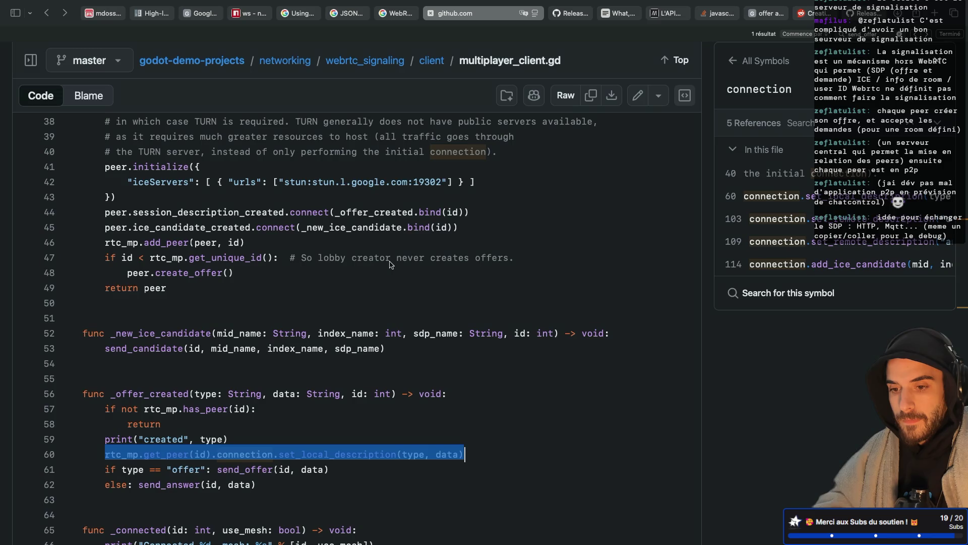
pyautogui.press('super+Tab')
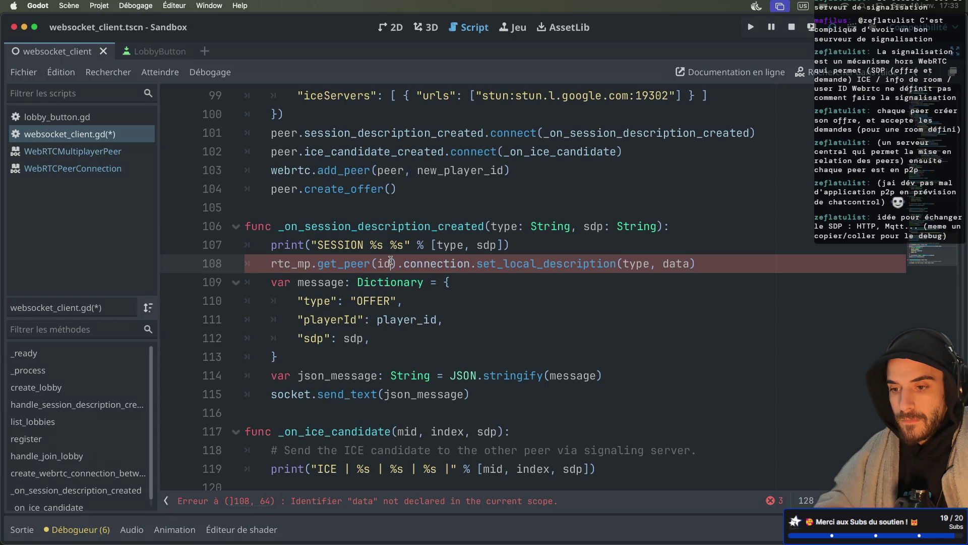
pyautogui.press('BackSpace')
pyautogui.press('BackSpace')
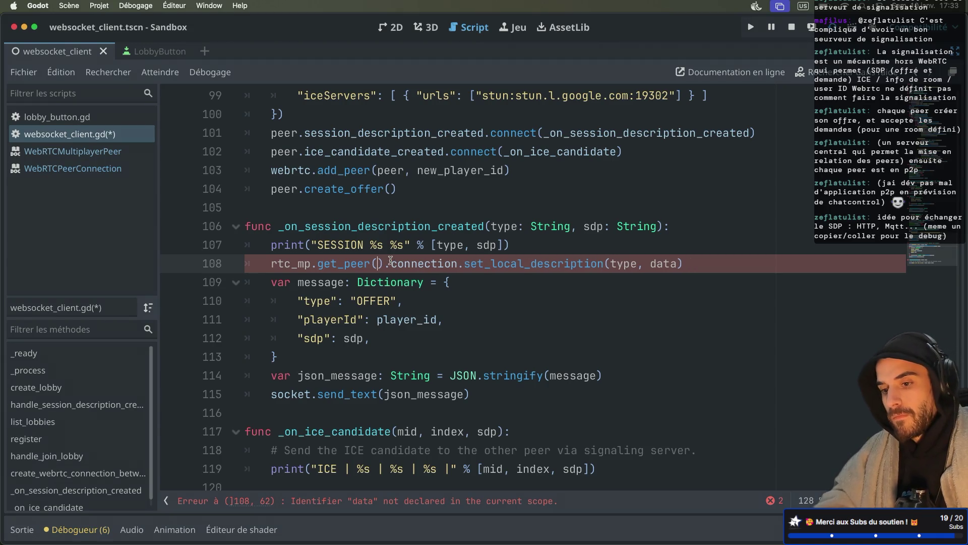
pyautogui.write('player_id')
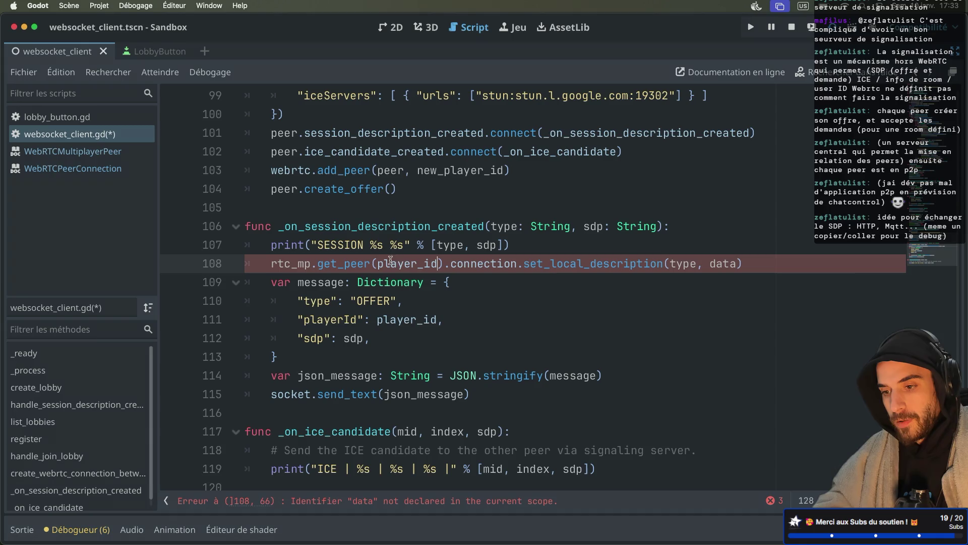
pyautogui.doubleClick(394, 264)
pyautogui.hotkey('ctrl', 's')
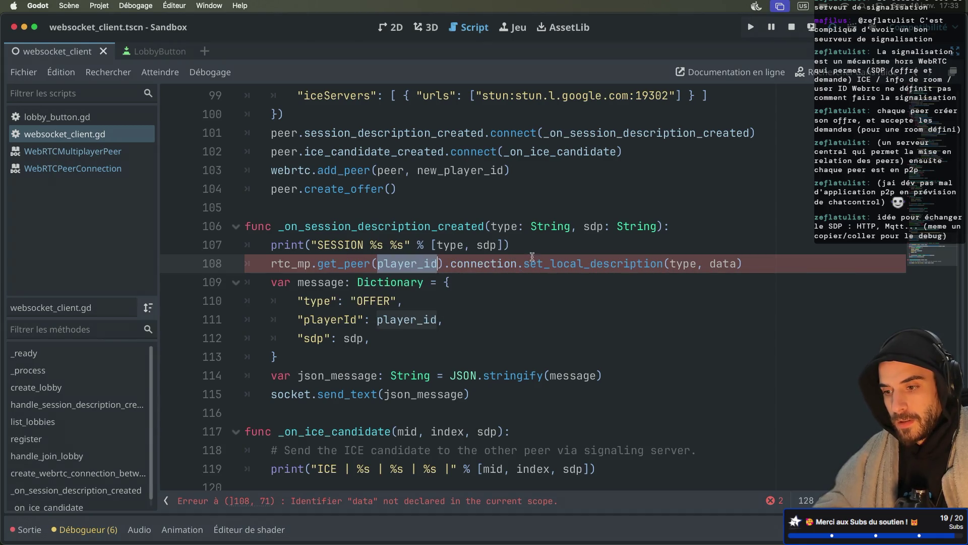
# Step: Replace data with sdp and rtc_mp with webrtc in the pasted call
pyautogui.doubleClick(717, 262)
pyautogui.write('sdp')
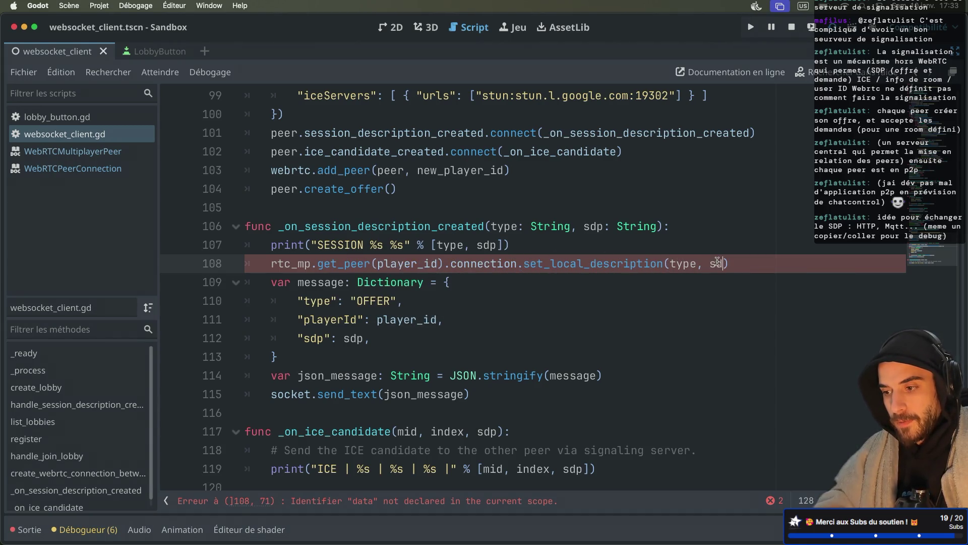
pyautogui.click(637, 245)
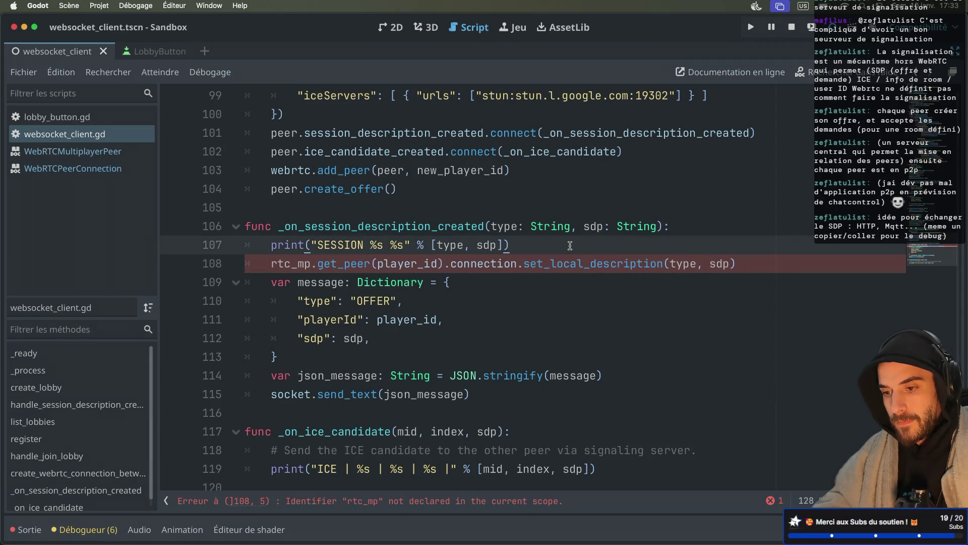
pyautogui.click(507, 264)
pyautogui.doubleClick(288, 265)
pyautogui.write('webrtc')
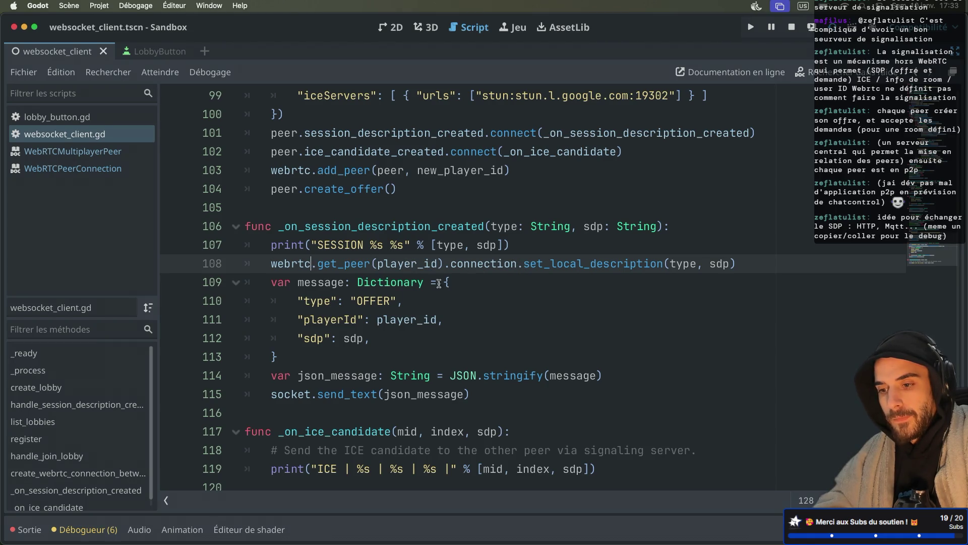
pyautogui.scroll(2, 433, 268)
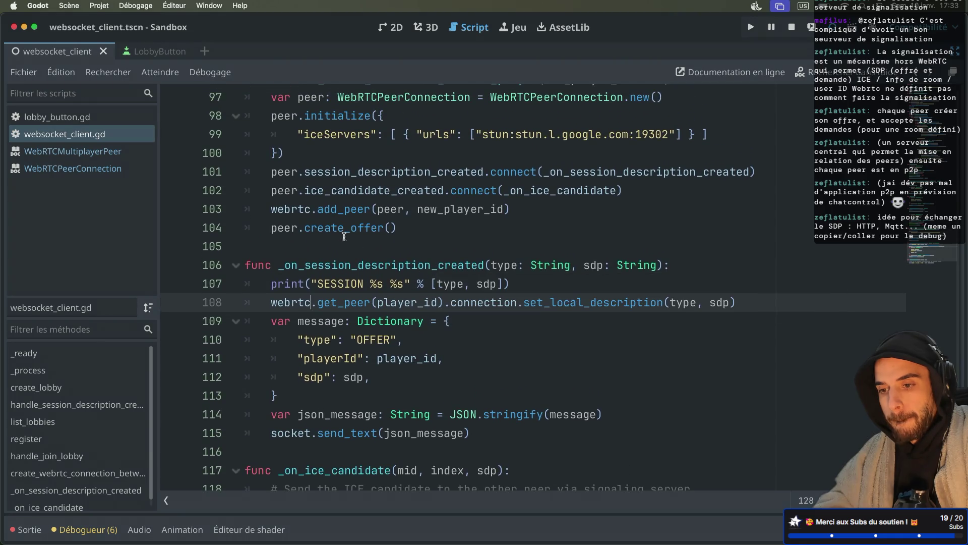
# Step: Read the create_offer documentation popup and look over _on_session_description_created
pyautogui.moveTo(340, 228)
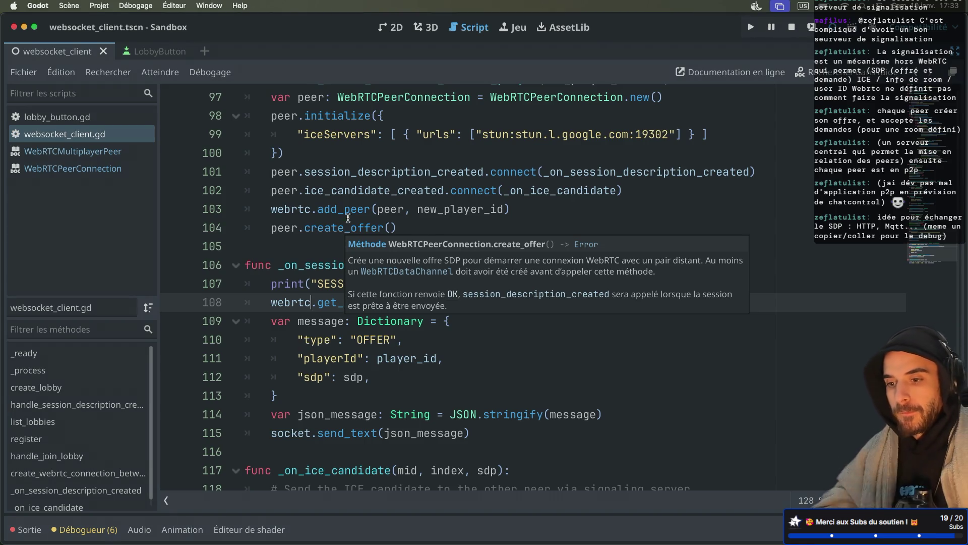
pyautogui.click(386, 191)
pyautogui.scroll(-1, 370, 328)
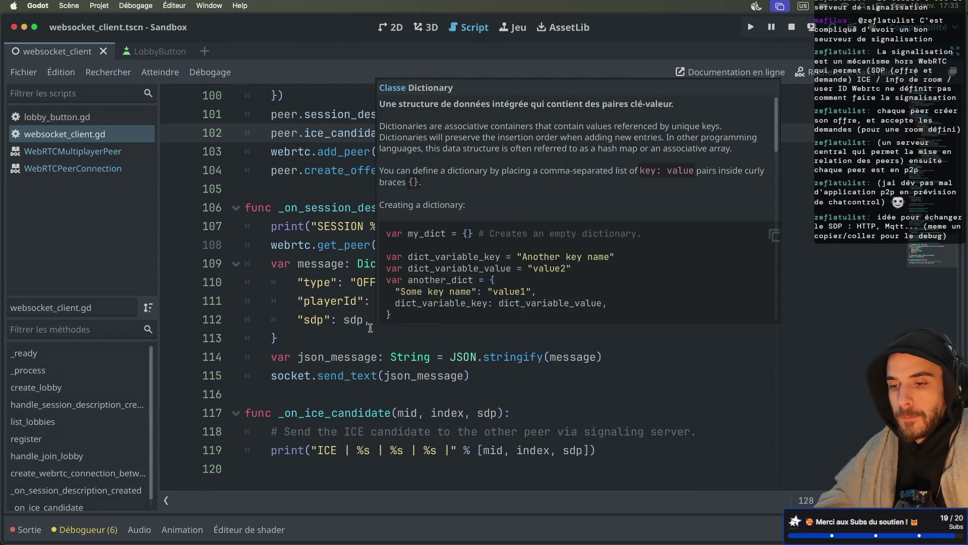
pyautogui.scroll(2, 360, 244)
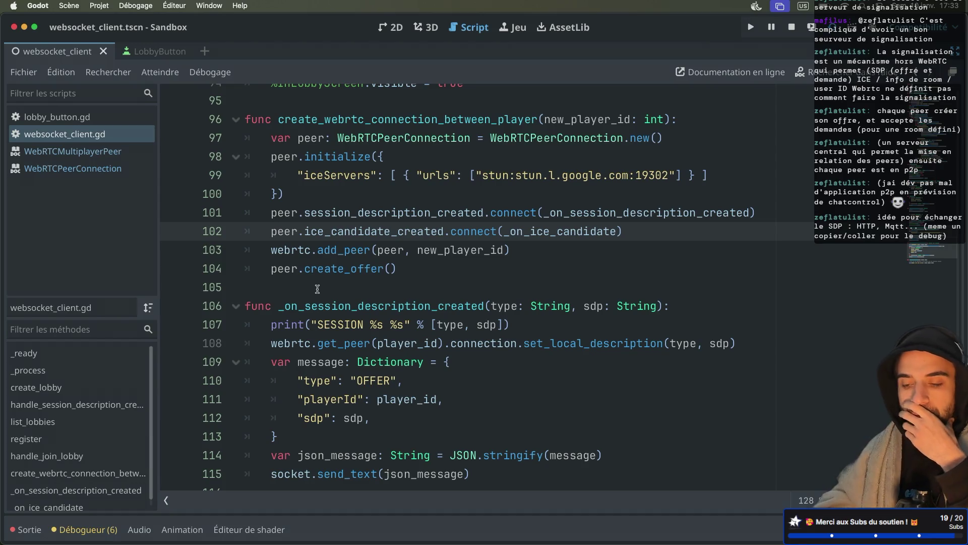
pyautogui.scroll(-1, 317, 289)
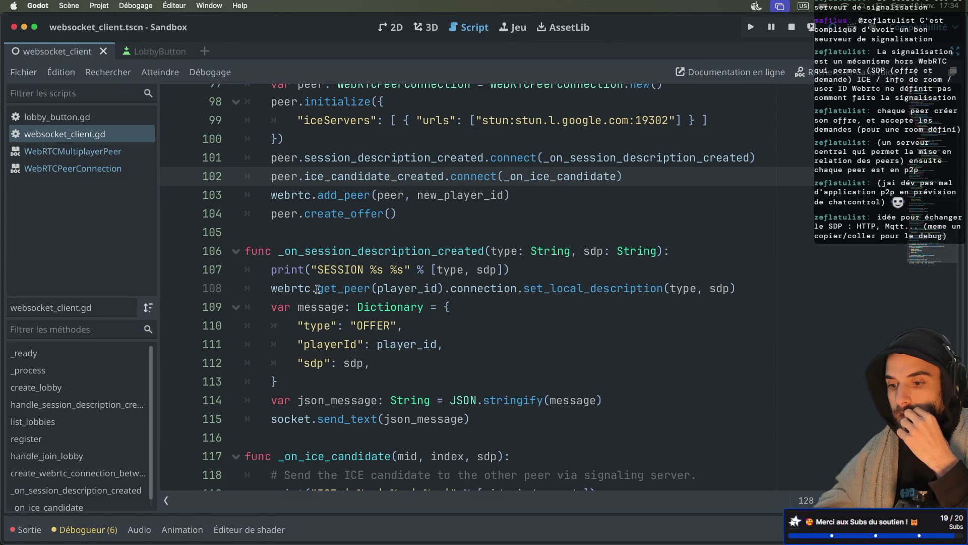
pyautogui.scroll(-1, 318, 288)
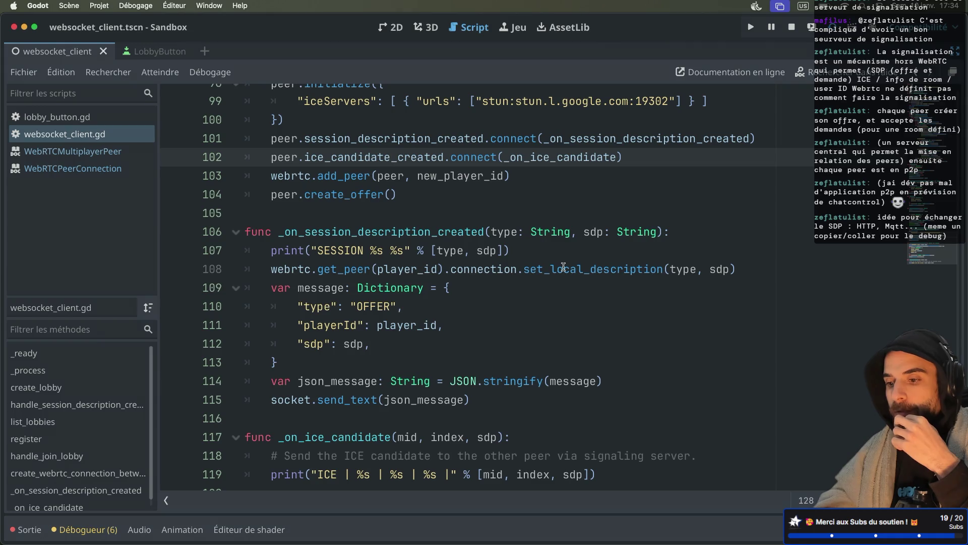
# Step: Change the print label from SESSION to SDP
pyautogui.doubleClick(347, 252)
pyautogui.click(427, 196)
pyautogui.scroll(-1, 427, 192)
pyautogui.click(333, 225)
pyautogui.doubleClick(333, 226)
pyautogui.write('SDP')
# Step: Review the OFFER message dictionary and read the JSON documentation popup
pyautogui.click(433, 301)
pyautogui.click(421, 250)
pyautogui.doubleClick(376, 283)
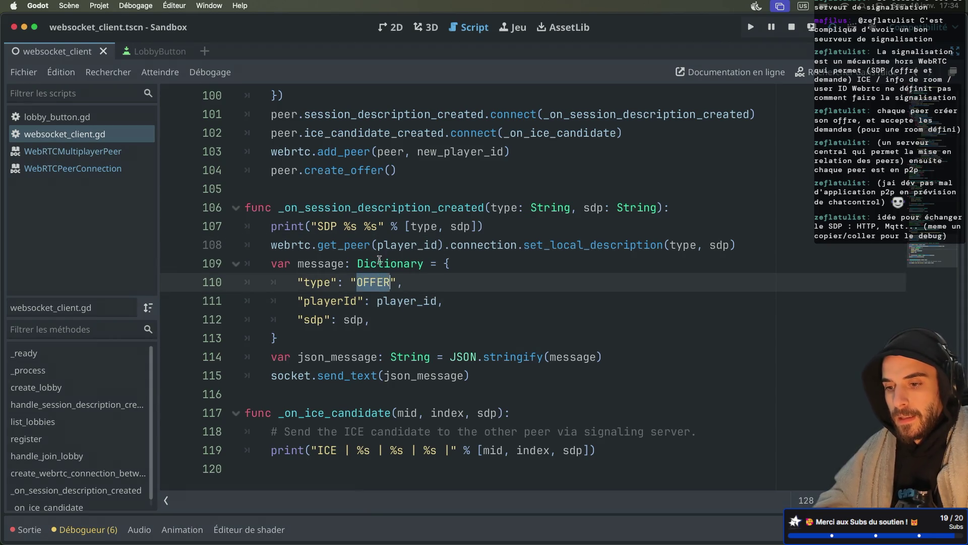
pyautogui.moveTo(318, 244); pyautogui.dragTo(654, 255)
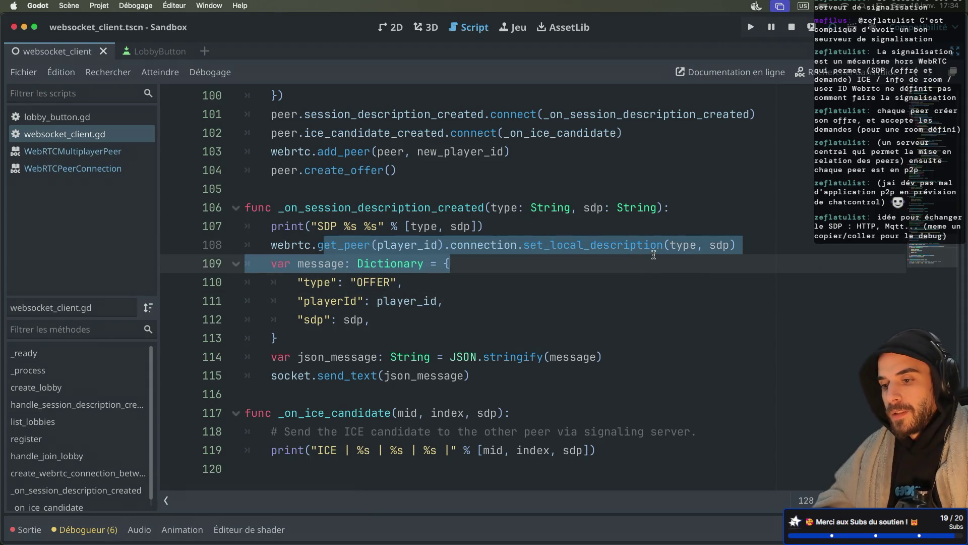
pyautogui.click(568, 247)
pyautogui.moveTo(347, 263)
pyautogui.mouseDown()
pyautogui.moveTo(398, 303)
pyautogui.moveTo(389, 315)
pyautogui.mouseUp()
pyautogui.click(324, 341)
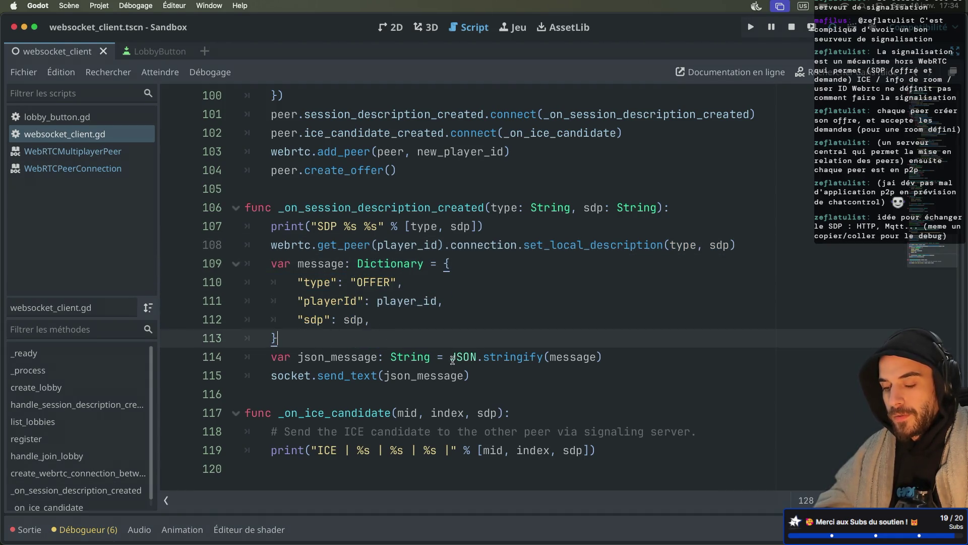
pyautogui.moveTo(459, 361)
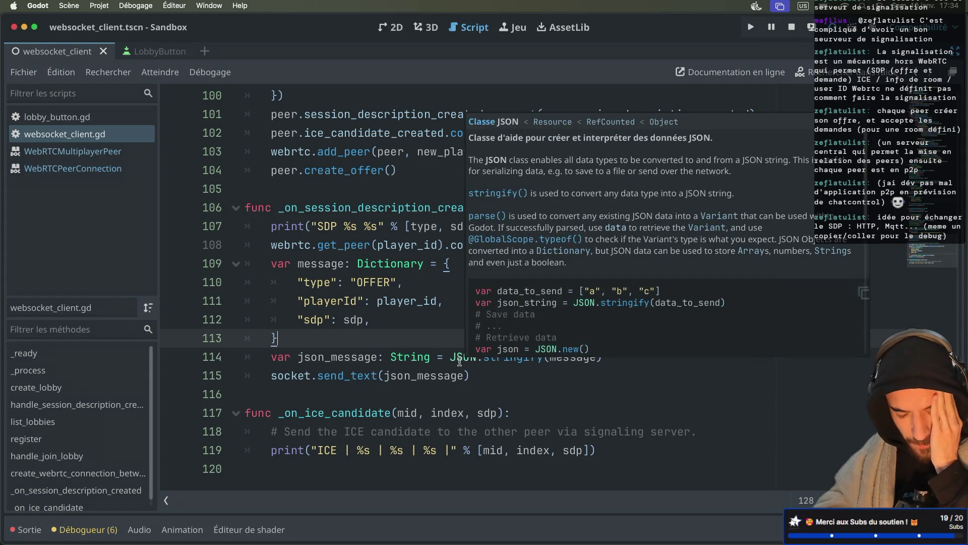
pyautogui.scroll(2, 460, 361)
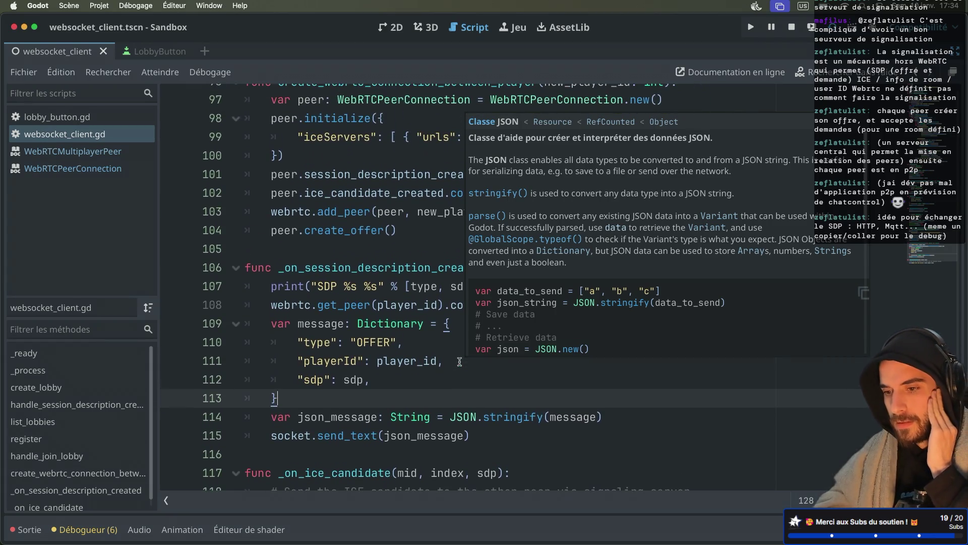
pyautogui.scroll(2, 460, 361)
pyautogui.click(415, 333)
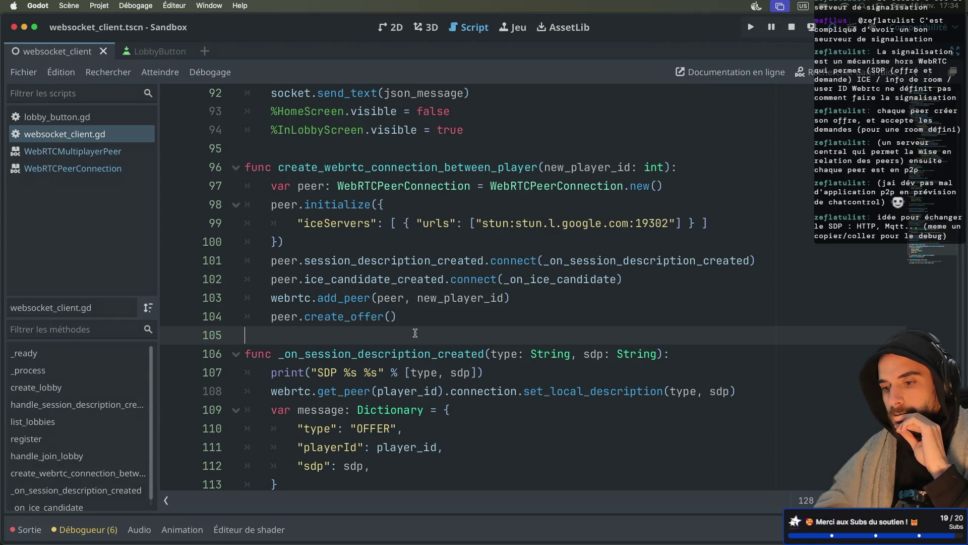
# Step: Open a new line inside the PLAYER_JOINED branch of the match block
pyautogui.scroll(10, 415, 310)
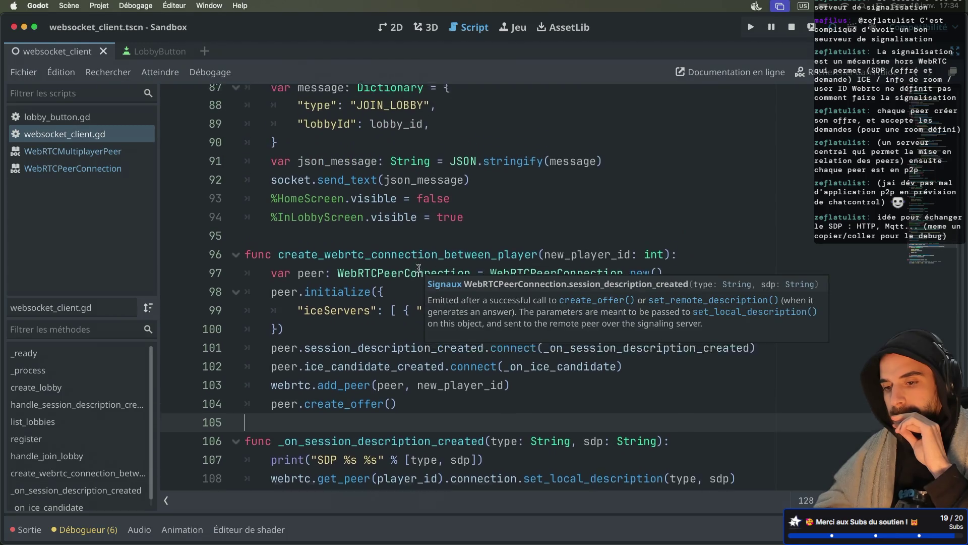
pyautogui.scroll(12, 418, 268)
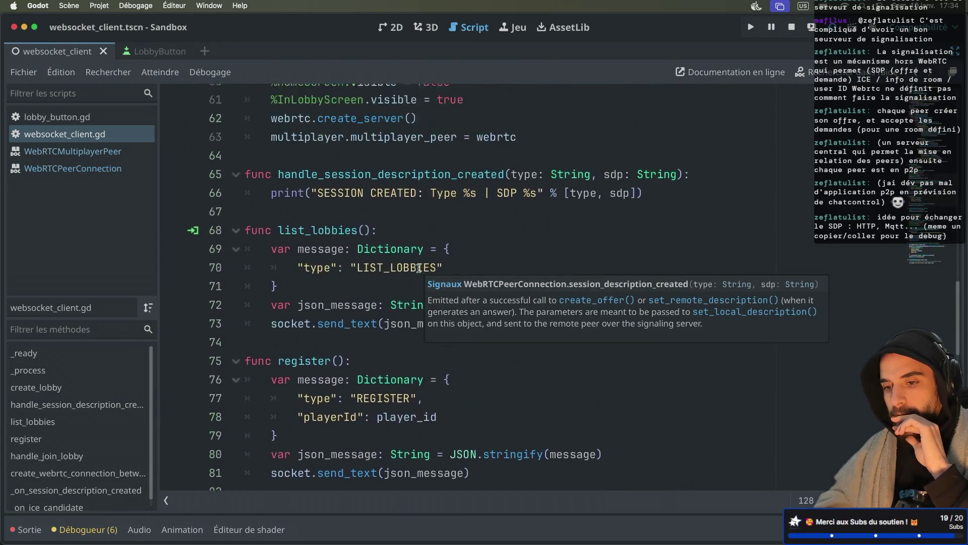
pyautogui.scroll(3, 418, 267)
pyautogui.scroll(-9, 418, 268)
pyautogui.scroll(-10, 419, 268)
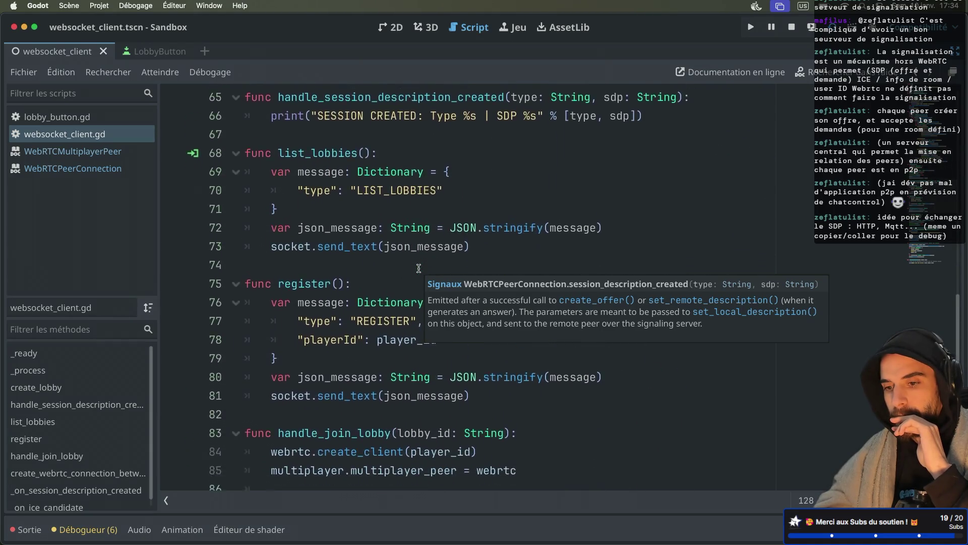
pyautogui.scroll(-10, 419, 268)
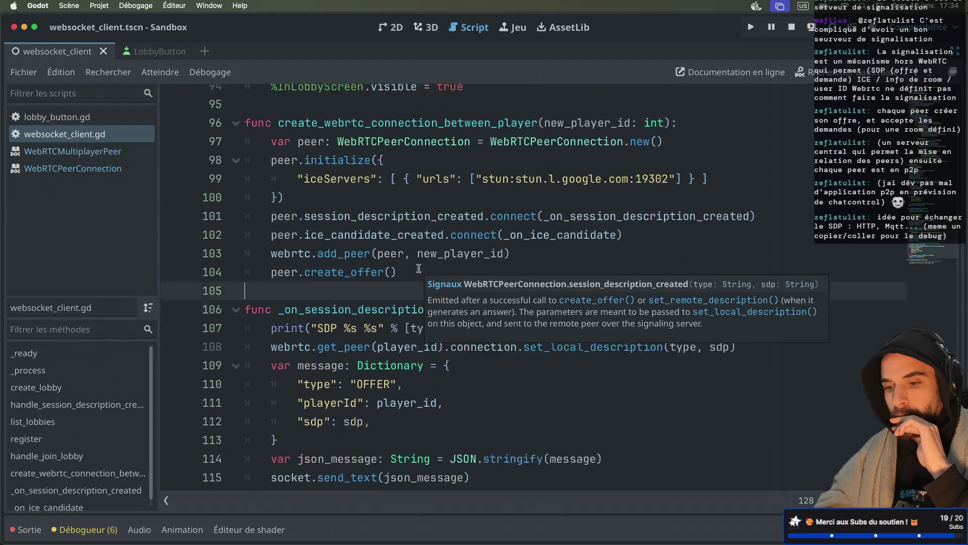
pyautogui.scroll(20, 419, 268)
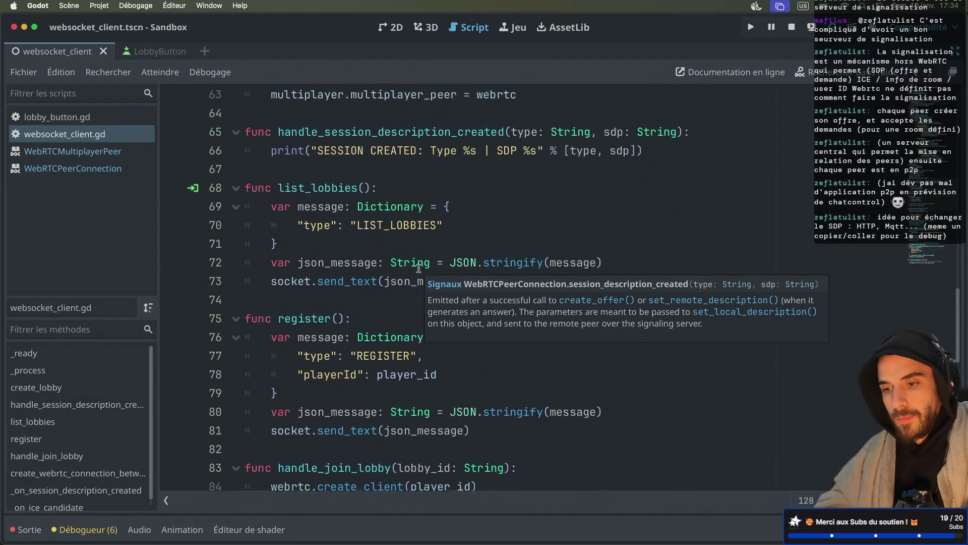
pyautogui.scroll(8, 418, 267)
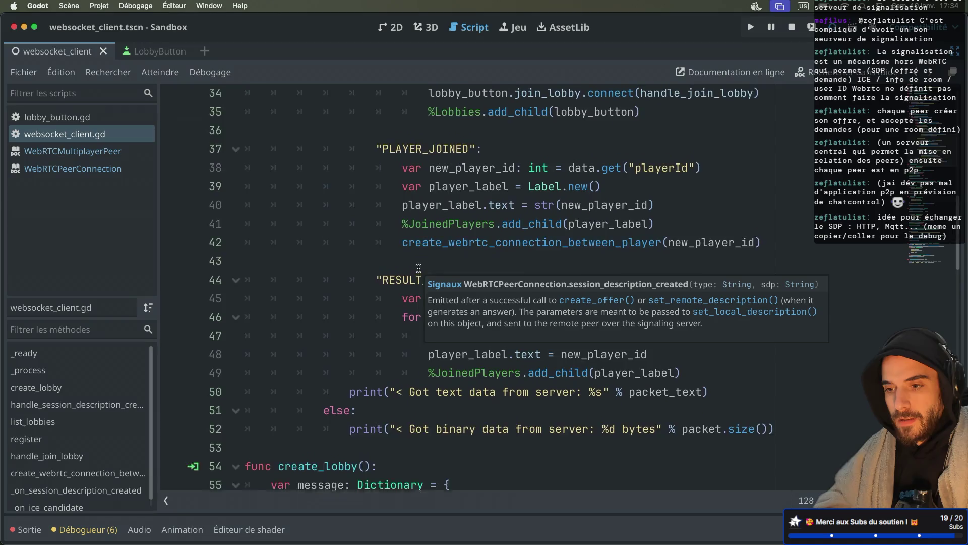
pyautogui.click(484, 179)
pyautogui.click(526, 190)
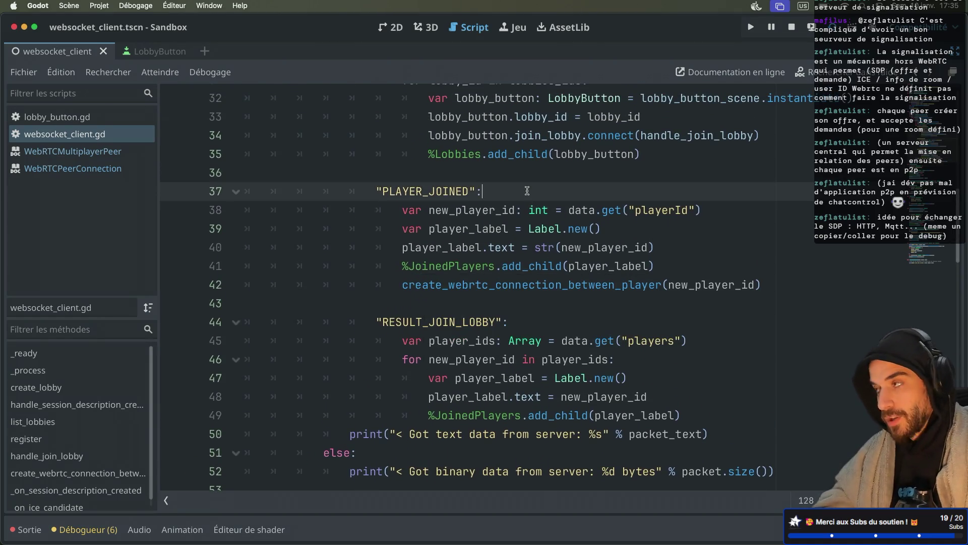
pyautogui.press('Return')
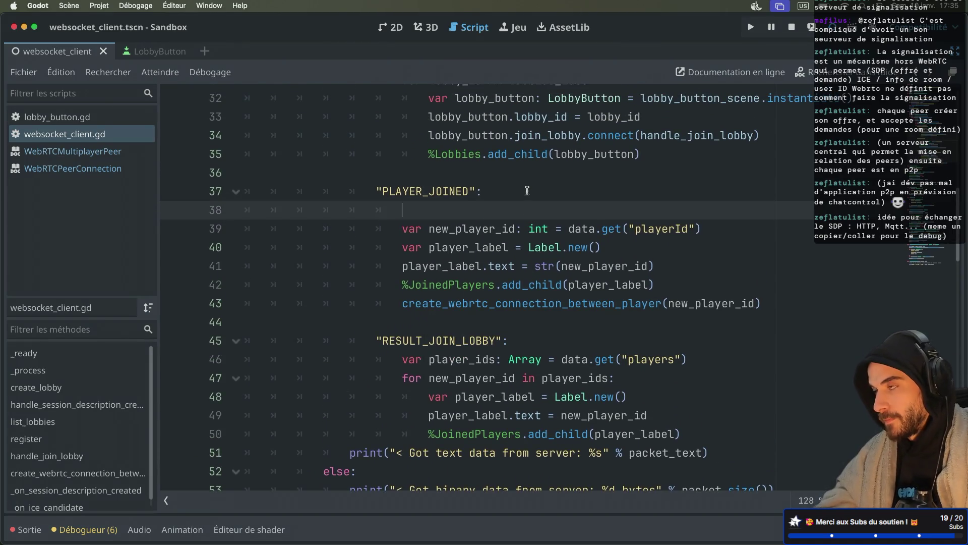
# Step: Enter webrtc.create, choose create_client, and open the WebRTCMultiplayerPeer reference
pyautogui.write('webrtc.create')
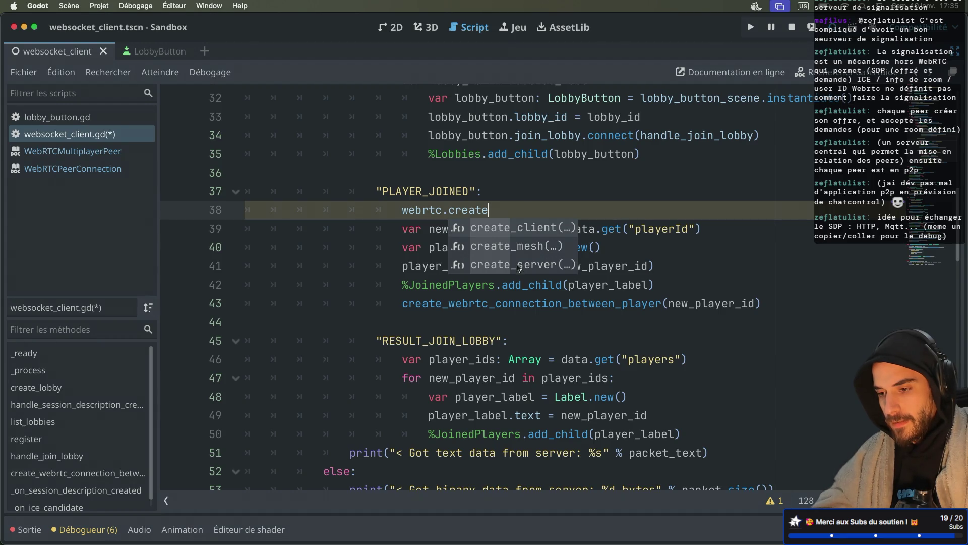
pyautogui.click(524, 230)
pyautogui.keyDown('ctrl'); pyautogui.click(493, 215); pyautogui.keyUp('ctrl')
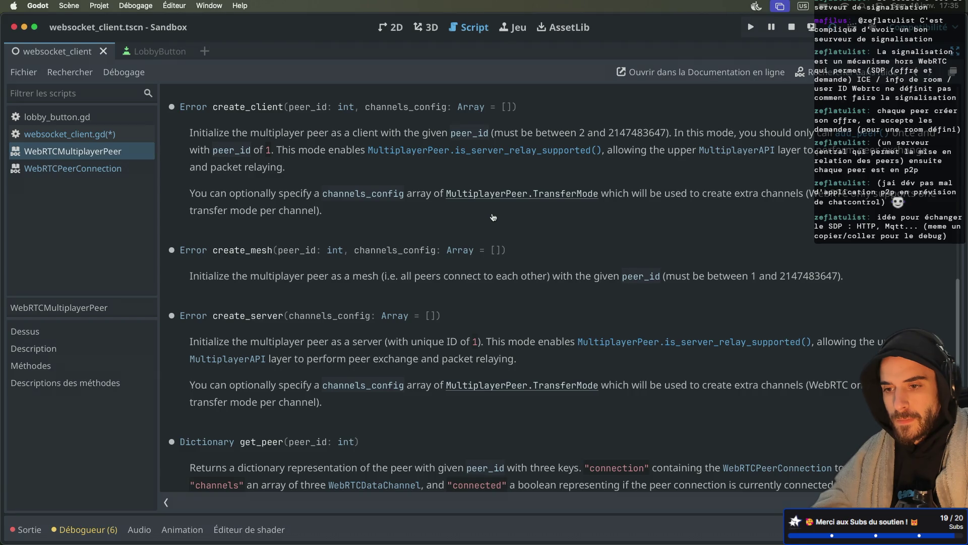
# Step: Read the add_peer, create_client and create_mesh descriptions, then move to the terminal desktop
pyautogui.scroll(3, 493, 218)
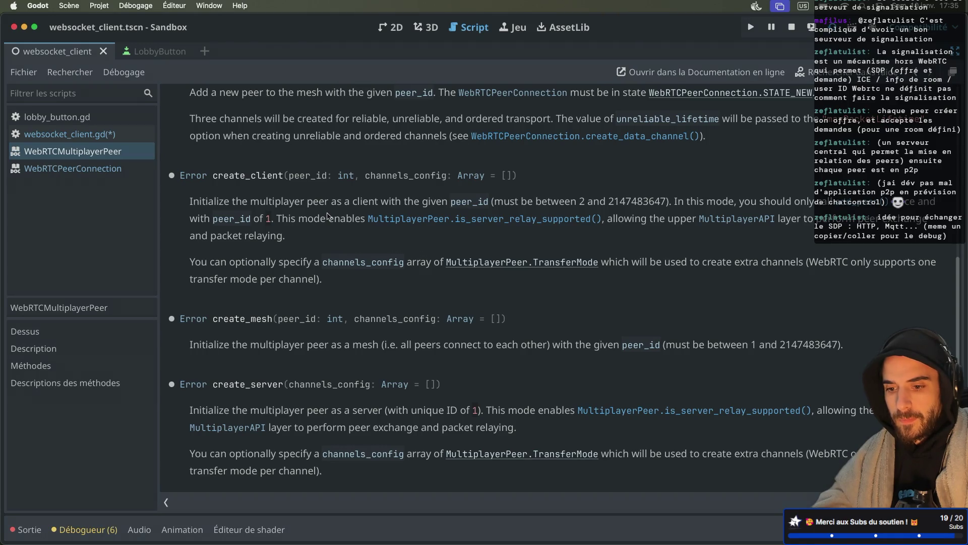
pyautogui.scroll(-4, 327, 217)
pyautogui.scroll(9, 328, 216)
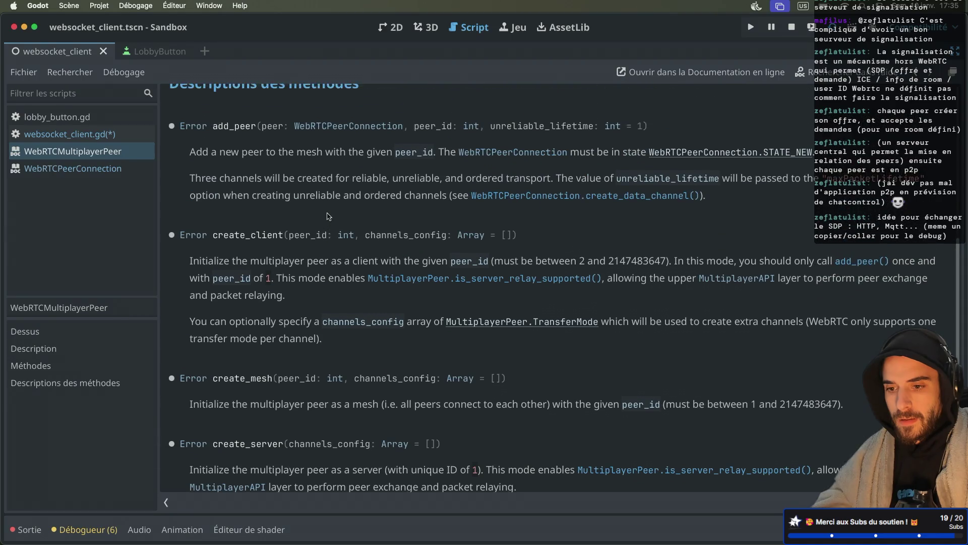
pyautogui.scroll(2, 327, 216)
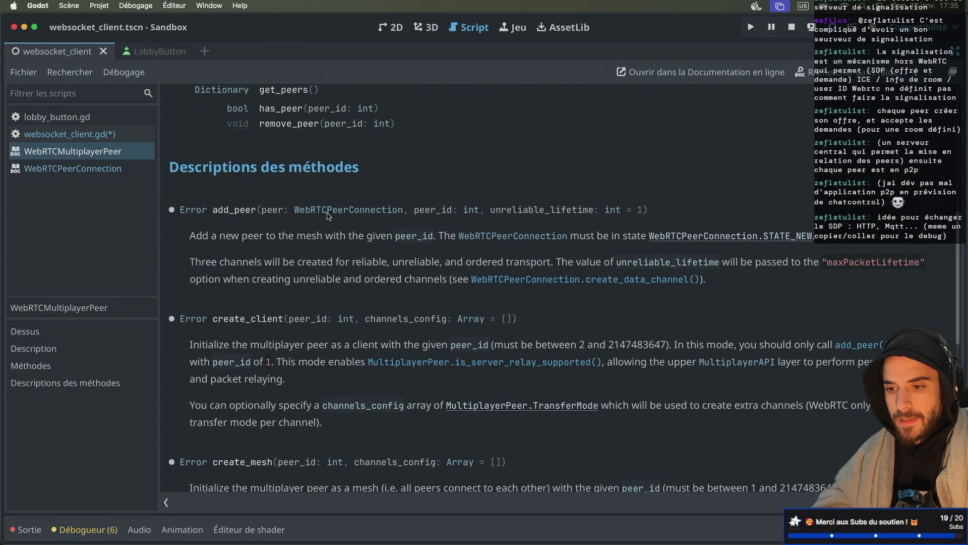
pyautogui.scroll(1, 327, 216)
pyautogui.scroll(-4, 328, 216)
pyautogui.scroll(-2, 327, 215)
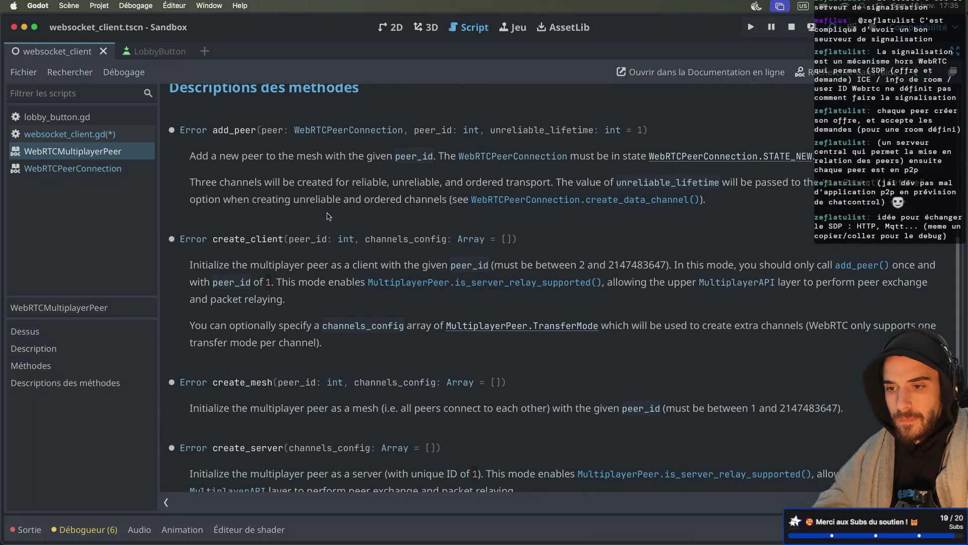
pyautogui.scroll(-1, 328, 216)
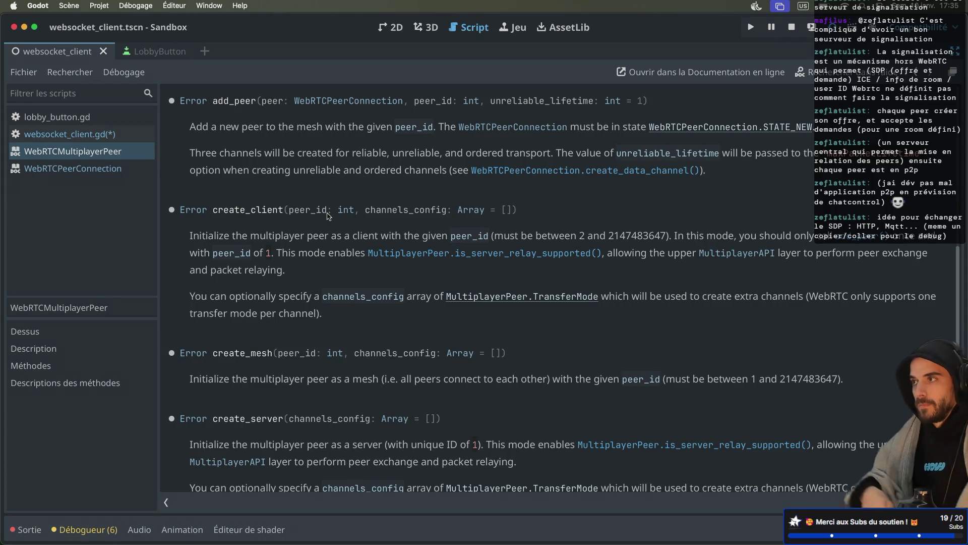
pyautogui.hotkey('ctrl', 'Right')
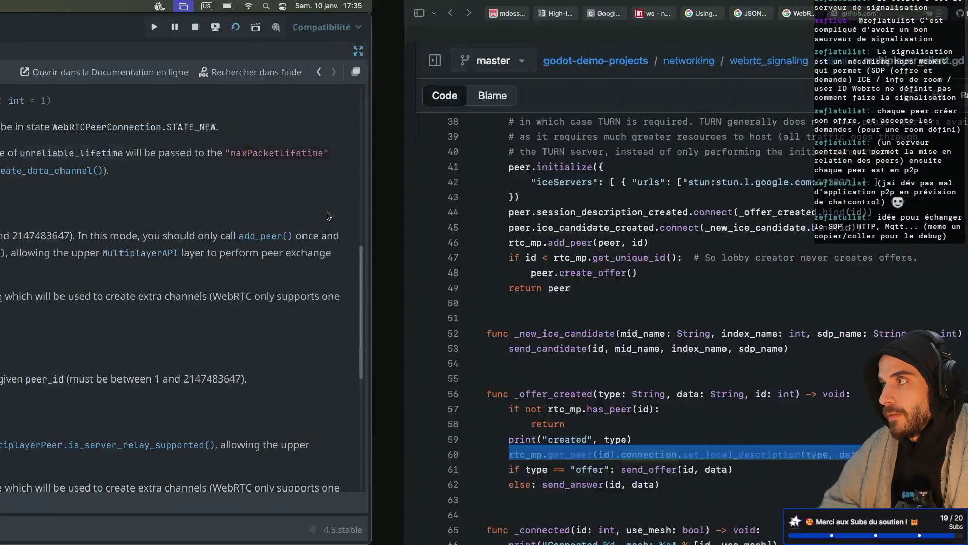
pyautogui.hotkey('ctrl', 'Right')
# Step: Quit the node log, open a new window in the sandbox folder, and create webrtc.txt in nvim
pyautogui.write('q')
pyautogui.press('BackSpace')
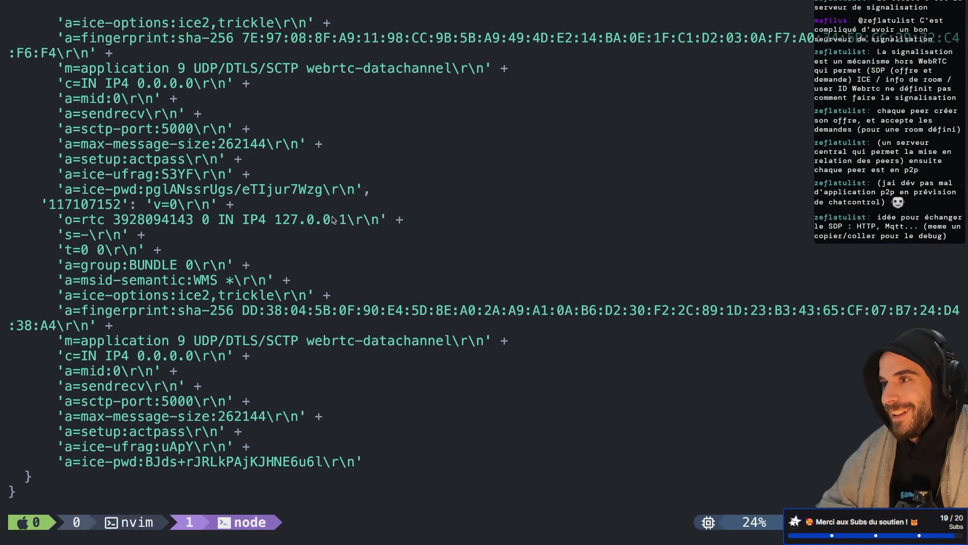
pyautogui.hotkey('ctrl', 'b')
pyautogui.write('cls')
pyautogui.press('Return')
pyautogui.write('cd ..')
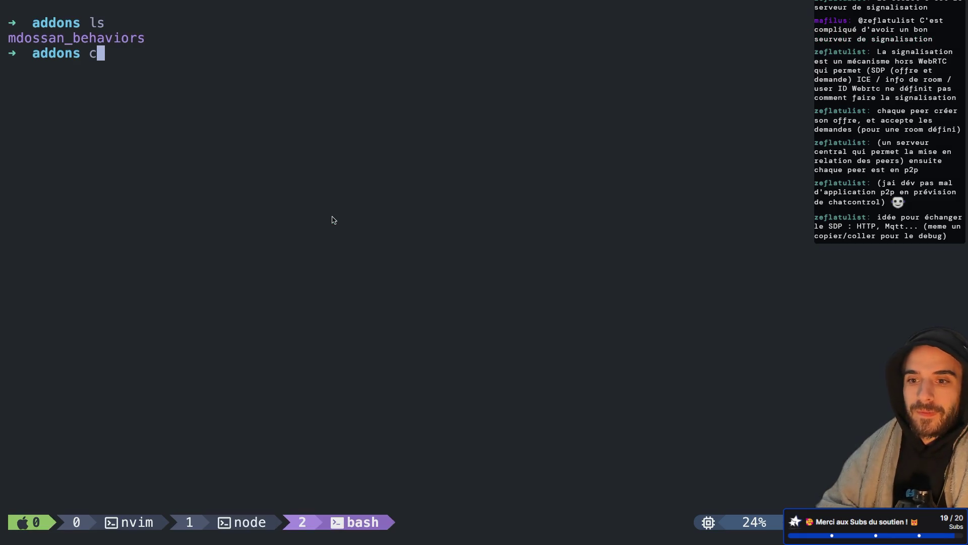
pyautogui.press('Return')
pyautogui.write('ls')
pyautogui.press('Return')
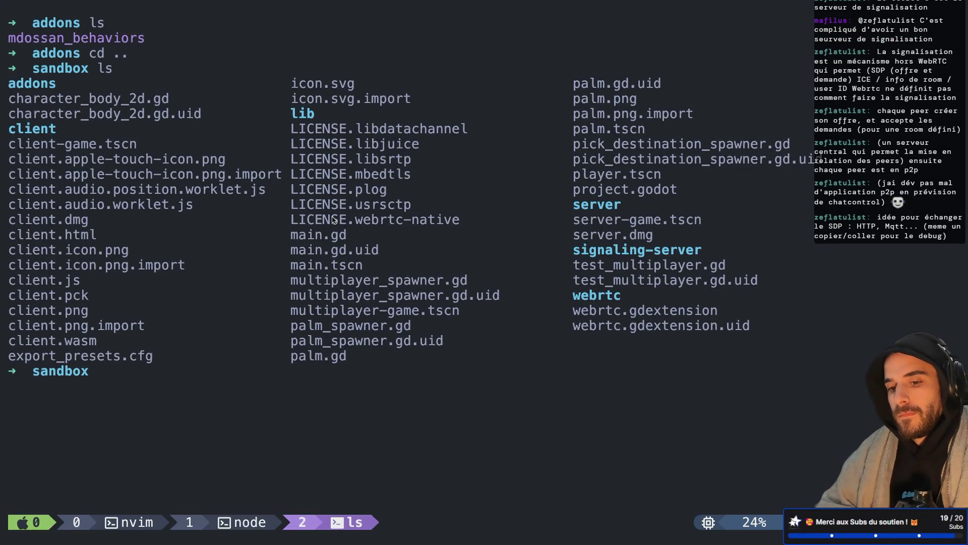
pyautogui.write('nvim webrt')
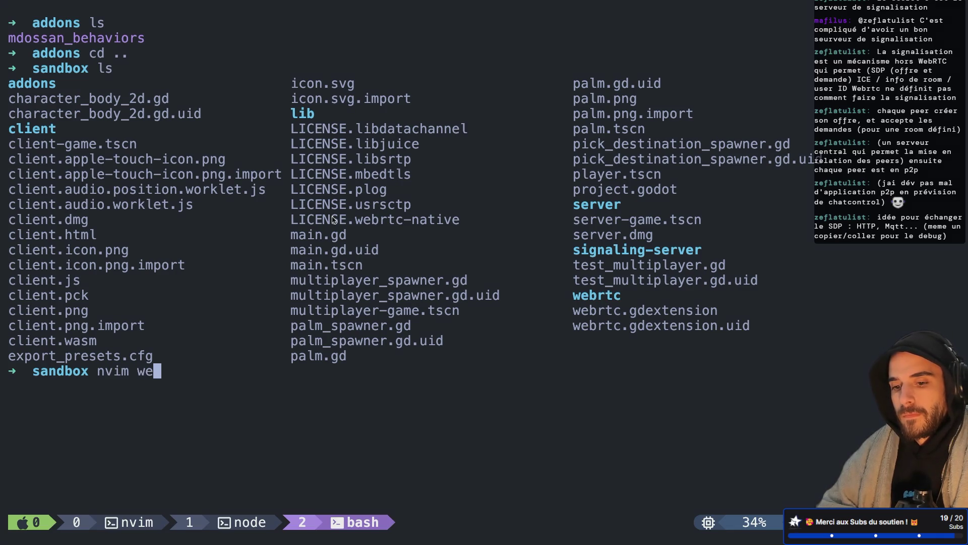
pyautogui.write('c.txt')
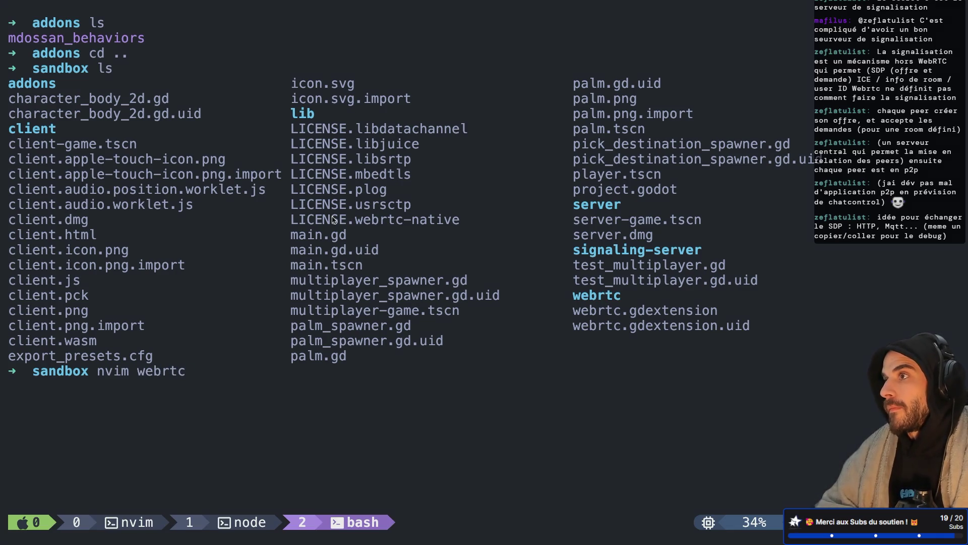
pyautogui.press('Return')
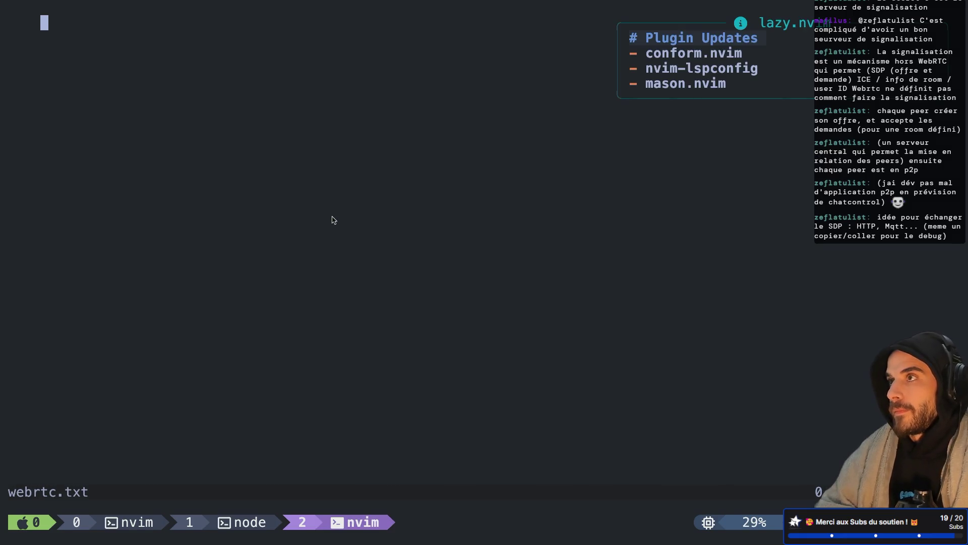
# Step: Enlarge the terminal text and write the first line 'create a lobby' in webrtc.txt
pyautogui.press('i')
pyautogui.press('super+equal')
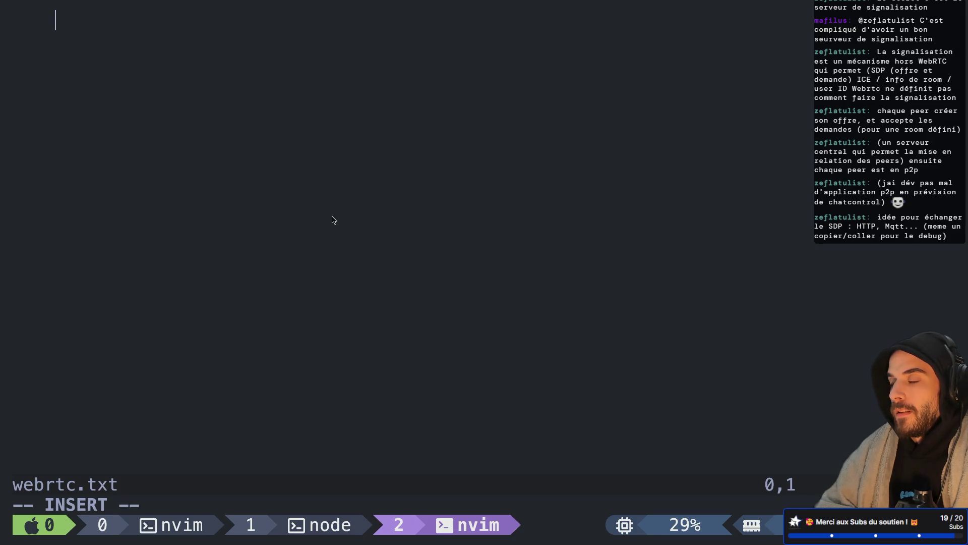
pyautogui.write('CREATE a')
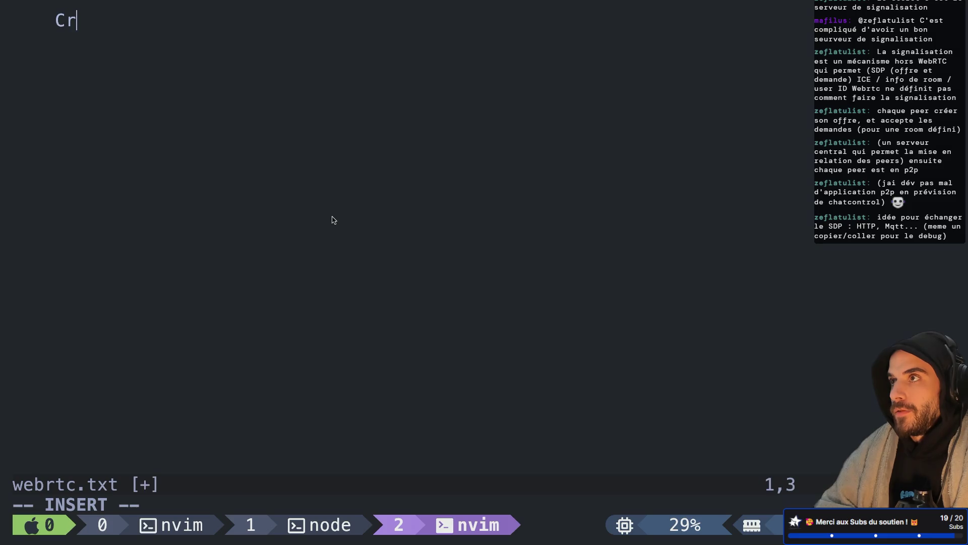
pyautogui.press('BackSpace')
pyautogui.press('BackSpace')
pyautogui.press('BackSpace')
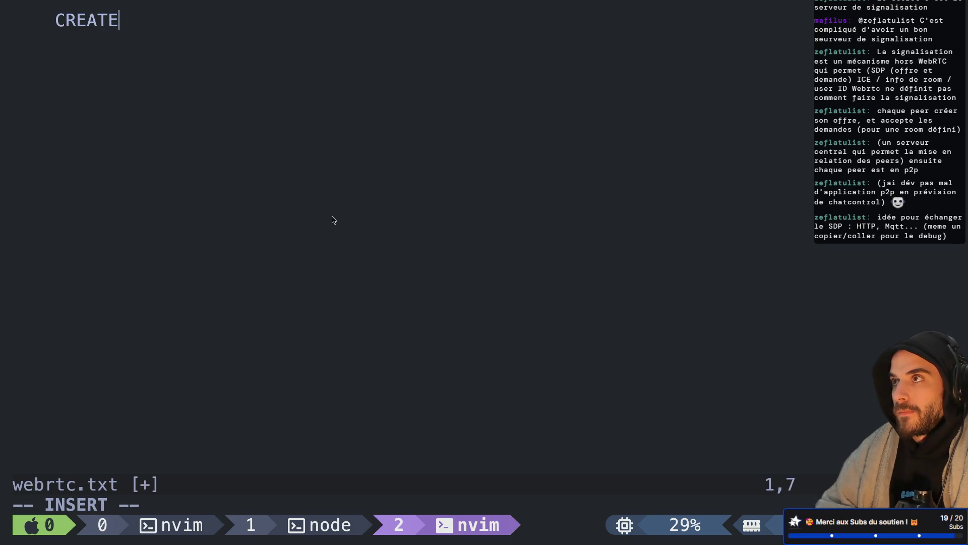
pyautogui.write('create a loby')
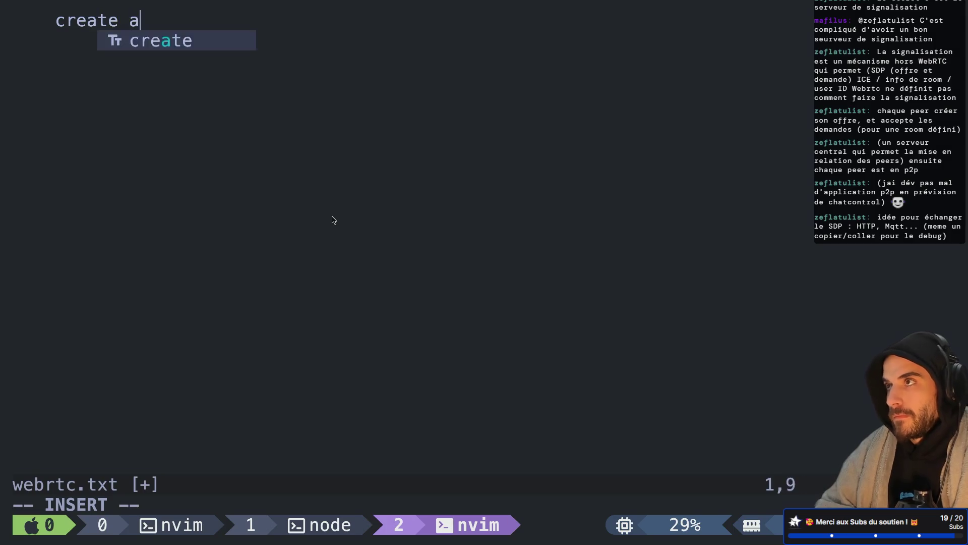
pyautogui.press('BackSpace')
pyautogui.write('by')
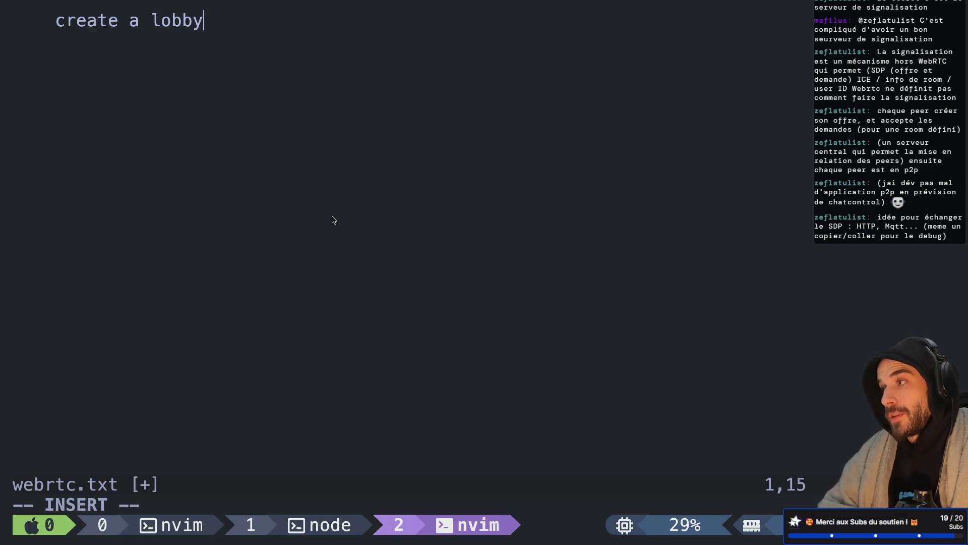
pyautogui.press('Escape')
# Step: Add a 'Player 1:' heading above the create a lobby line
pyautogui.hotkey('shift', 'o')
pyautogui.write('Joueur')
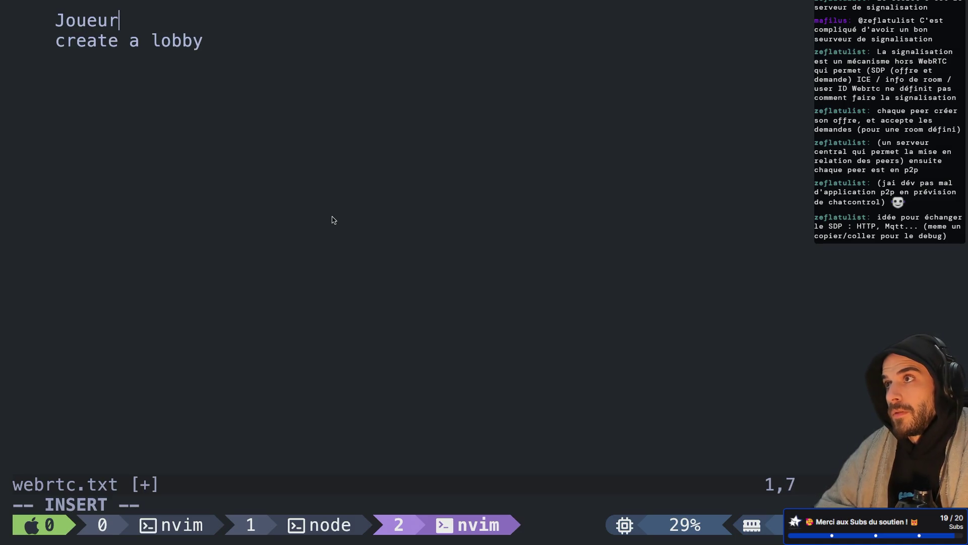
pyautogui.write(' 1:')
pyautogui.press('Escape')
pyautogui.write('h')
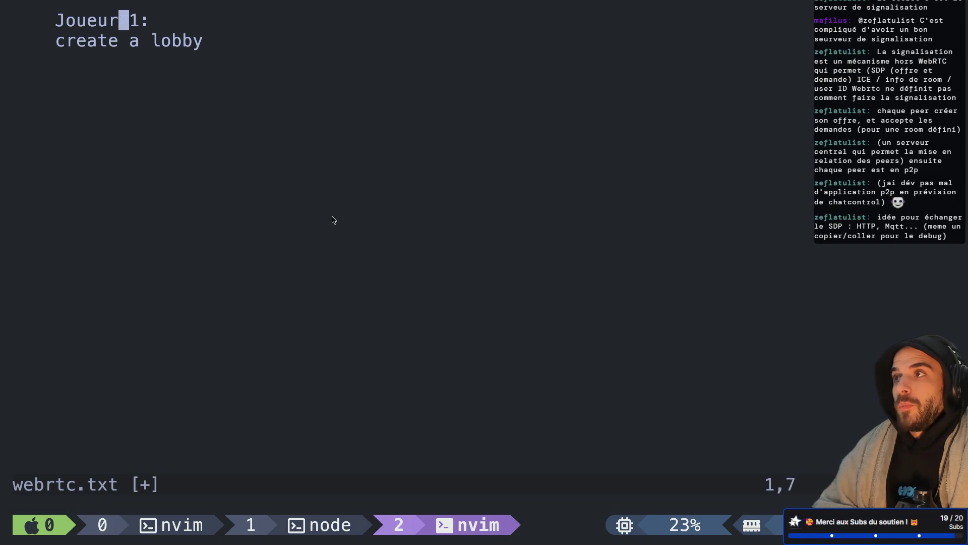
pyautogui.write('hciwpla')
pyautogui.press('BackSpace')
pyautogui.press('BackSpace')
pyautogui.press('BackSpace')
pyautogui.write('Player')
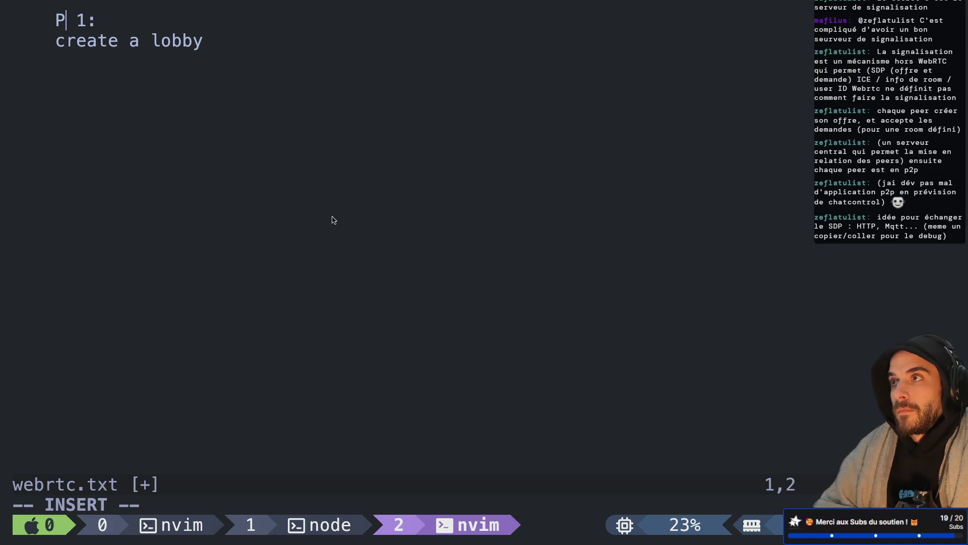
# Step: Indent the lobby line with the step number '0:' and save webrtc.txt
pyautogui.press('Escape')
pyautogui.write('jI  ')
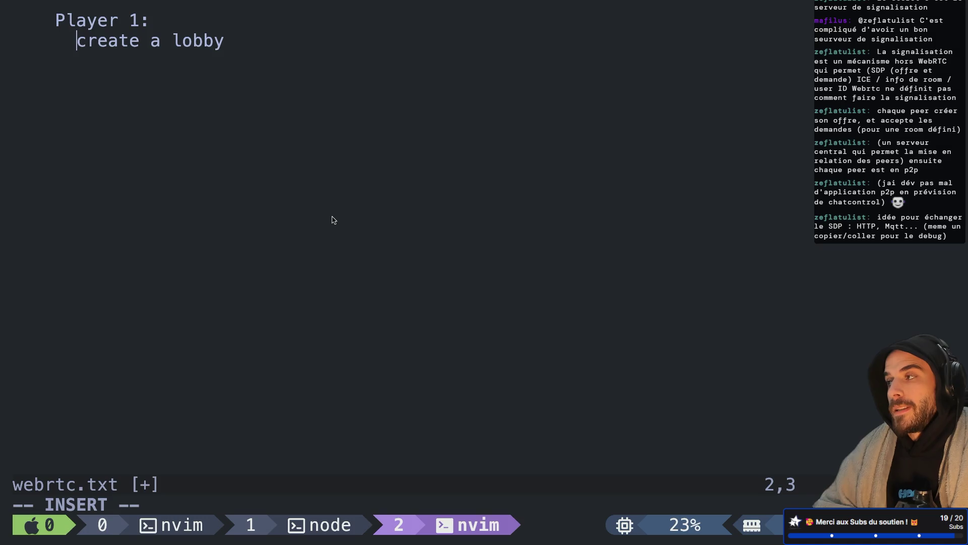
pyautogui.write('0:')
pyautogui.press('Escape')
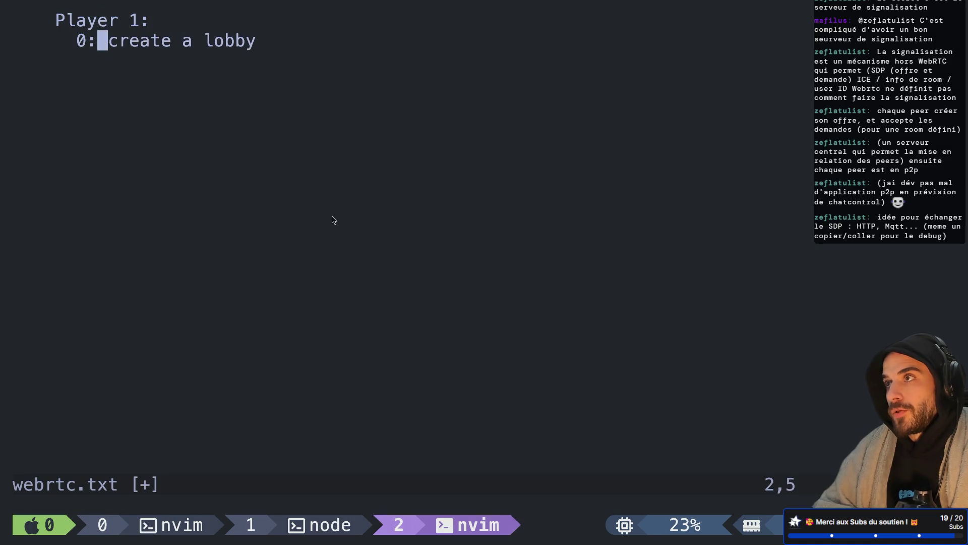
pyautogui.write(':w')
pyautogui.press('Return')
pyautogui.write(':w')
pyautogui.press('Return')
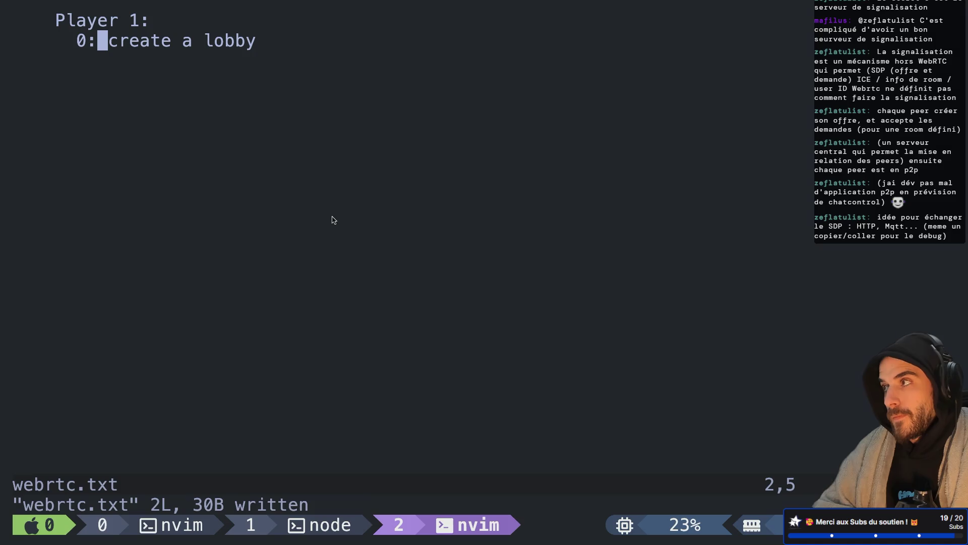
# Step: Duplicate the Player 1 block below a blank line and rename the copy to Player 2
pyautogui.press('k')
pyautogui.press('V')
pyautogui.press('j')
pyautogui.press('y')
pyautogui.press('j')
pyautogui.press('p')
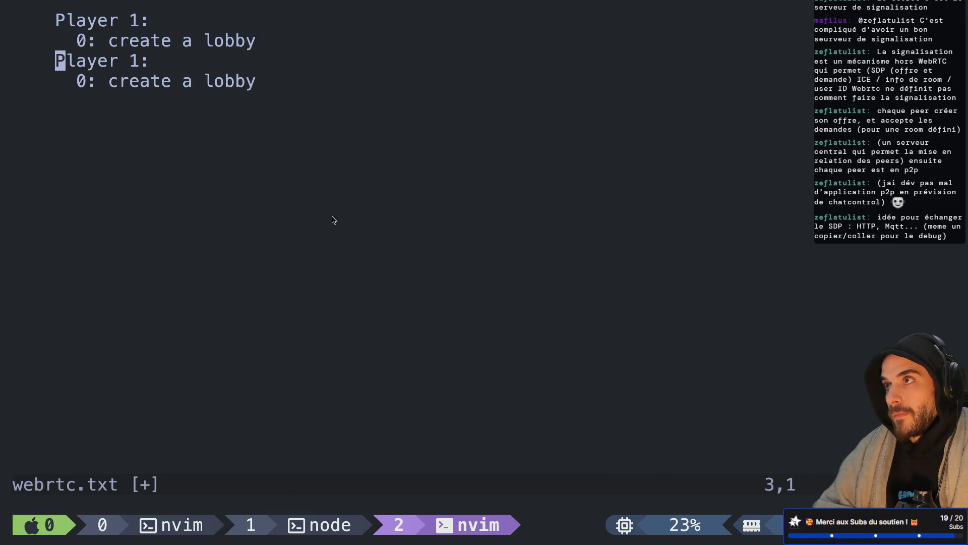
pyautogui.press('O')
pyautogui.press('Escape')
pyautogui.press('j')
pyautogui.press('l')
pyautogui.press('l')
pyautogui.write('$hr')
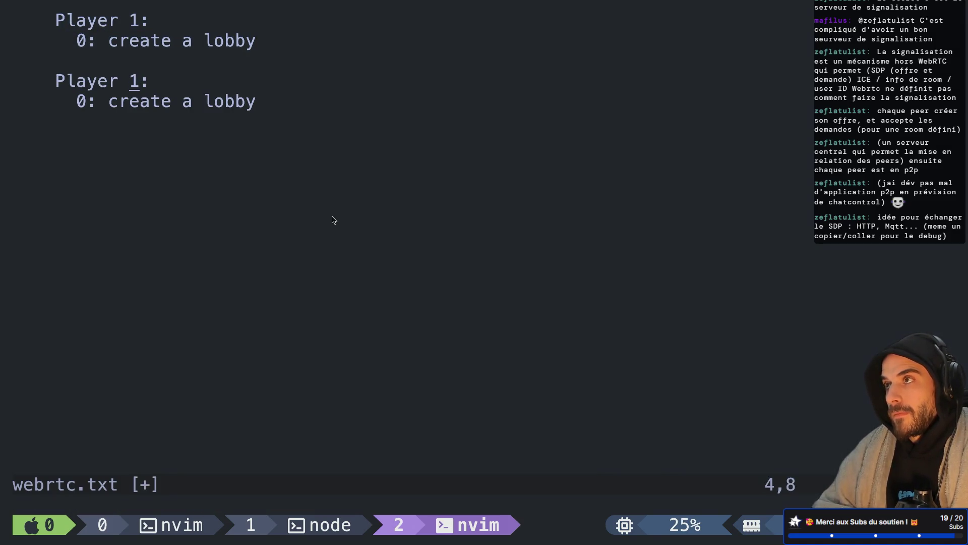
pyautogui.write('2i')
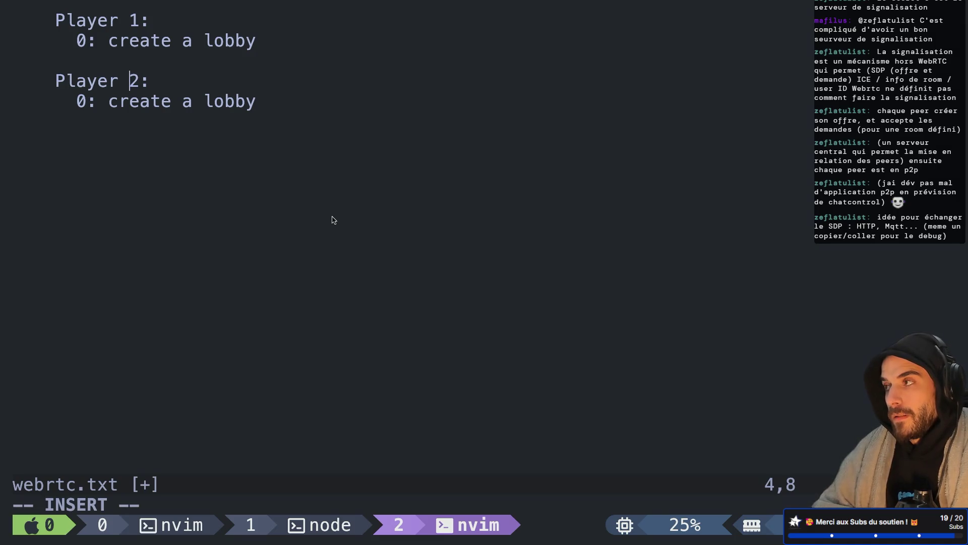
pyautogui.press('Escape')
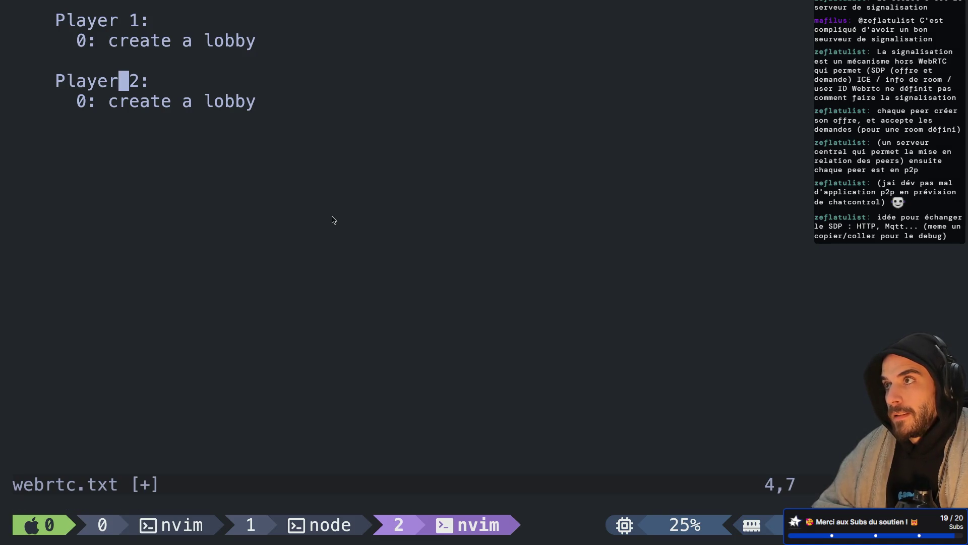
# Step: Change the copied step to '1: list lobbies'
pyautogui.press('j')
pyautogui.press('h')
pyautogui.press('h')
pyautogui.press('h')
pyautogui.press('h')
pyautogui.press('r')
pyautogui.press('1')
pyautogui.press('l')
pyautogui.press('l')
pyautogui.press('l')
pyautogui.hotkey('shift', 'c')
pyautogui.write('a')
pyautogui.press('BackSpace')
pyautogui.write('List')
pyautogui.press('BackSpace')
pyautogui.press('BackSpace')
pyautogui.press('BackSpace')
pyautogui.write('list ')
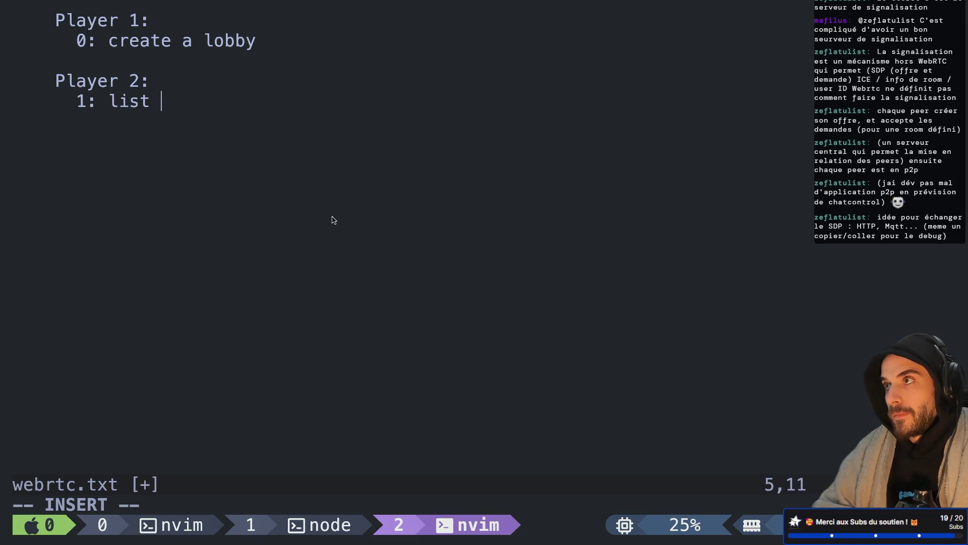
pyautogui.write('lobbies')
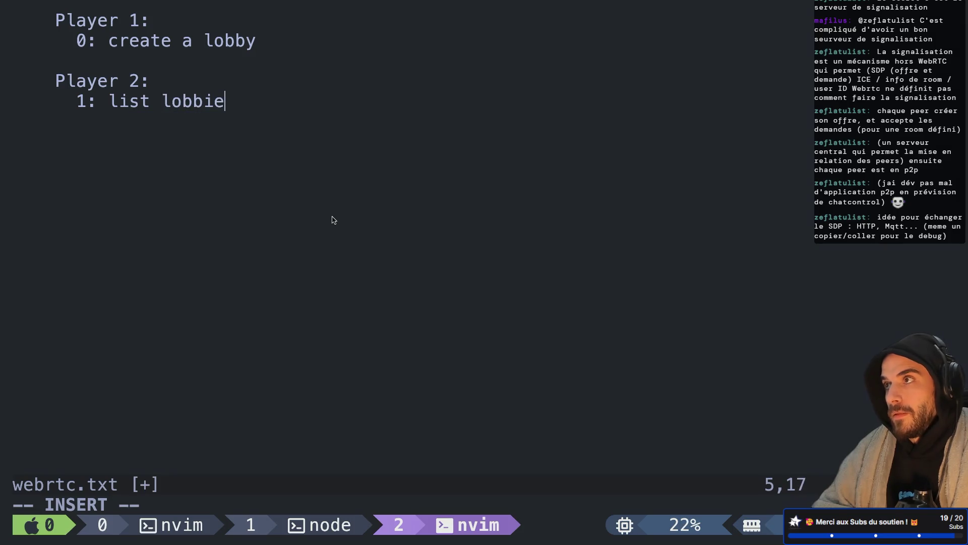
pyautogui.press('Escape')
# Step: Add step '2: join player 1 lobby' below it and save the notes
pyautogui.press('y')
pyautogui.press('y')
pyautogui.press('p')
pyautogui.hotkey('ctrl', 'a')
pyautogui.write('WCa')
pyautogui.press('BackSpace')
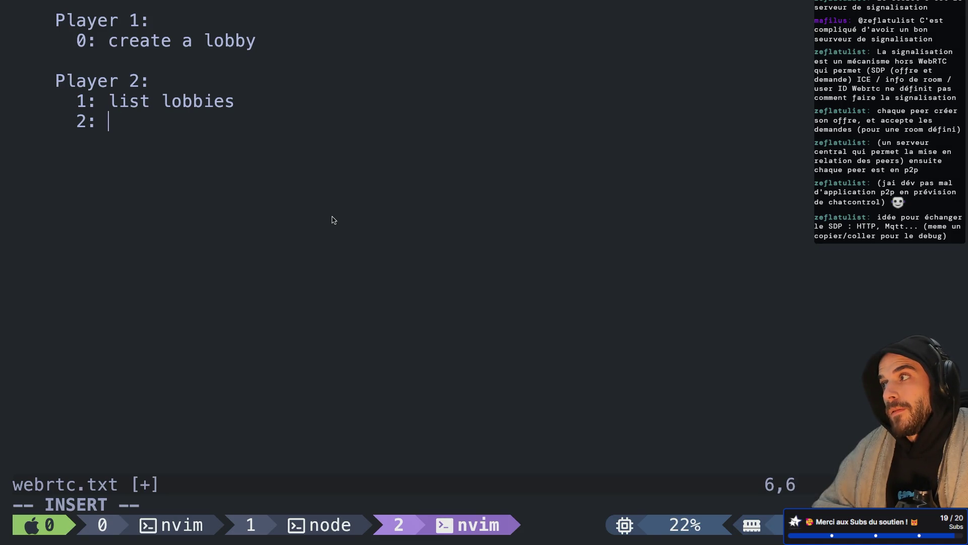
pyautogui.write('joint')
pyautogui.press('BackSpace')
pyautogui.write('player 1')
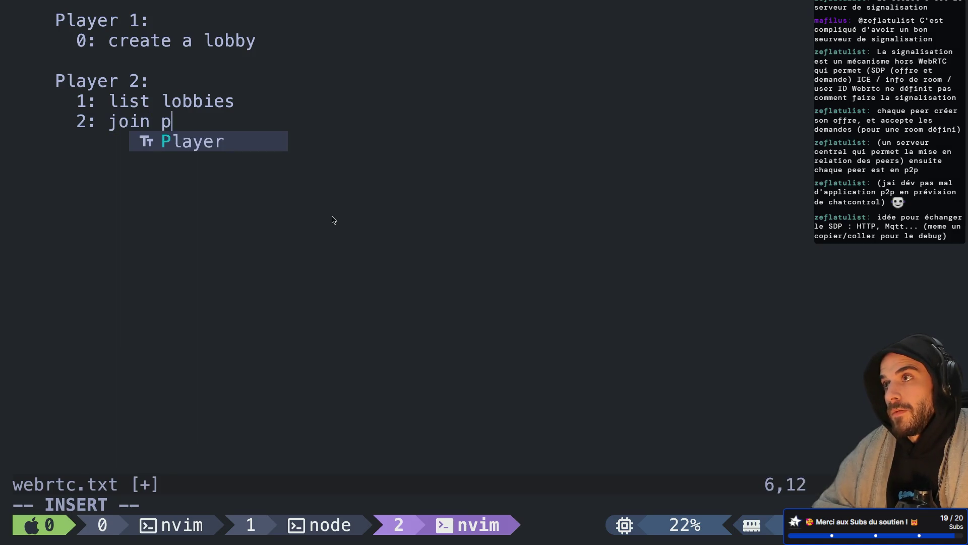
pyautogui.write(' lobby')
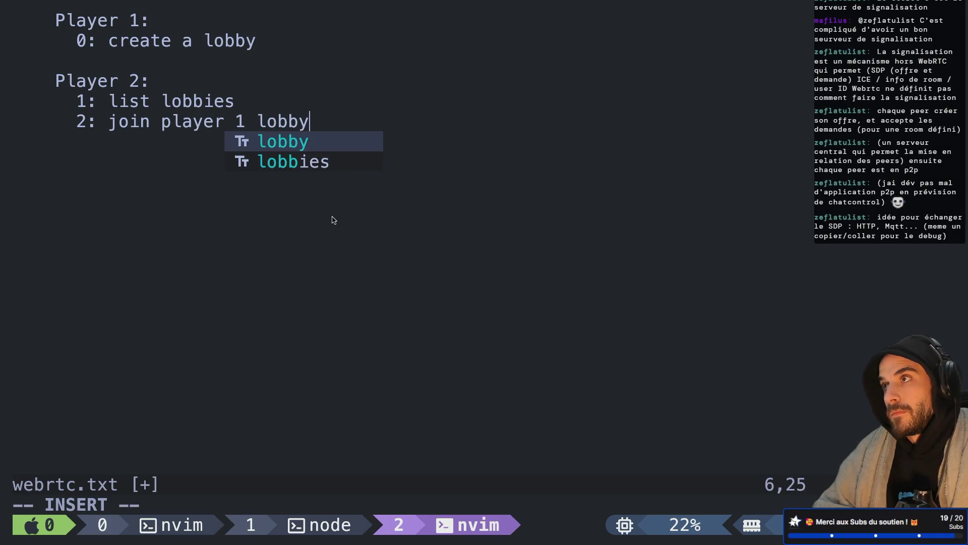
pyautogui.press('Escape')
pyautogui.write(':w')
pyautogui.press('Return')
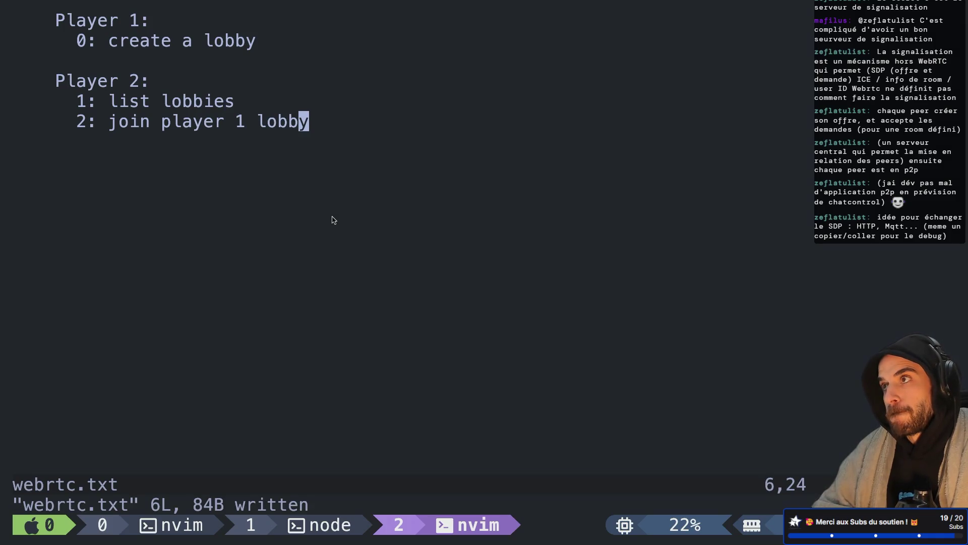
# Step: Prefix each step number with T and save the notes
pyautogui.press('k')
pyautogui.press('k')
pyautogui.press('k')
pyautogui.press('k')
pyautogui.write('0l')
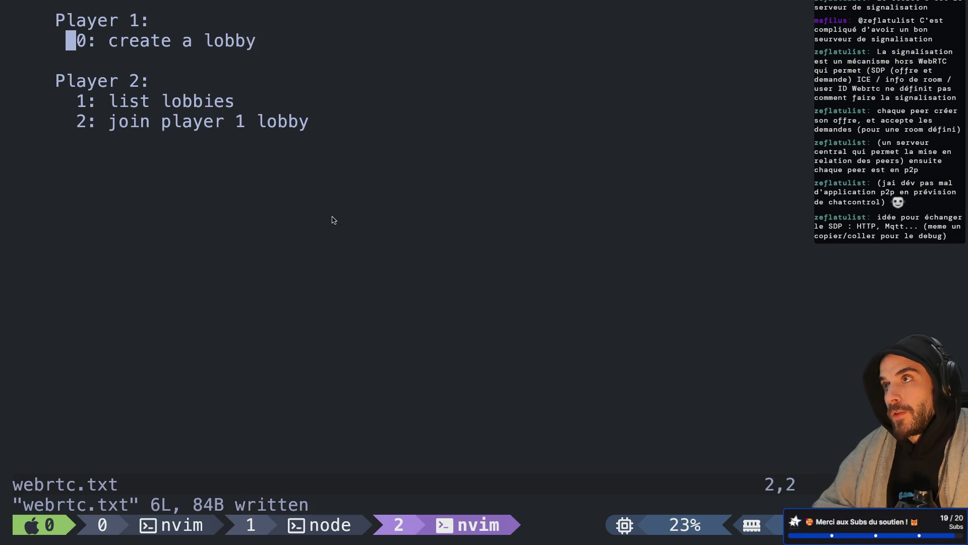
pyautogui.write('aT')
pyautogui.press('Escape')
pyautogui.press('j')
pyautogui.press('j')
pyautogui.write('jiT')
pyautogui.press('Escape')
pyautogui.write('jiT')
pyautogui.press('Escape')
pyautogui.write(':w')
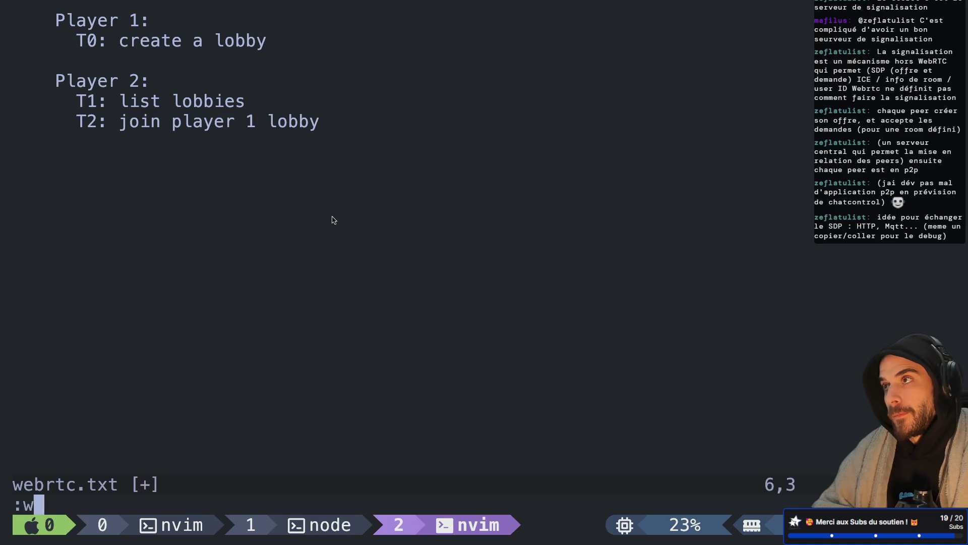
pyautogui.press('Return')
# Step: Insert a new T1 step 'lobby is created on wss' below T0
pyautogui.press('k')
pyautogui.press('k')
pyautogui.press('k')
pyautogui.press('k')
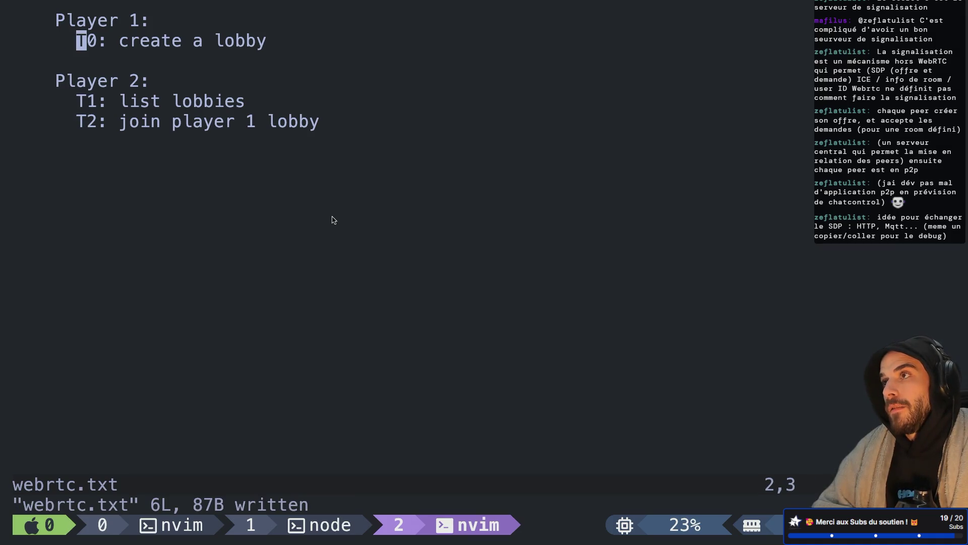
pyautogui.press('y')
pyautogui.press('y')
pyautogui.press('p')
pyautogui.press('l')
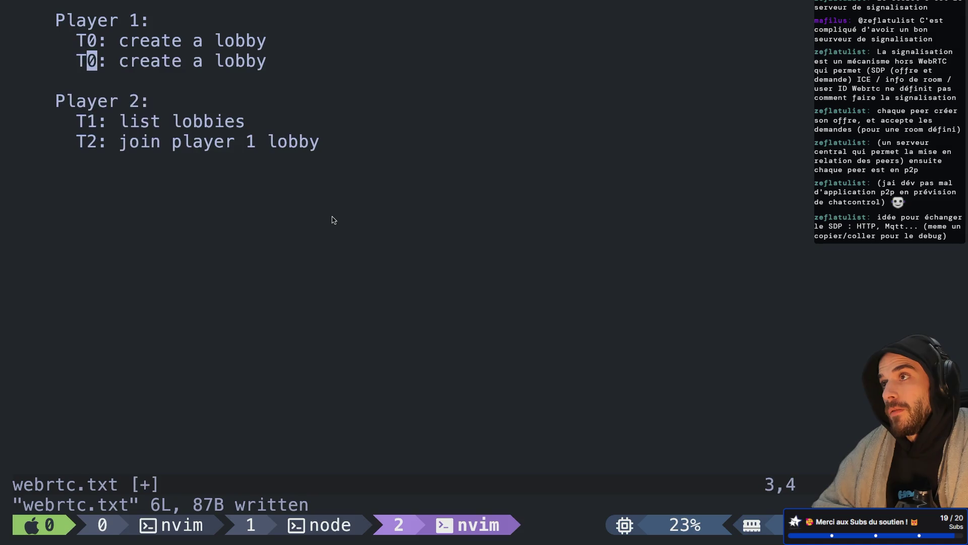
pyautogui.press('r')
pyautogui.press('1')
pyautogui.press('l')
pyautogui.press('l')
pyautogui.press('l')
pyautogui.hotkey('shift', 'c')
pyautogui.write('a')
pyautogui.press('BackSpace')
pyautogui.write('lobby is created')
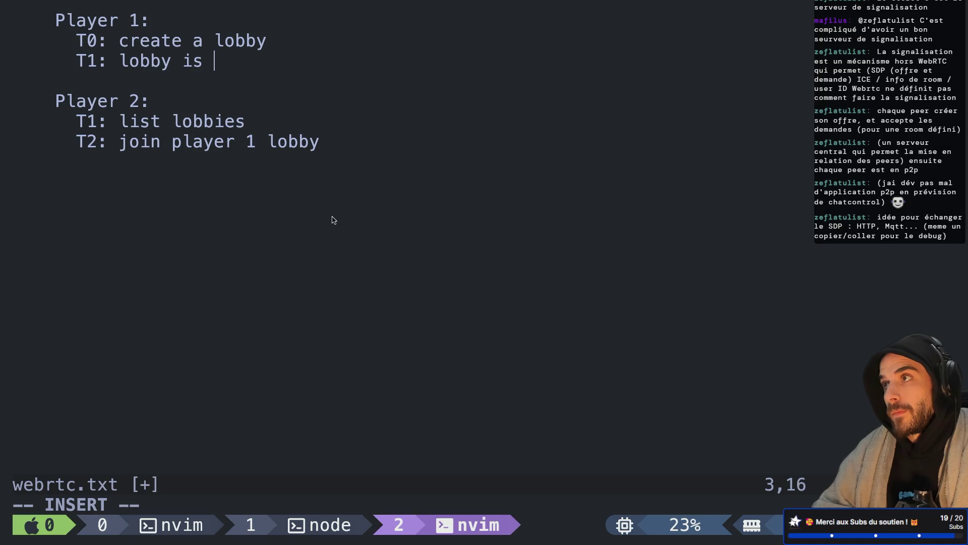
pyautogui.write(' on ')
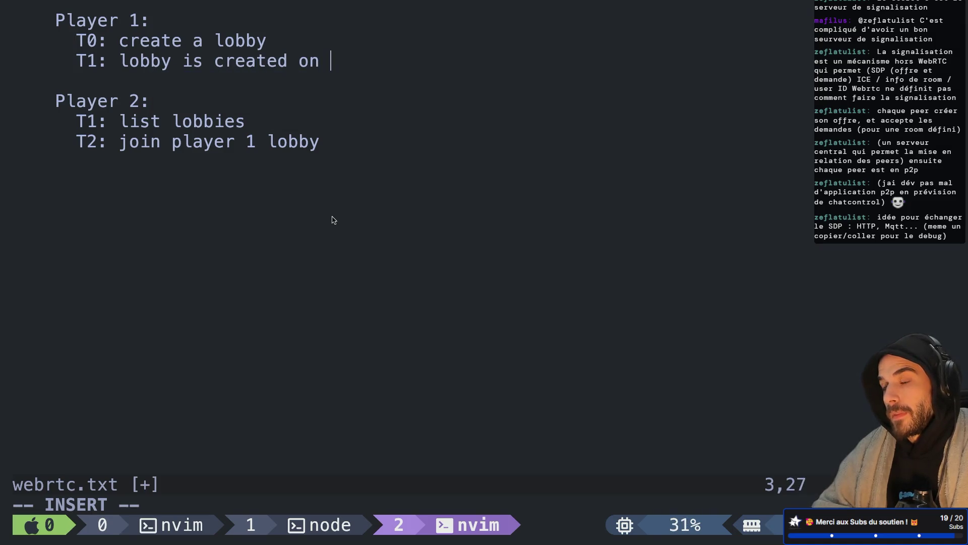
pyautogui.write('wss')
pyautogui.press('Escape')
# Step: Renumber the list lobbies step to T2
pyautogui.press('j')
pyautogui.press('j')
pyautogui.press('j')
pyautogui.press('0')
pyautogui.press('l')
pyautogui.press('l')
pyautogui.press('l')
pyautogui.press('r')
pyautogui.press('2')
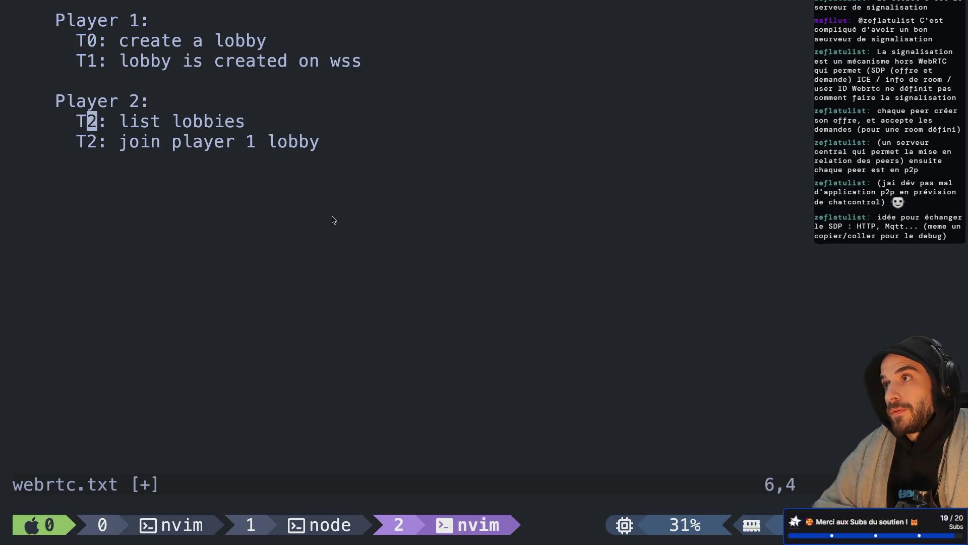
# Step: Add a T3 step 'wss return list of lobby' and save
pyautogui.press('y')
pyautogui.press('y')
pyautogui.press('p')
pyautogui.press('r')
pyautogui.press('3')
pyautogui.press('l')
pyautogui.press('l')
pyautogui.write('lCa')
pyautogui.press('BackSpace')
pyautogui.write('wss')
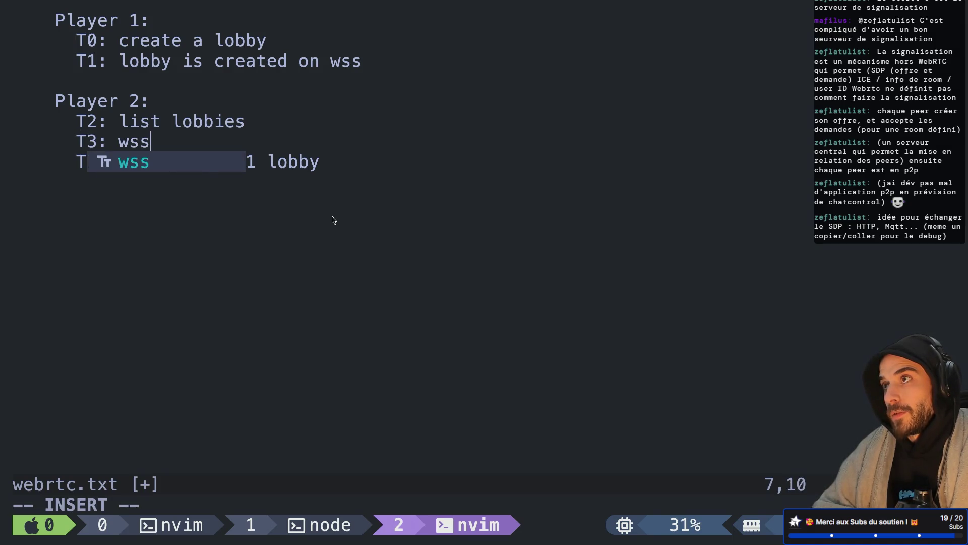
pyautogui.write(' return ')
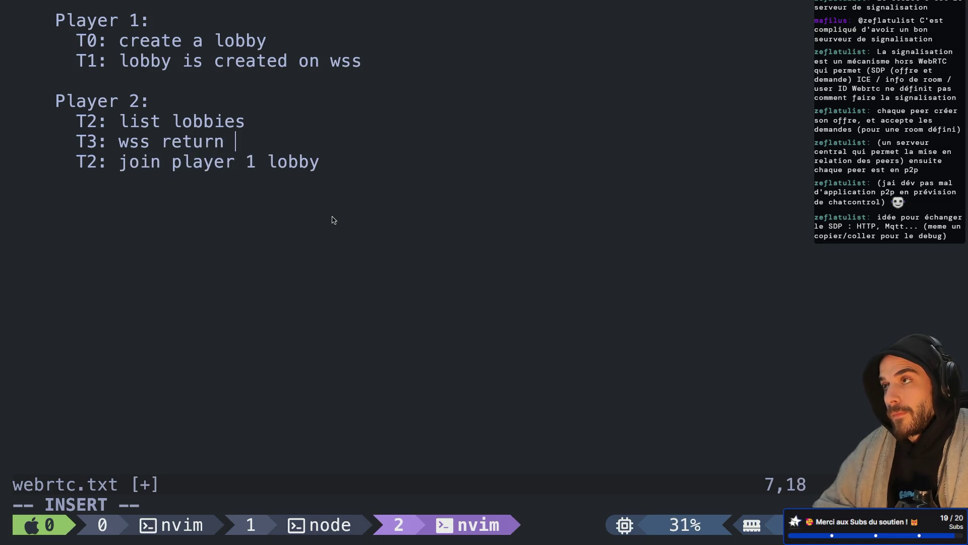
pyautogui.write('list of lobby')
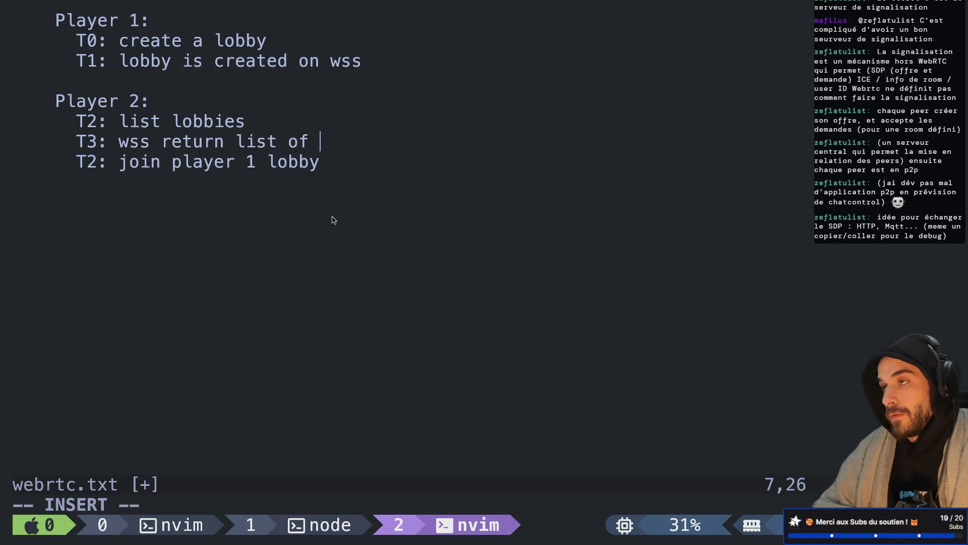
pyautogui.press('Escape')
pyautogui.write(':w')
pyautogui.press('Return')
# Step: Rewrite the T2 step as 'request wss for lobbyies' and save
pyautogui.press('k')
pyautogui.press('h')
pyautogui.press('h')
pyautogui.press('h')
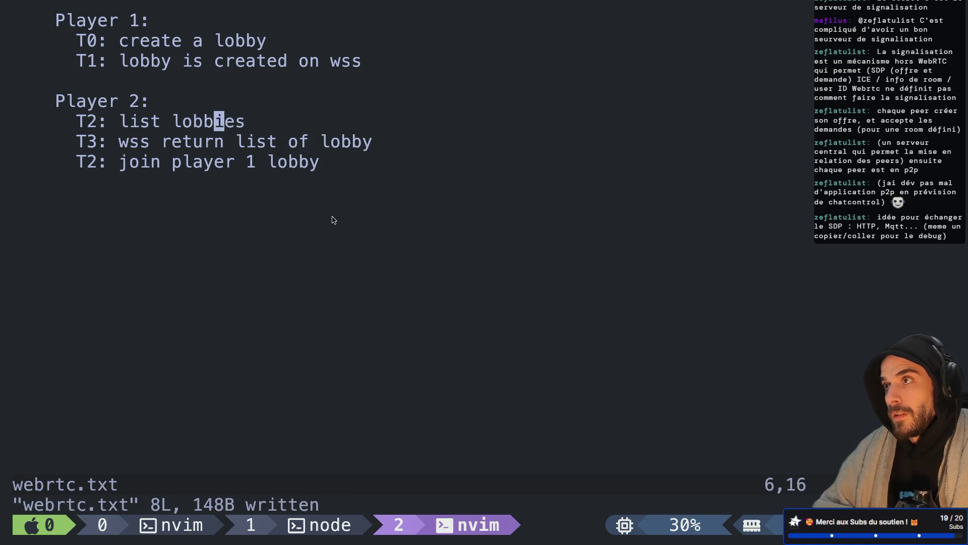
pyautogui.write('bCa')
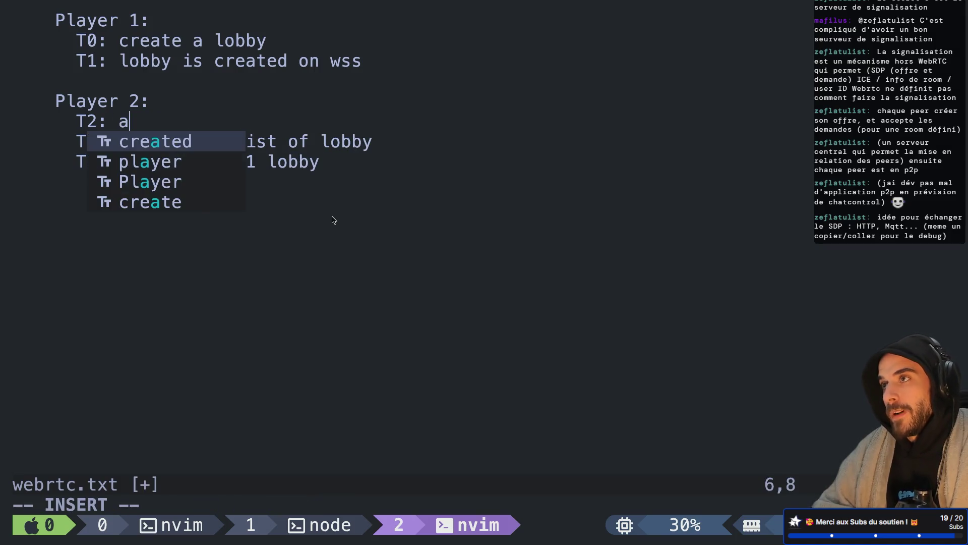
pyautogui.press('BackSpace')
pyautogui.write('request wss fo')
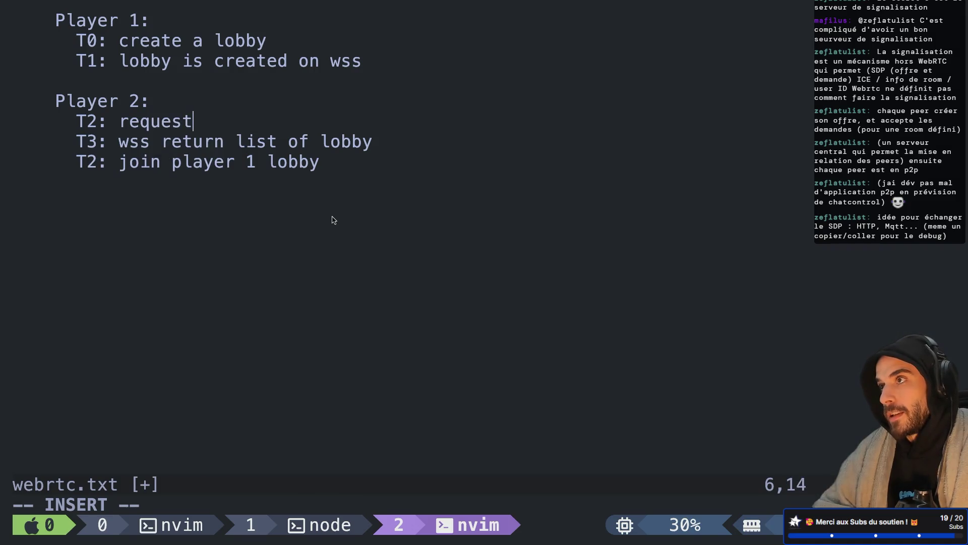
pyautogui.write('r lobby')
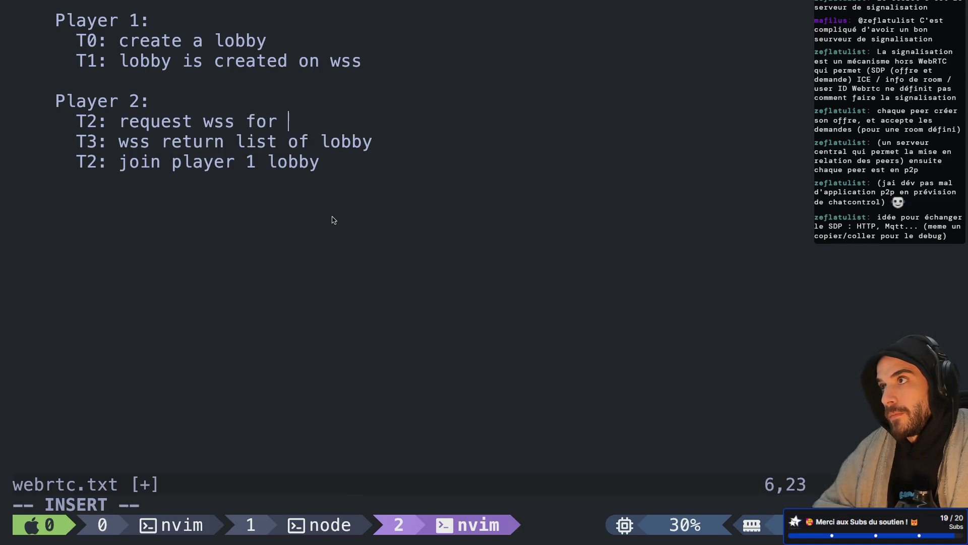
pyautogui.write('ies')
pyautogui.press('Escape')
pyautogui.write(':w')
pyautogui.press('Return')
# Step: Renumber the join player 1 lobby step to T4
pyautogui.press('j')
pyautogui.press('j')
pyautogui.press('0')
pyautogui.press('l')
pyautogui.press('l')
pyautogui.press('l')
pyautogui.press('r')
pyautogui.press('5')
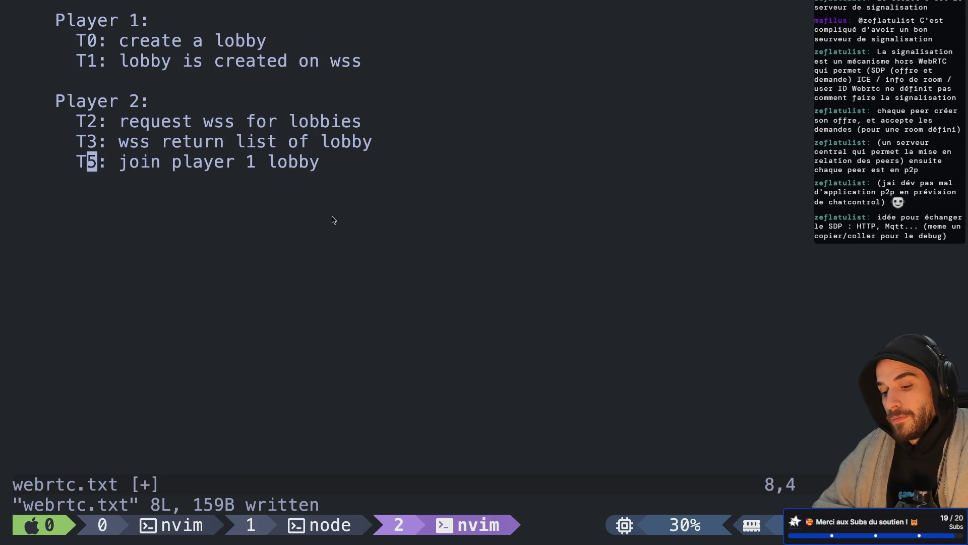
pyautogui.press('h')
pyautogui.press('w')
pyautogui.press('w')
pyautogui.press('b')
pyautogui.press('h')
pyautogui.press('r')
pyautogui.press('4')
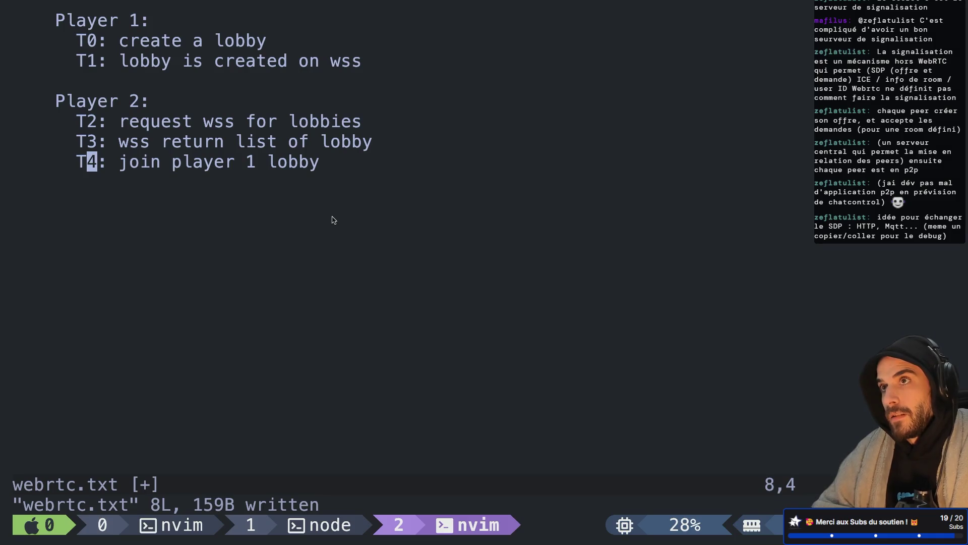
pyautogui.press('w')
pyautogui.press('w')
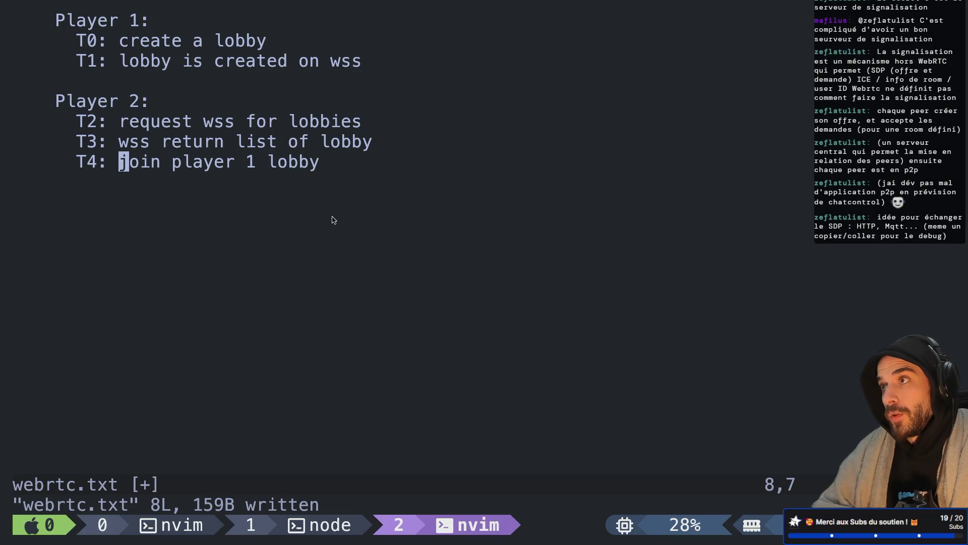
# Step: Append 'on wss' to the T4 join step and save
pyautogui.hotkey('shift', 'v')
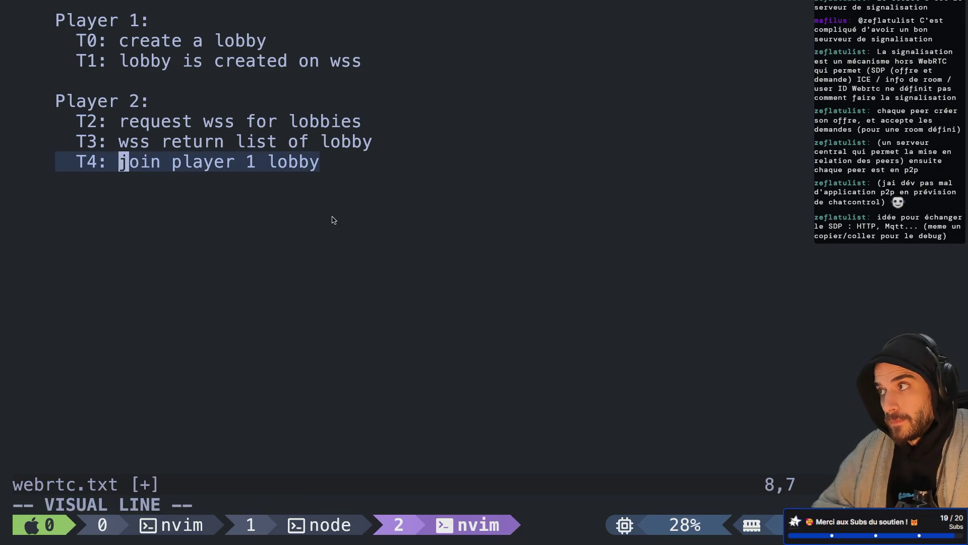
pyautogui.press('Escape')
pyautogui.press('$')
pyautogui.write('a on wss')
pyautogui.press('Escape')
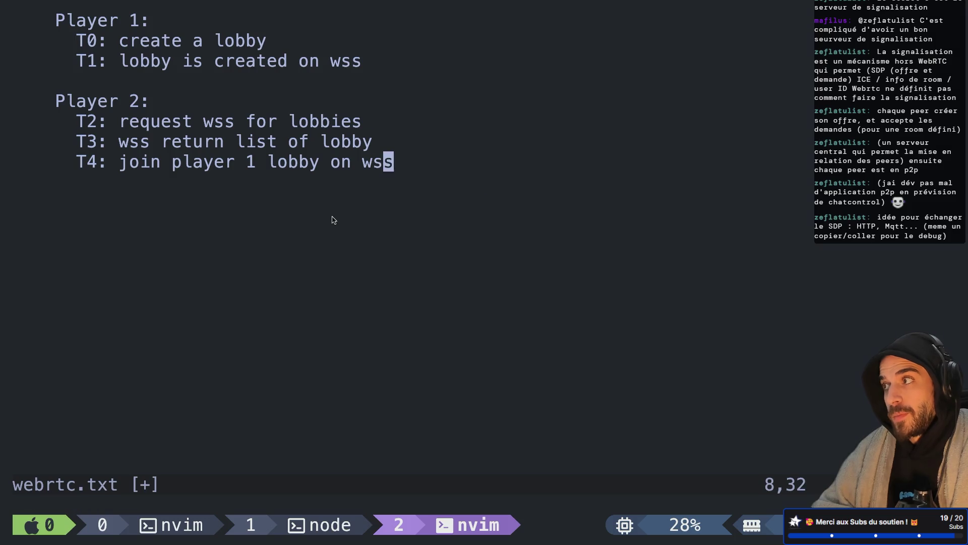
pyautogui.write(':w')
pyautogui.press('Return')
# Step: Duplicate the T4 line as a new T5 step with its text cleared
pyautogui.press('y')
pyautogui.press('y')
pyautogui.write('pls')
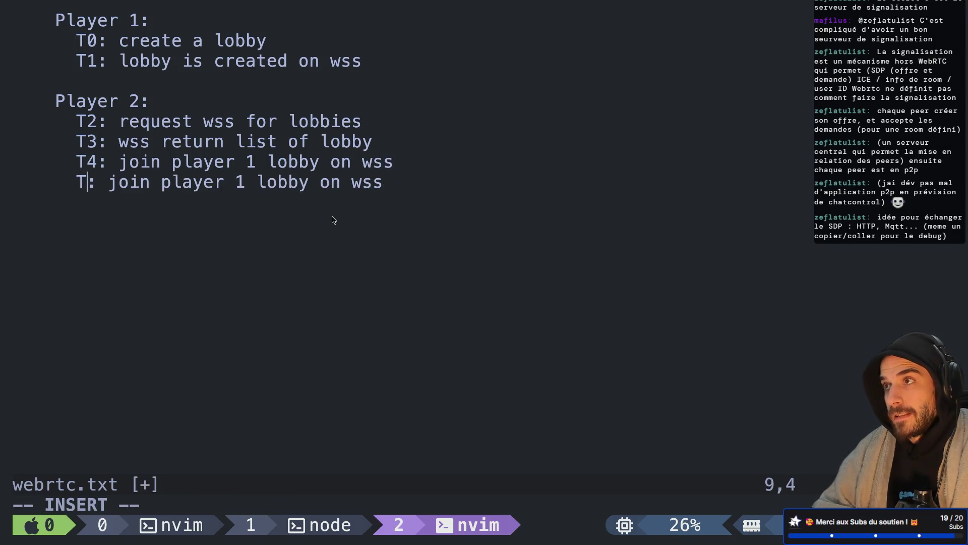
pyautogui.write('5')
pyautogui.press('Escape')
pyautogui.press('l')
pyautogui.press('l')
pyautogui.press('l')
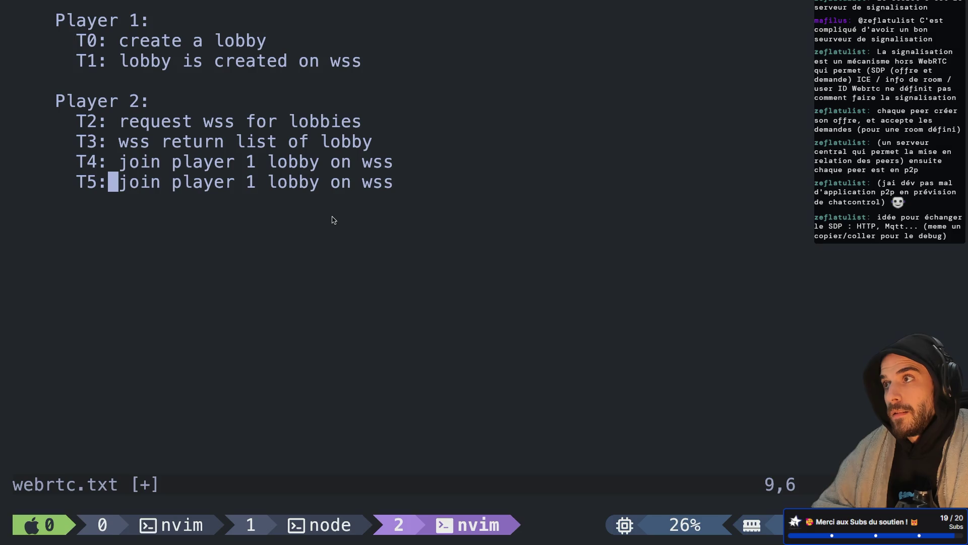
pyautogui.hotkey('shift', 'c')
pyautogui.write('a')
pyautogui.press('BackSpace')
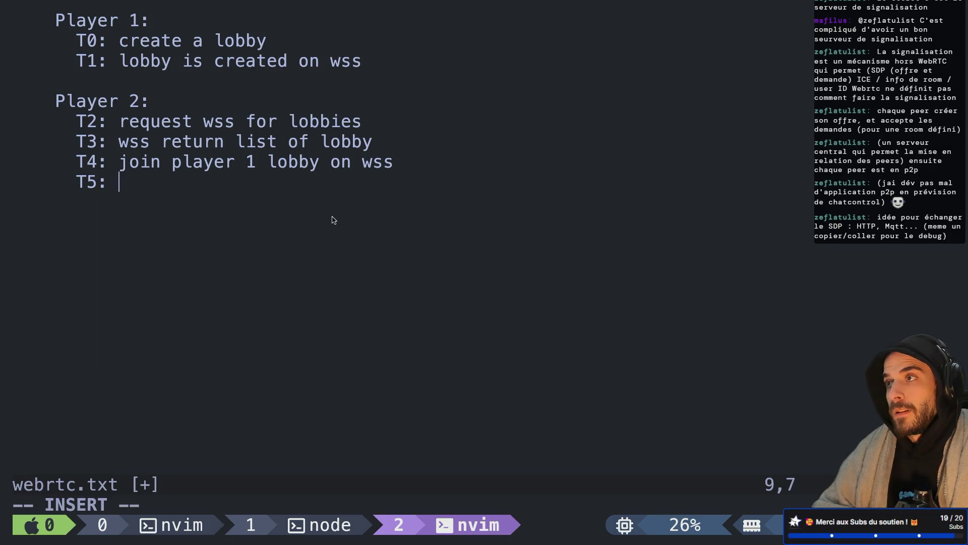
pyautogui.write('pl')
pyautogui.press('BackSpace')
pyautogui.press('BackSpace')
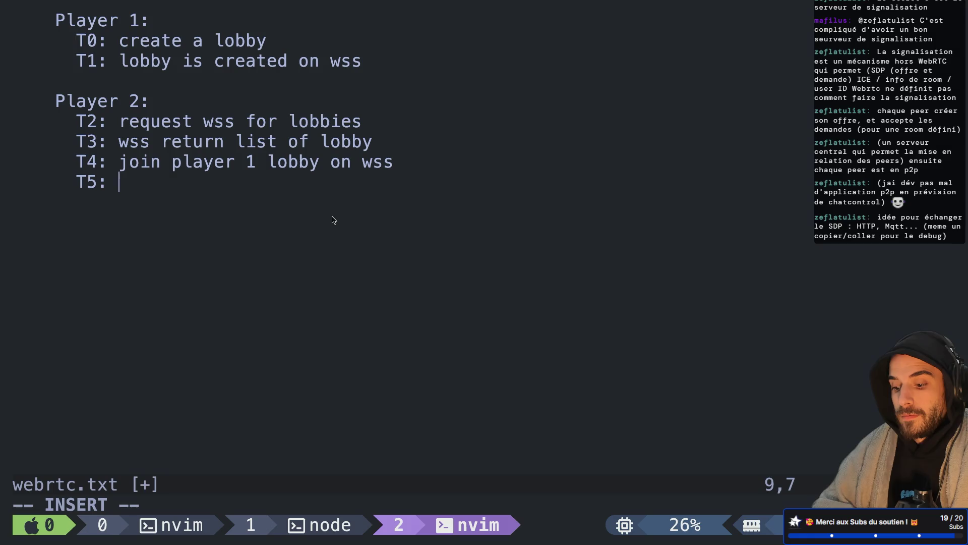
# Step: Check the websocket_client.gd script in Godot, then return to Neovim
pyautogui.hotkey('ctrl', 'Left')
pyautogui.hotkey('ctrl', 'Left')
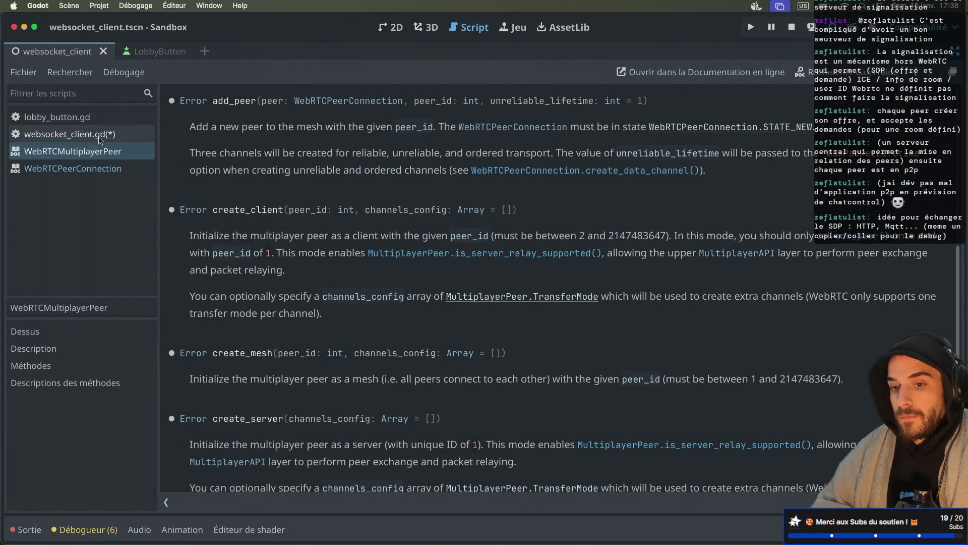
pyautogui.click(65, 134)
pyautogui.scroll(1, 386, 233)
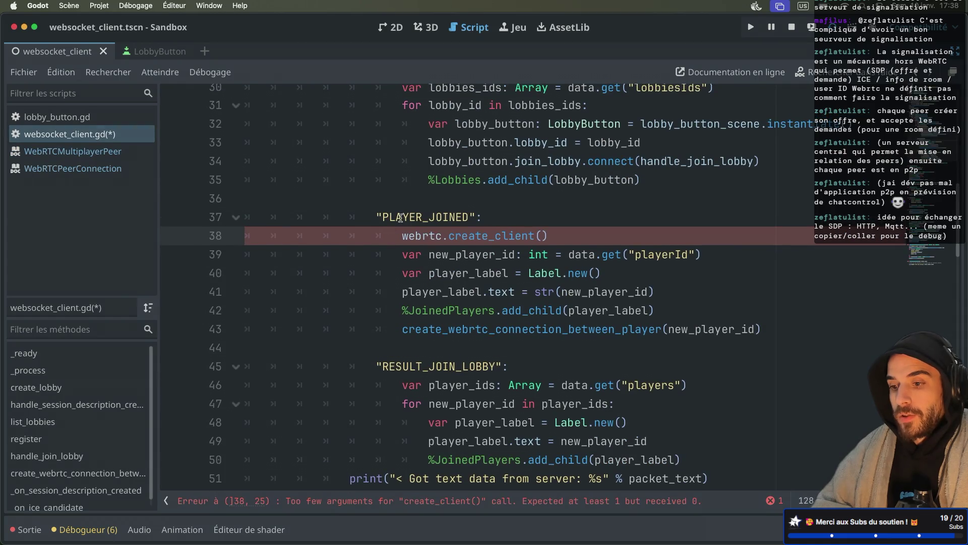
pyautogui.hotkey('ctrl', 'Right')
pyautogui.hotkey('ctrl', 'Right')
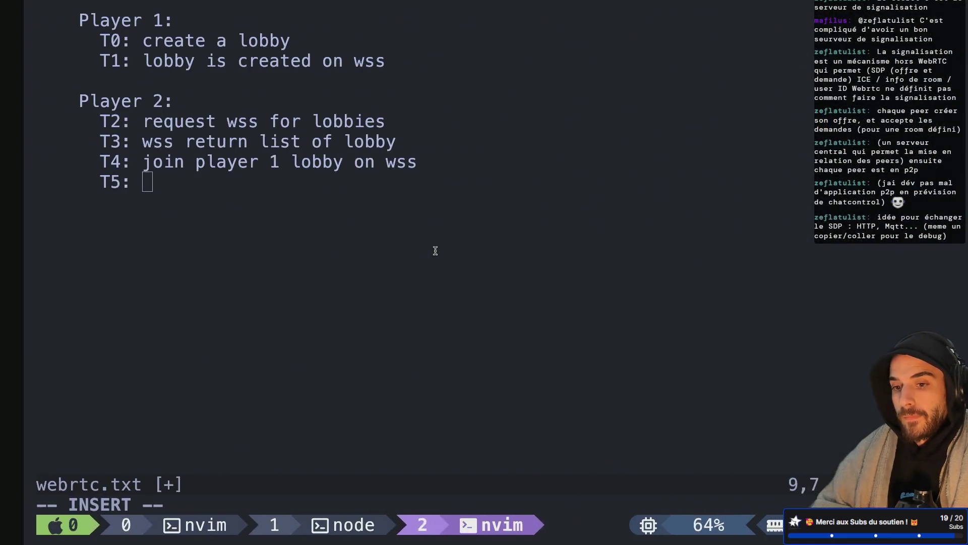
# Step: Write 'PLAYER_JOINED is emmited by wss' as the T5 step and save webrtc.txt
pyautogui.write('P')
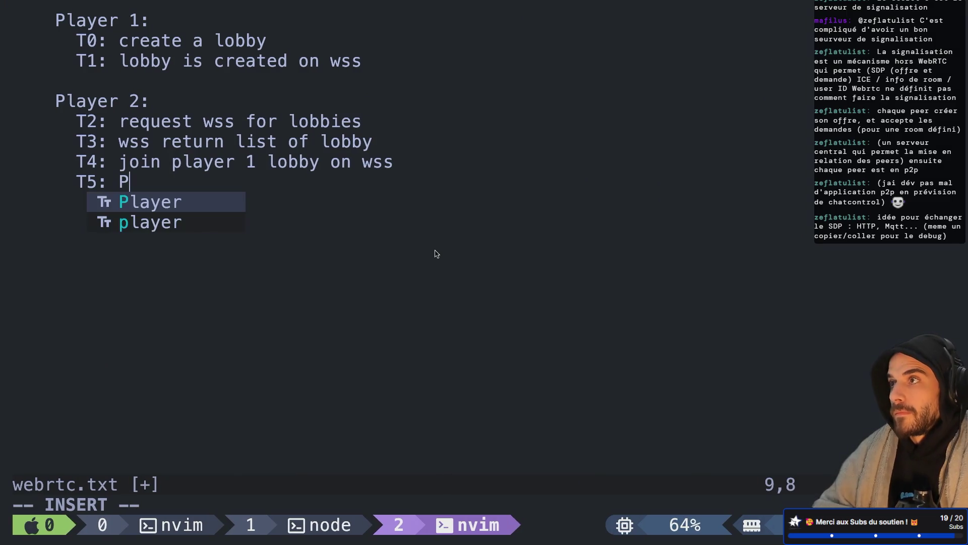
pyautogui.write('LAYER_J')
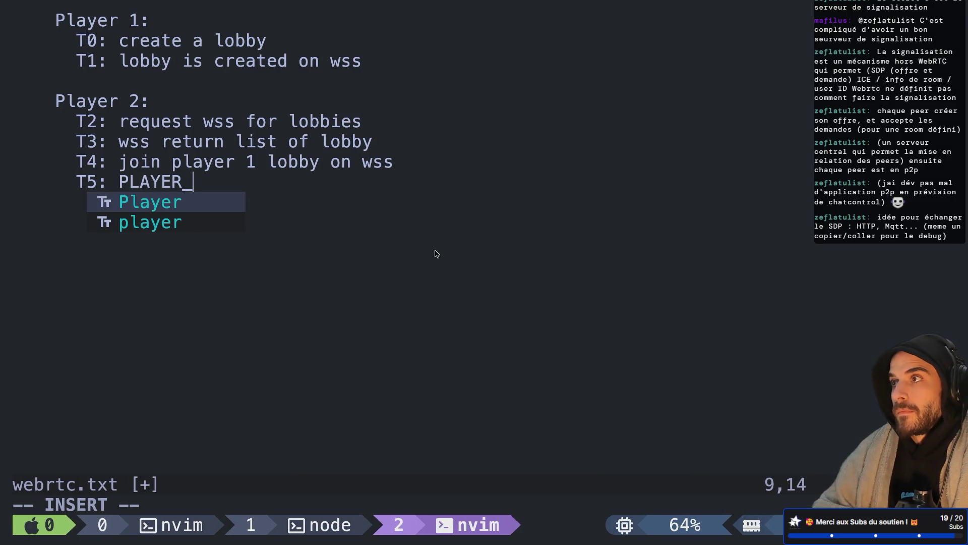
pyautogui.write('OINED is ')
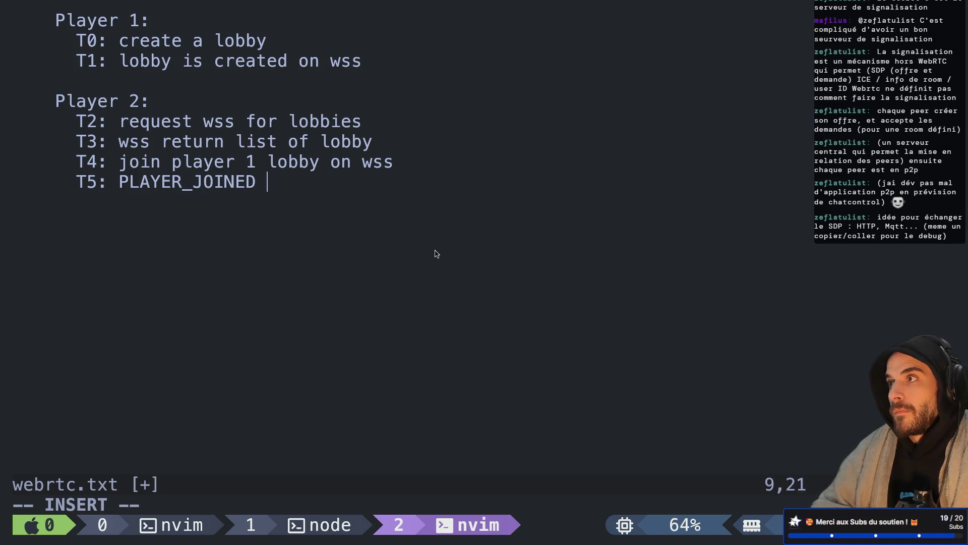
pyautogui.write('emmited')
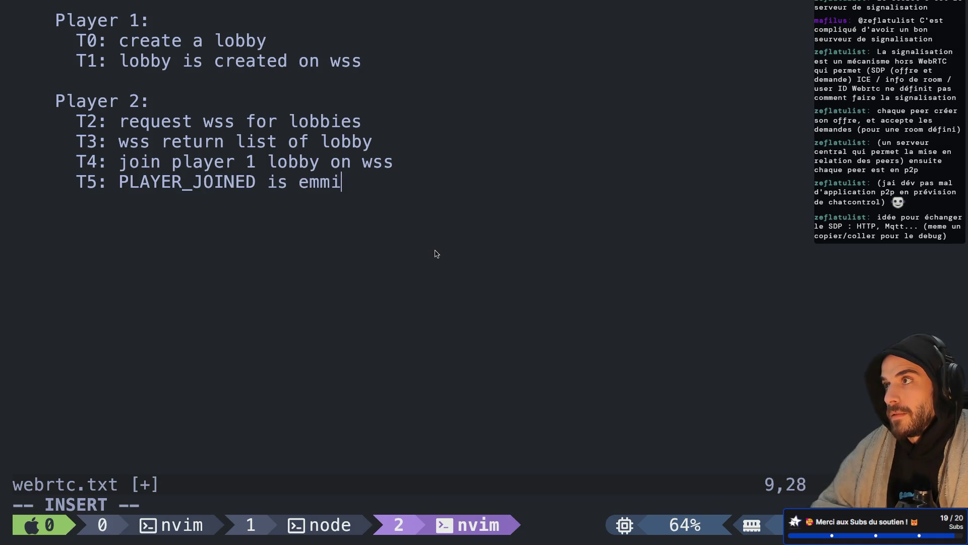
pyautogui.write(' by wss')
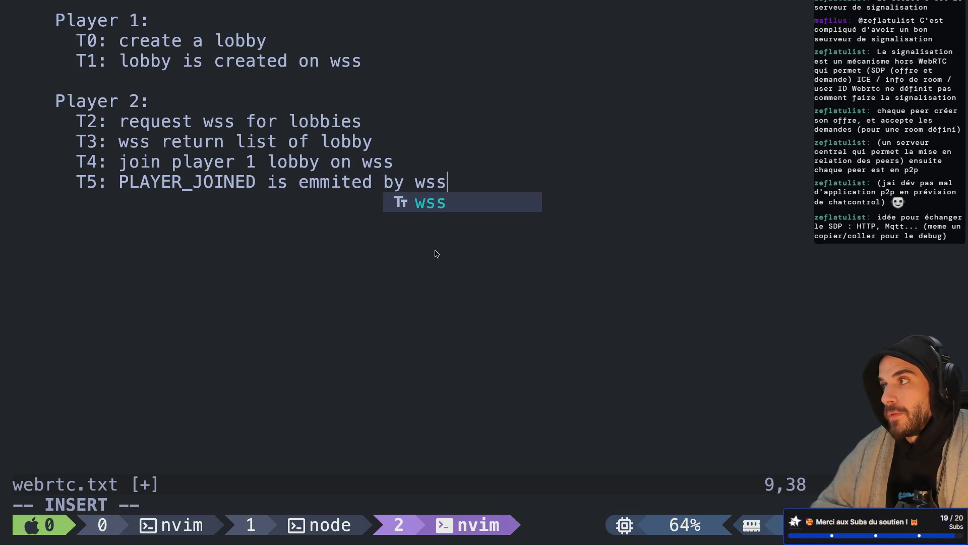
pyautogui.press('Escape')
pyautogui.write(':w')
pyautogui.press('Return')
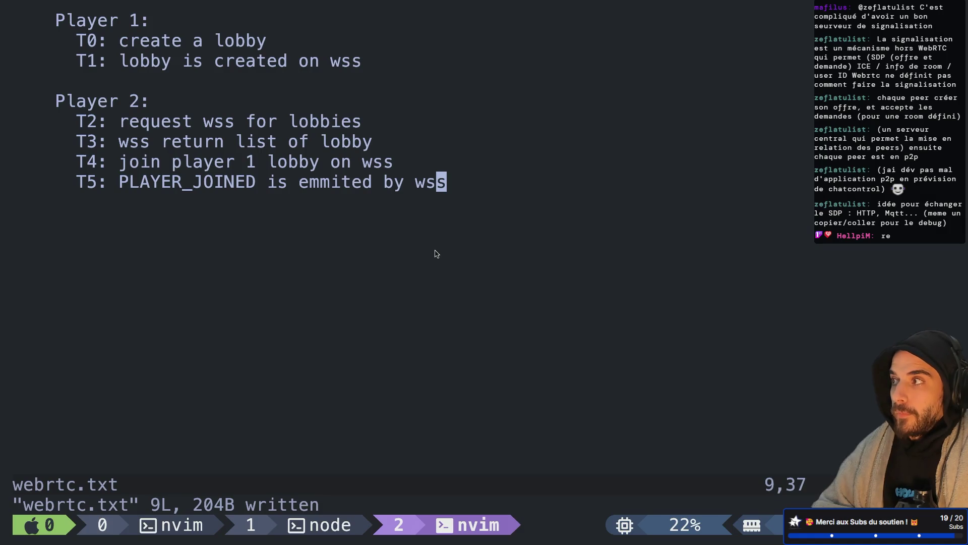
# Step: Add a T6 line under T1 reading 'create an offer on the wss' and save the notes
pyautogui.press('k')
pyautogui.press('k')
pyautogui.press('k')
pyautogui.write('o')
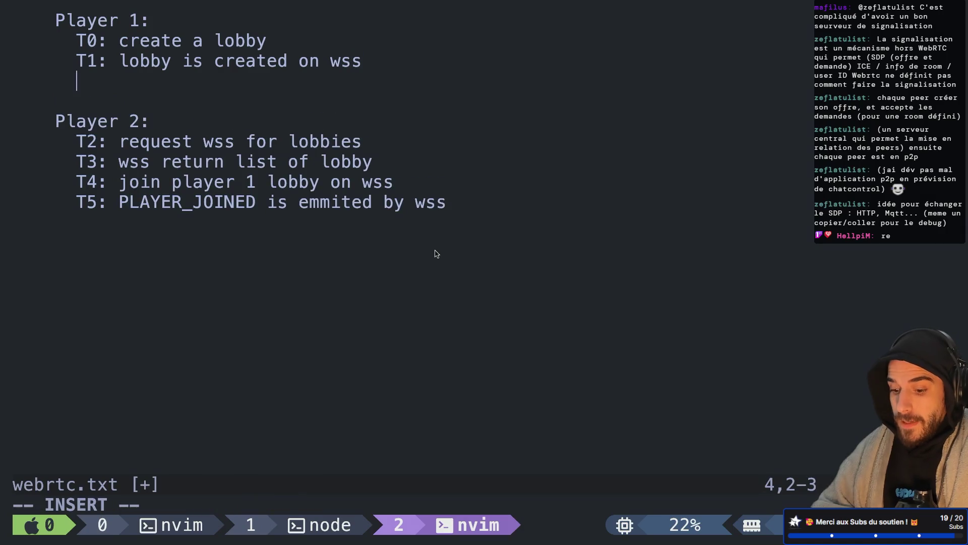
pyautogui.write('t')
pyautogui.press('BackSpace')
pyautogui.write('T6')
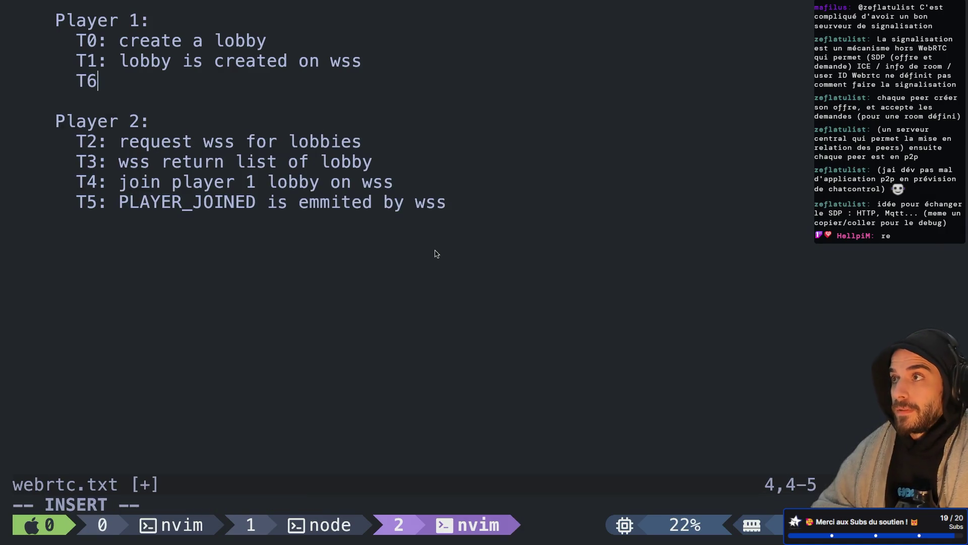
pyautogui.write(': ')
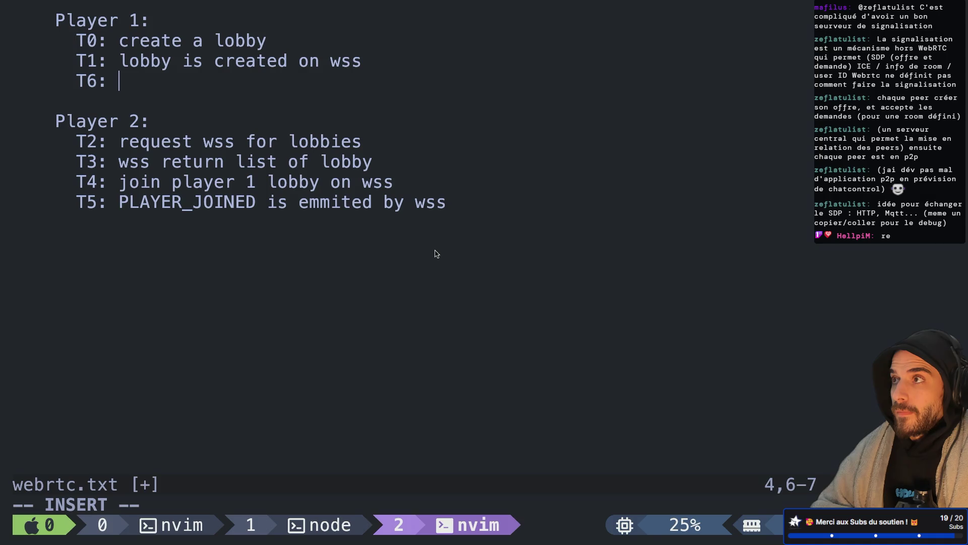
pyautogui.write('C')
pyautogui.press('BackSpace')
pyautogui.write('create an o')
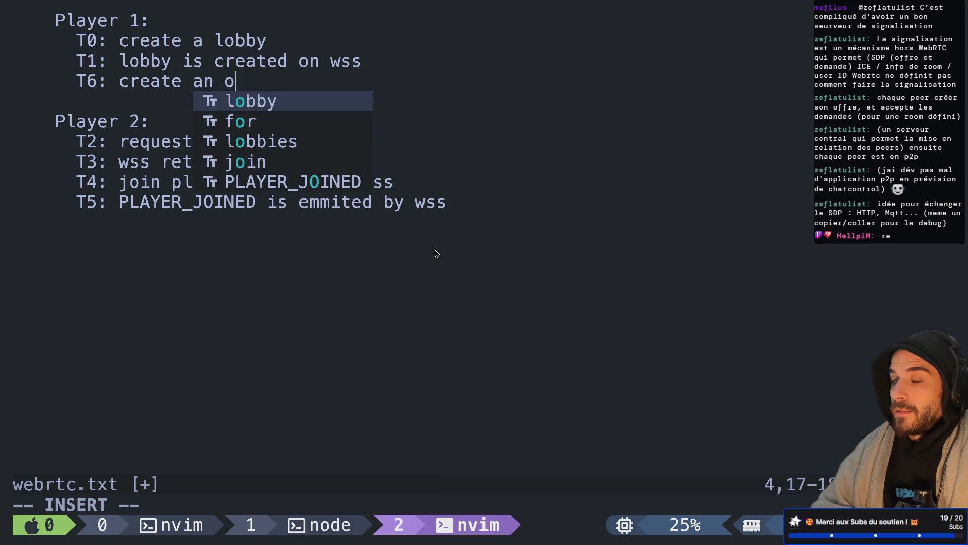
pyautogui.write('ffer on the ws')
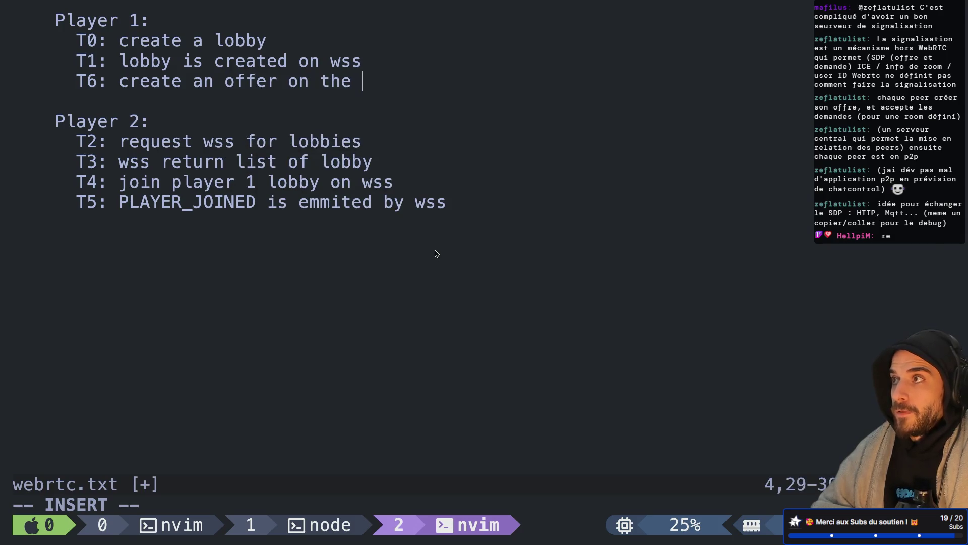
pyautogui.write('s')
pyautogui.press('Escape')
pyautogui.write(':w')
pyautogui.press('Return')
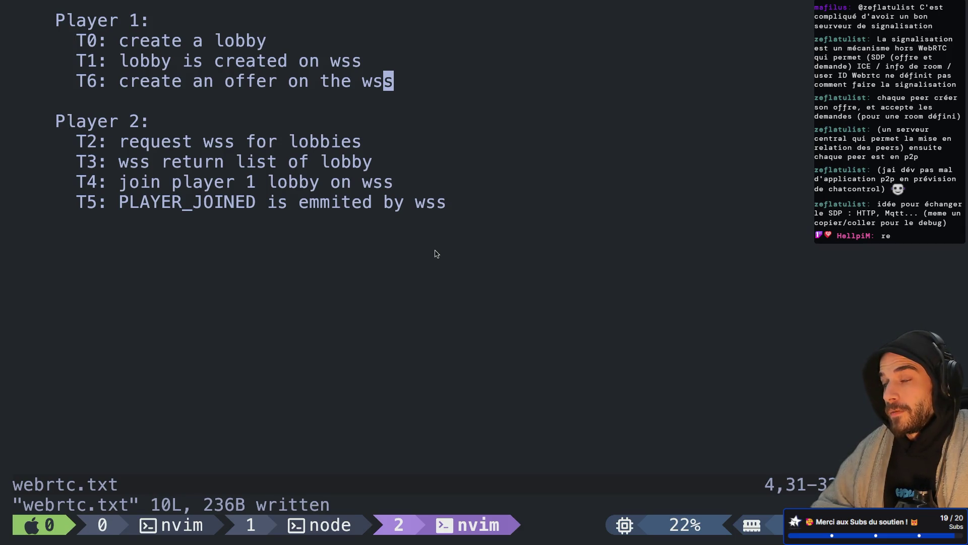
# Step: Extend T6 with 'and emit the event', fixing the typo, and save webrtc.txt
pyautogui.write('a and emit ')
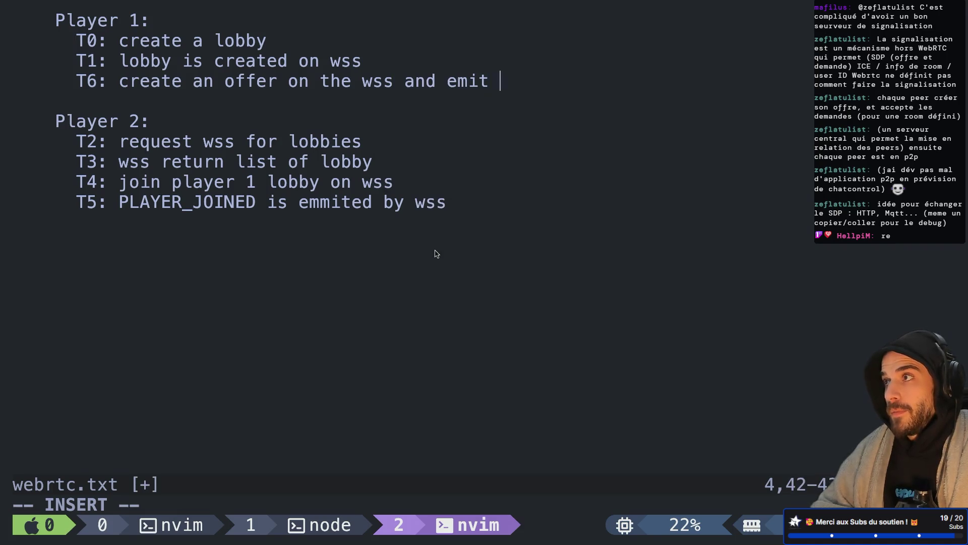
pyautogui.write('the')
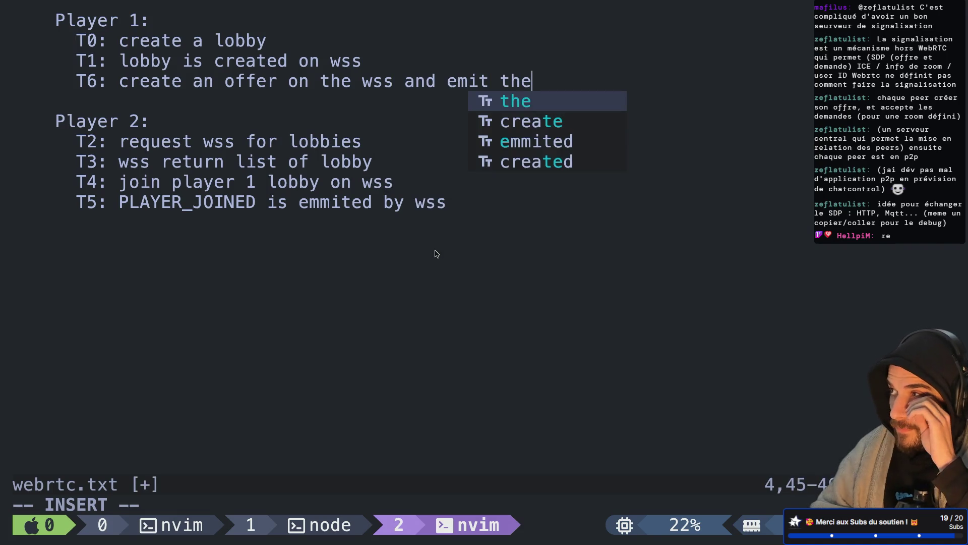
pyautogui.write('eve')
pyautogui.press('BackSpace')
pyautogui.press('BackSpace')
pyautogui.press('BackSpace')
pyautogui.write('t')
pyautogui.press('BackSpace')
pyautogui.press('BackSpace')
pyautogui.write('ent')
pyautogui.press('Escape')
pyautogui.write('kj:w')
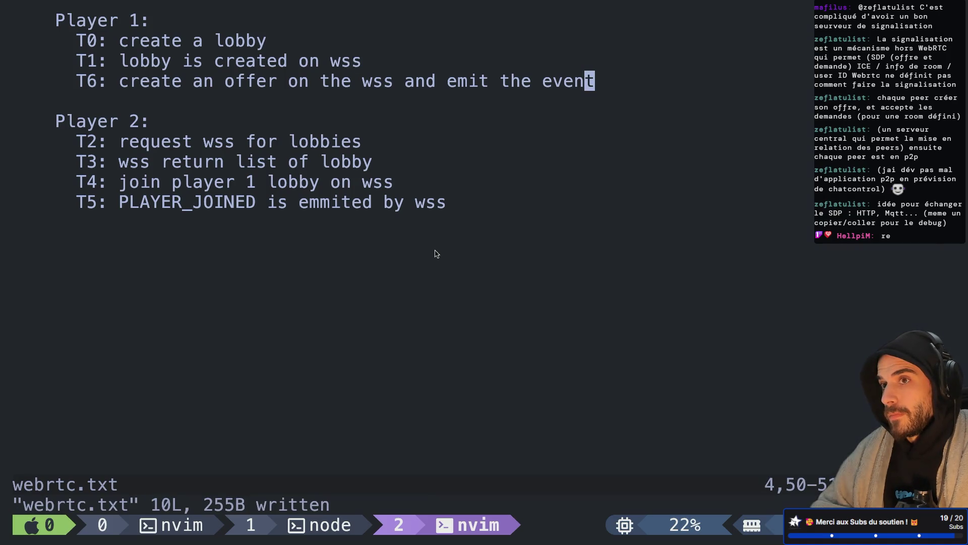
# Step: Copy the T6 line below T5 and renumber the copy as T7
pyautogui.press('y')
pyautogui.press('y')
pyautogui.press('j')
pyautogui.press('j')
pyautogui.press('j')
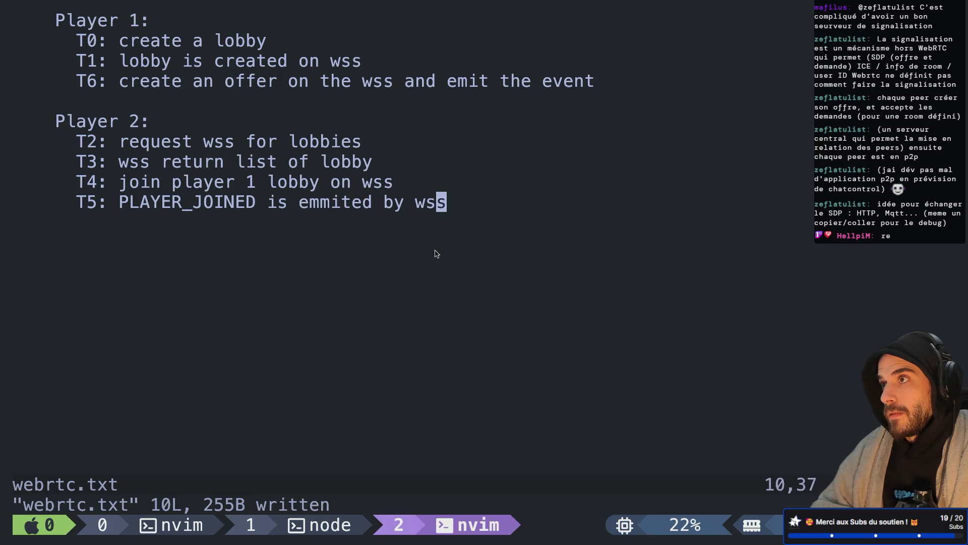
pyautogui.press('p')
pyautogui.press('l')
pyautogui.press('a')
pyautogui.press('BackSpace')
pyautogui.write('7')
pyautogui.press('Escape')
# Step: Replace the T7 text with 'Get the offer from player one from wss and'
pyautogui.press('l')
pyautogui.press('l')
pyautogui.press('l')
pyautogui.hotkey('shift', 'c')
pyautogui.write('a')
pyautogui.press('BackSpace')
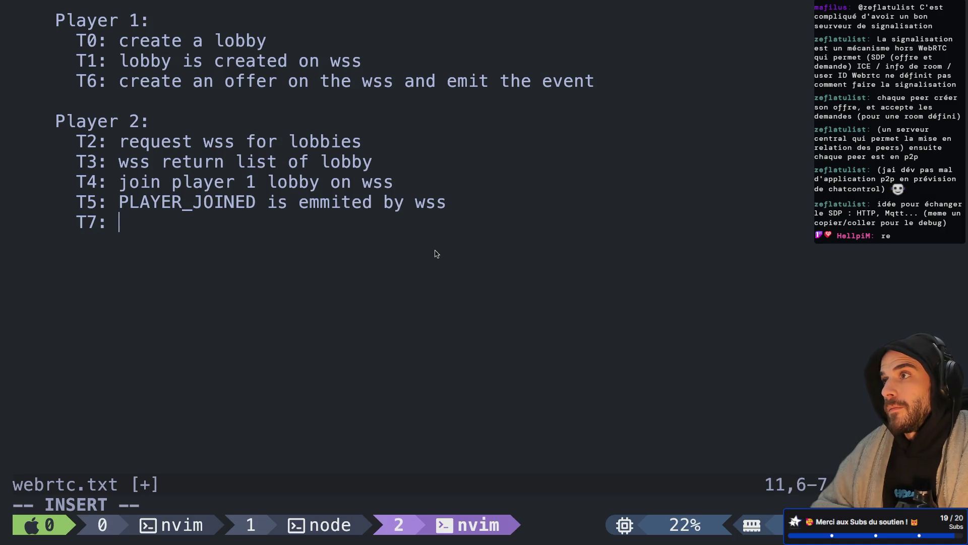
pyautogui.write('Get the offer from player w')
pyautogui.press('BackSpace')
pyautogui.write('one from wss')
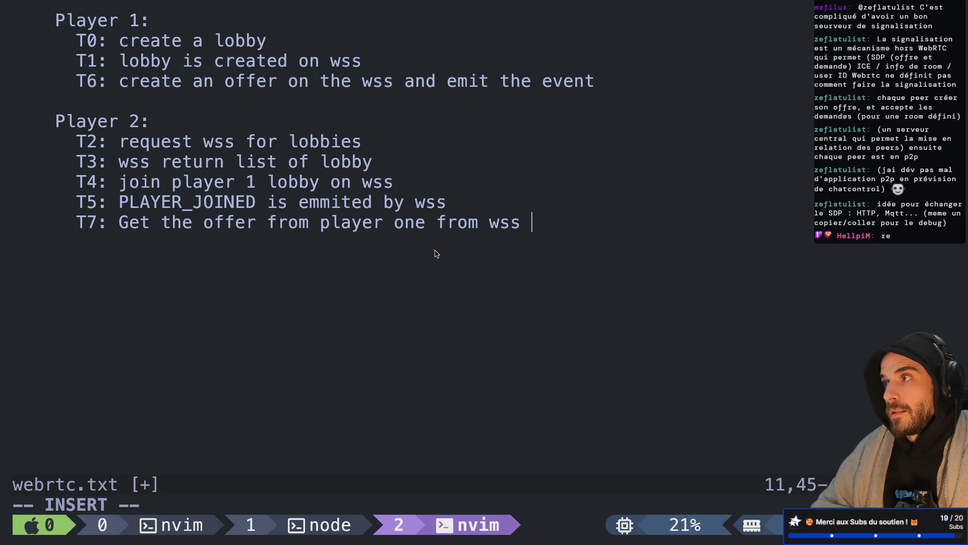
pyautogui.write(' and')
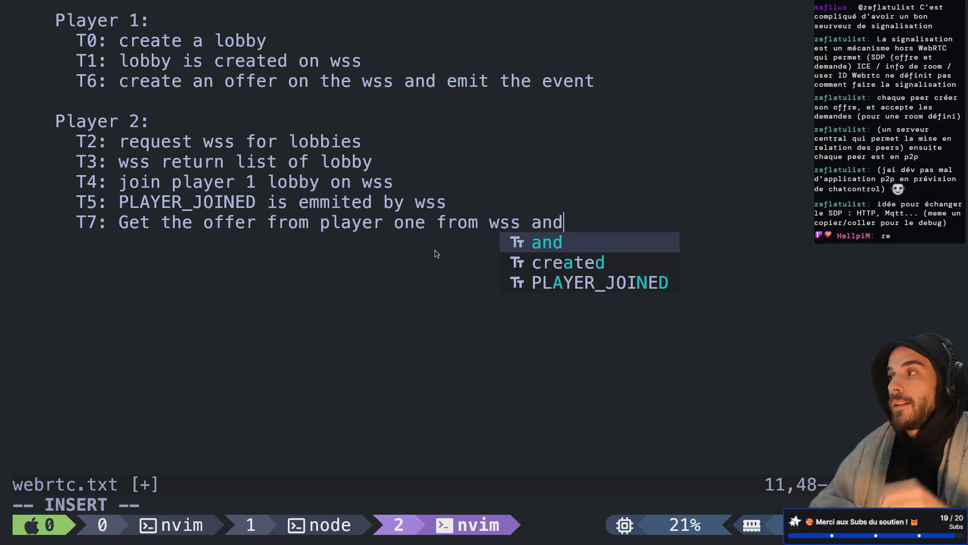